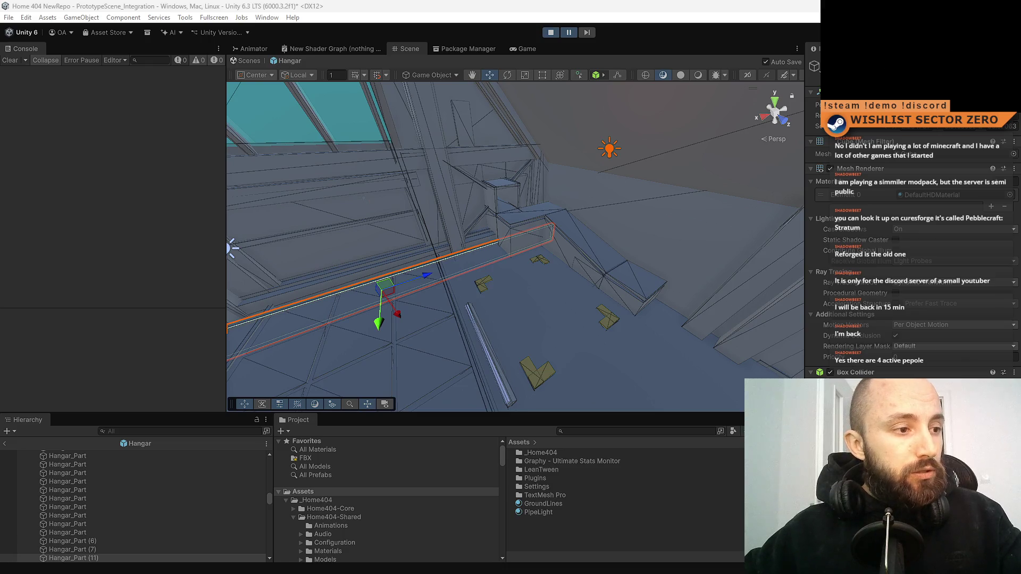
Step: Orbit around the Hangar prefab geometry and check the running Game view
{"action": "mouse_move", "coordinate": [463, 261]}
{"action": "left_mouse_down"}
{"action": "mouse_move", "coordinate": [468, 276]}
{"action": "mouse_move", "coordinate": [526, 299]}
{"action": "left_mouse_up"}
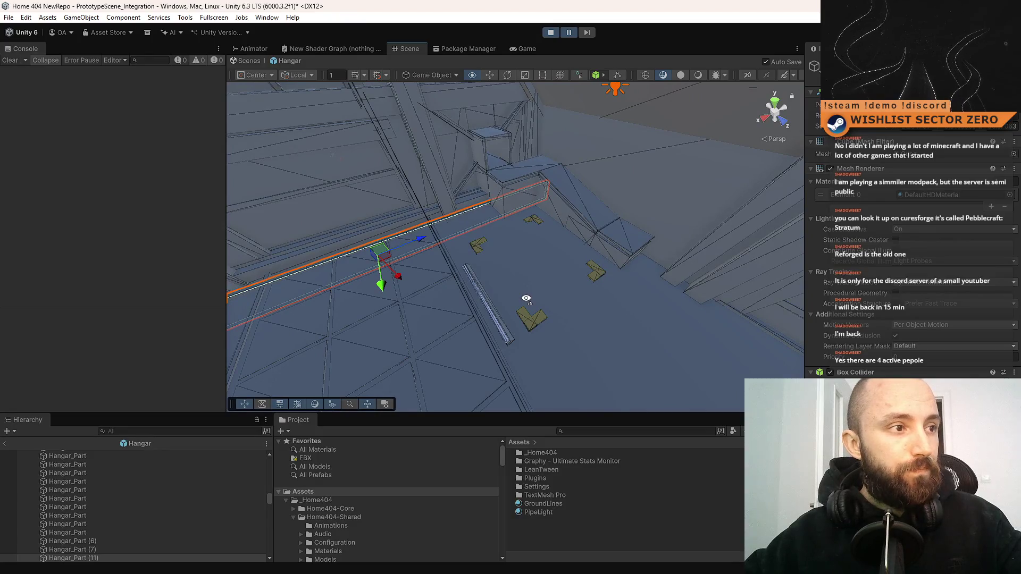
{"action": "mouse_move", "coordinate": [526, 299]}
{"action": "left_mouse_down"}
{"action": "mouse_move", "coordinate": [600, 262]}
{"action": "mouse_move", "coordinate": [672, 257]}
{"action": "mouse_move", "coordinate": [631, 255]}
{"action": "mouse_move", "coordinate": [664, 246]}
{"action": "mouse_move", "coordinate": [629, 243]}
{"action": "mouse_move", "coordinate": [452, 289]}
{"action": "mouse_move", "coordinate": [456, 319]}
{"action": "mouse_move", "coordinate": [479, 277]}
{"action": "mouse_move", "coordinate": [532, 250]}
{"action": "left_mouse_up"}
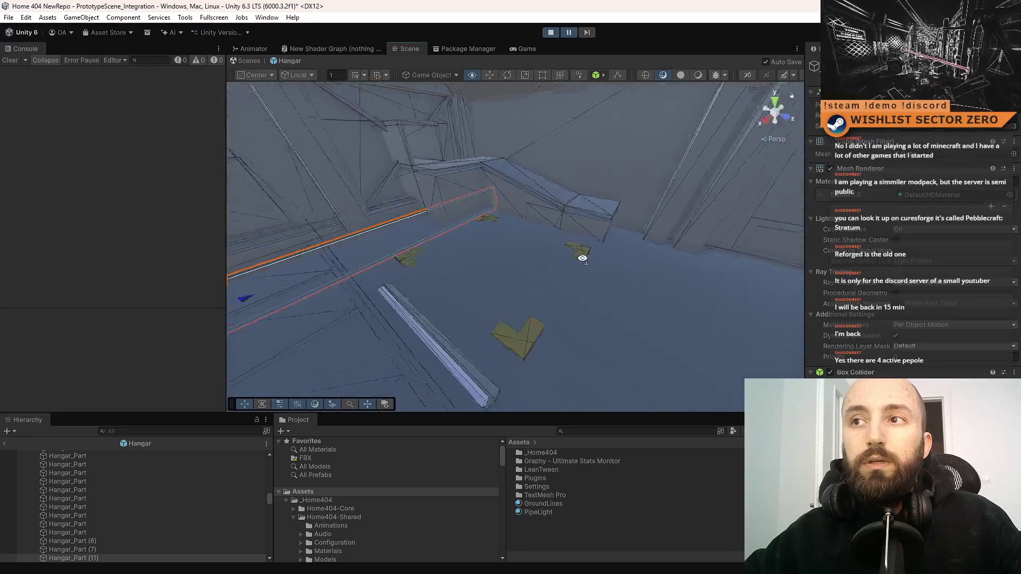
{"action": "left_click", "coordinate": [534, 51]}
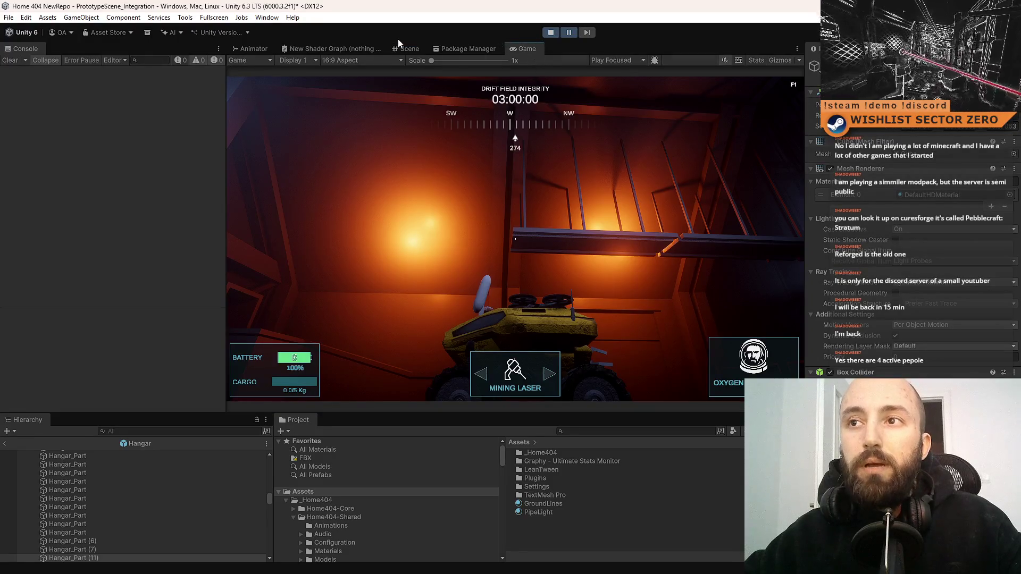
Step: Back in the Scene view, leave Hangar prefab mode for the lit PrototypeScene_Integration scene
{"action": "left_click", "coordinate": [407, 48]}
{"action": "mouse_move", "coordinate": [426, 212]}
{"action": "left_mouse_down"}
{"action": "mouse_move", "coordinate": [372, 186]}
{"action": "mouse_move", "coordinate": [215, 144]}
{"action": "left_mouse_up"}
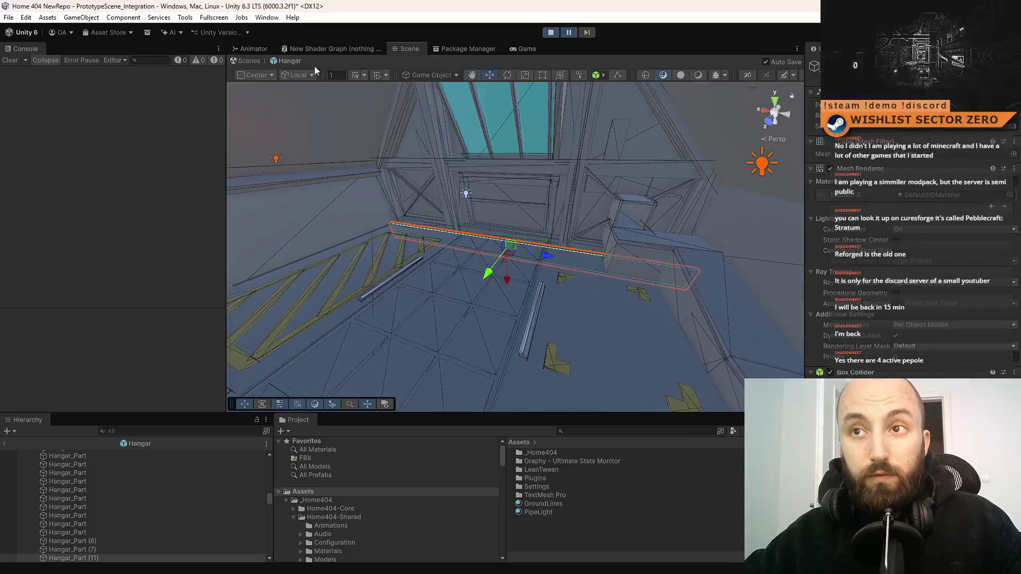
{"action": "left_click", "coordinate": [257, 62]}
{"action": "mouse_move", "coordinate": [639, 170]}
{"action": "left_mouse_down"}
{"action": "mouse_move", "coordinate": [711, 126]}
{"action": "mouse_move", "coordinate": [532, 107]}
{"action": "mouse_move", "coordinate": [298, 56]}
{"action": "left_mouse_up"}
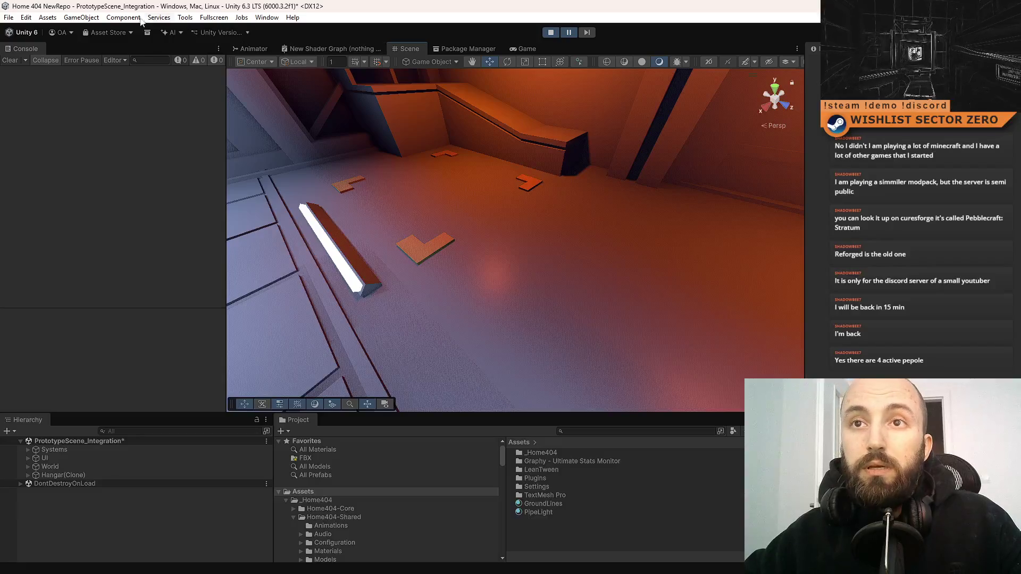
Step: Add a Cube from GameObject > 3D Object > Cube and select it beside the rover
{"action": "left_click", "coordinate": [99, 18]}
{"action": "mouse_move", "coordinate": [142, 88]}
{"action": "left_click", "coordinate": [254, 87]}
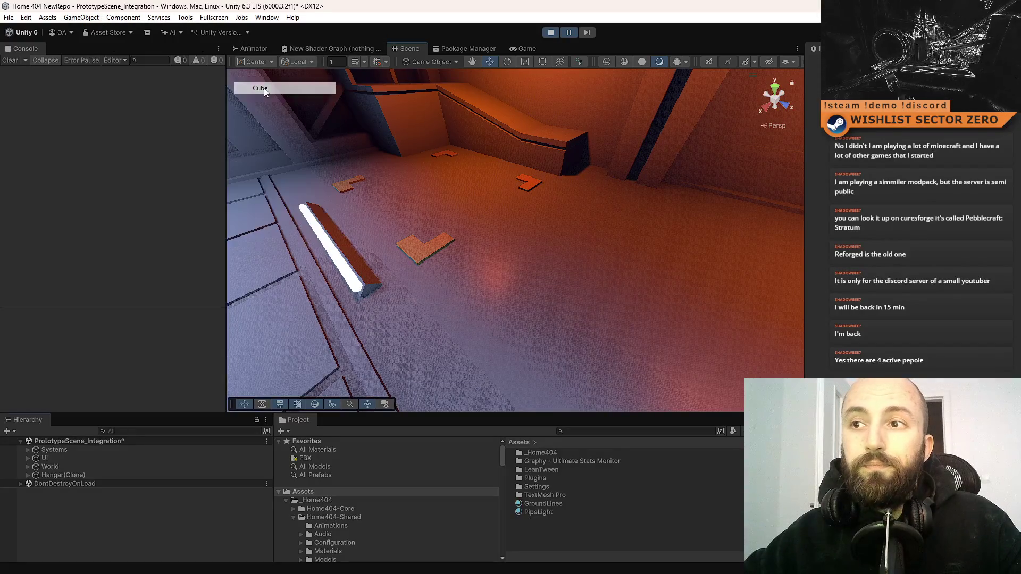
{"action": "mouse_move", "coordinate": [544, 171]}
{"action": "left_mouse_down"}
{"action": "mouse_move", "coordinate": [511, 192]}
{"action": "mouse_move", "coordinate": [564, 210]}
{"action": "left_mouse_up"}
{"action": "left_click", "coordinate": [565, 210]}
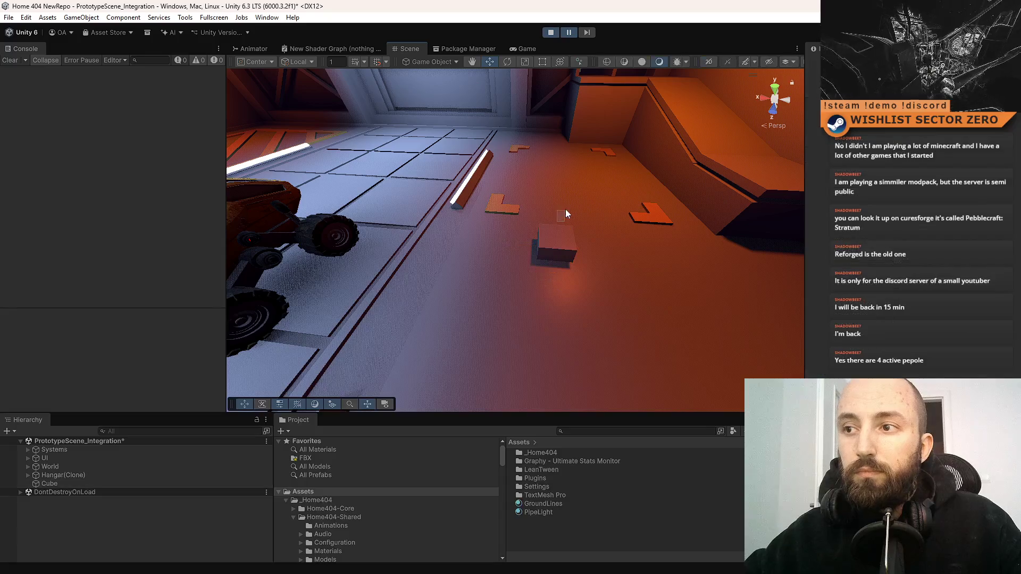
{"action": "left_click", "coordinate": [555, 236]}
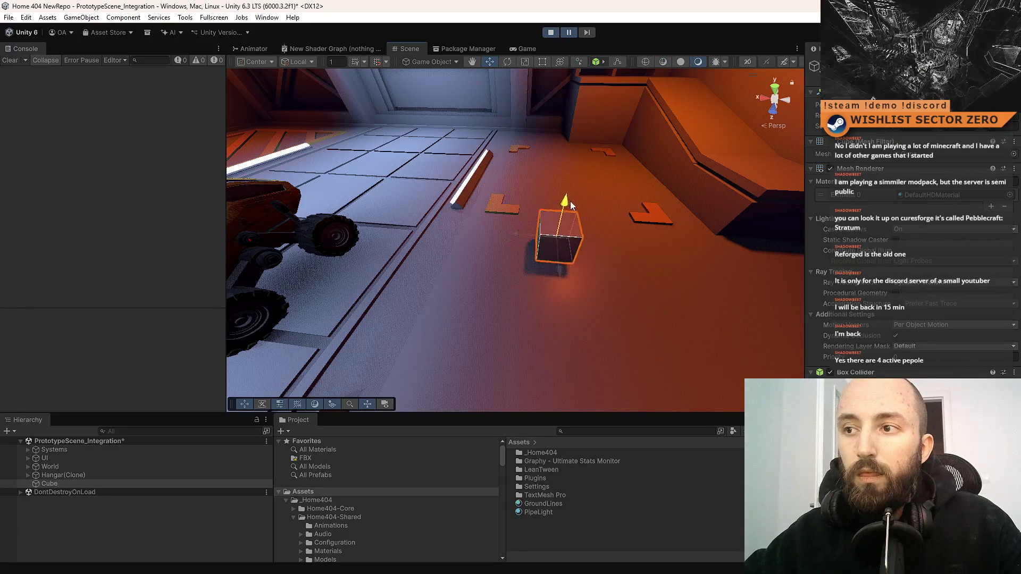
{"action": "left_click_drag", "start_coordinate": [649, 219], "coordinate": [638, 221]}
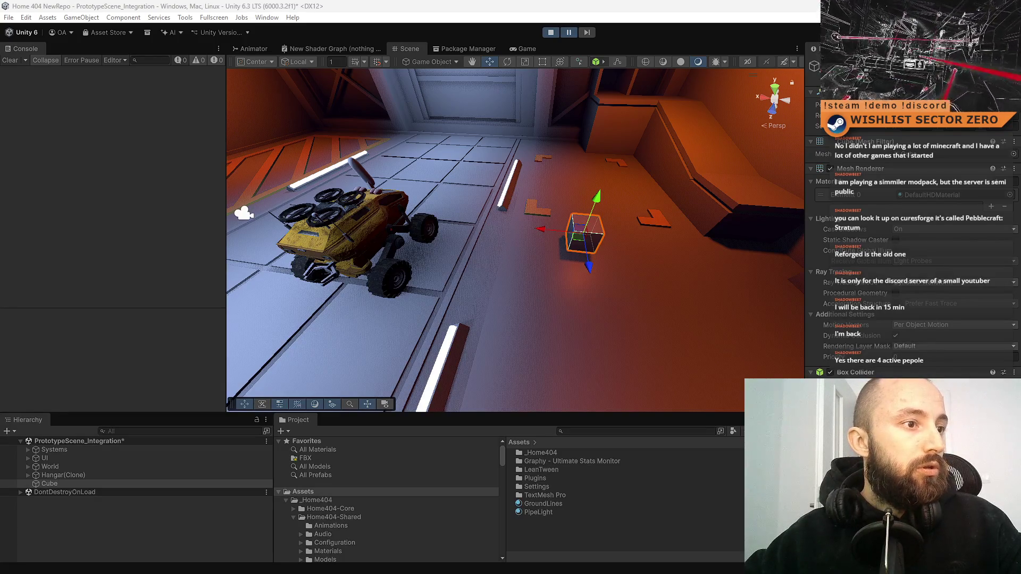
{"action": "mouse_move", "coordinate": [244, 212]}
{"action": "left_mouse_down"}
{"action": "mouse_move", "coordinate": [538, 278]}
{"action": "mouse_move", "coordinate": [527, 213]}
{"action": "left_mouse_up"}
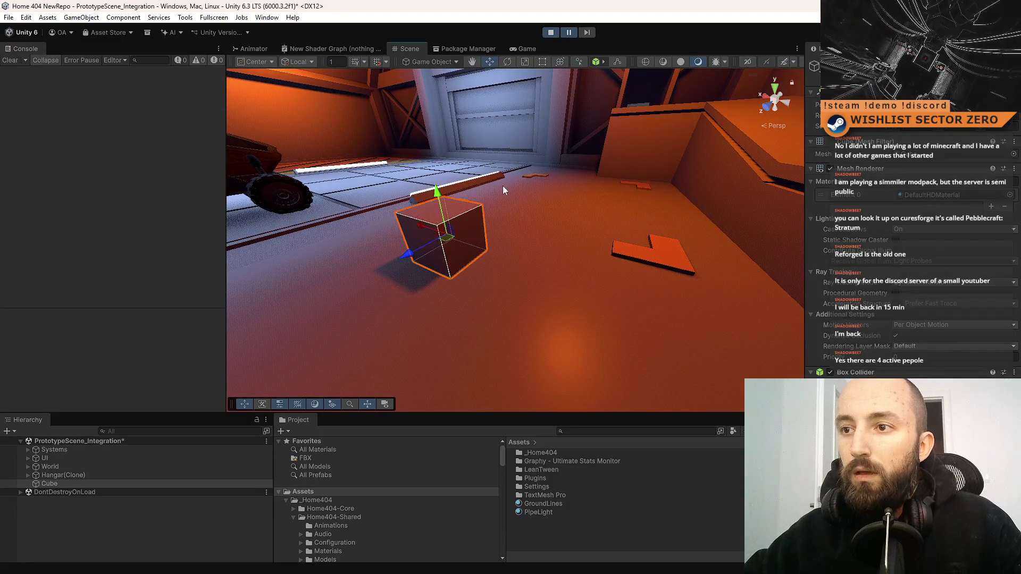
Step: Shrink the Cube with the Scale tool and shift it toward the rover
{"action": "mouse_move", "coordinate": [485, 189]}
{"action": "left_mouse_down"}
{"action": "mouse_move", "coordinate": [562, 258]}
{"action": "mouse_move", "coordinate": [394, 257]}
{"action": "left_mouse_up"}
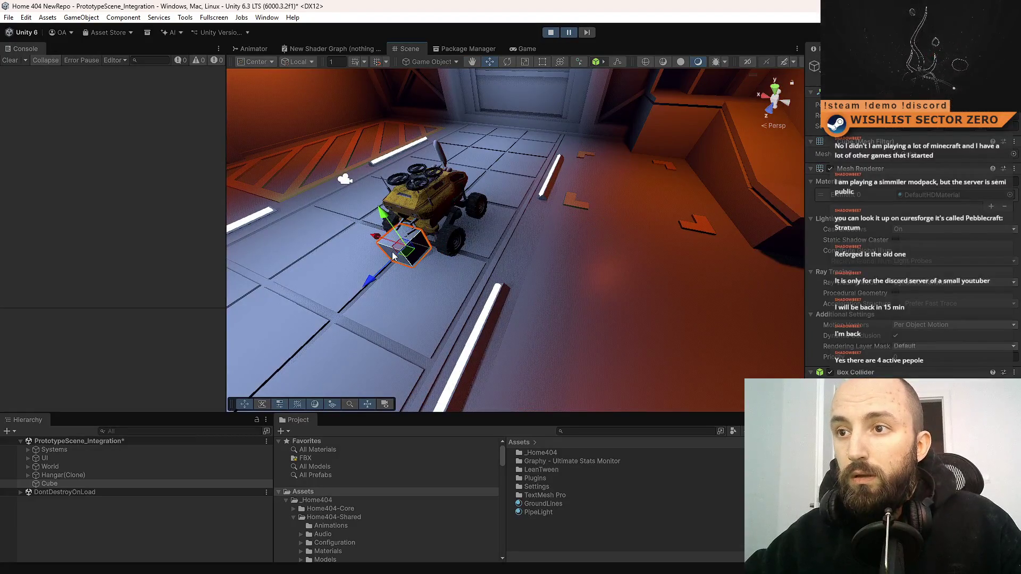
{"action": "left_click_drag", "start_coordinate": [433, 215], "coordinate": [434, 233]}
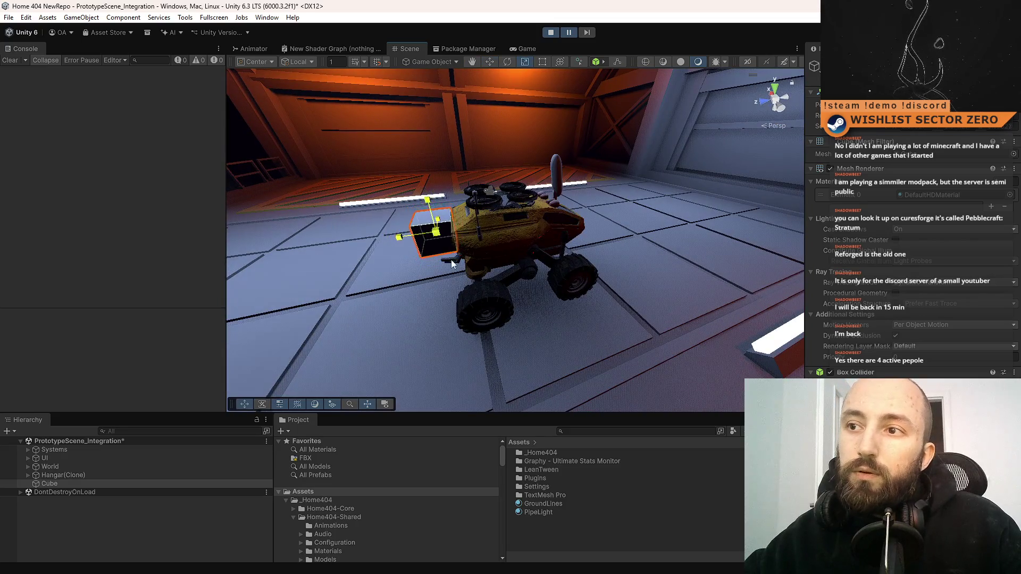
{"action": "mouse_move", "coordinate": [456, 276]}
{"action": "left_mouse_down"}
{"action": "mouse_move", "coordinate": [466, 286]}
{"action": "mouse_move", "coordinate": [410, 259]}
{"action": "mouse_move", "coordinate": [367, 271]}
{"action": "mouse_move", "coordinate": [440, 305]}
{"action": "left_mouse_up"}
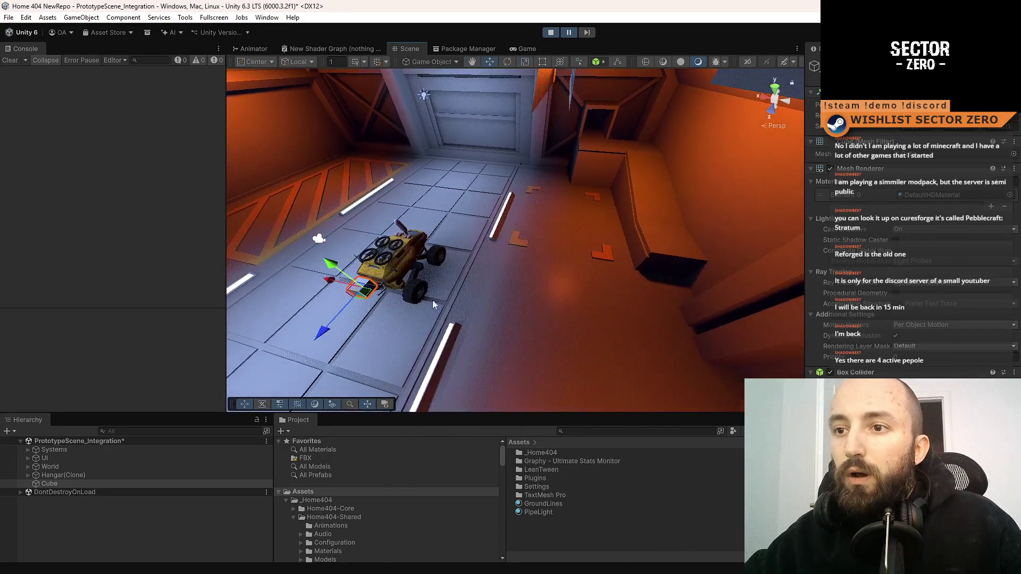
{"action": "mouse_move", "coordinate": [366, 301]}
{"action": "left_mouse_down"}
{"action": "mouse_move", "coordinate": [396, 260]}
{"action": "mouse_move", "coordinate": [422, 267]}
{"action": "left_mouse_up"}
{"action": "key", "text": "w"}
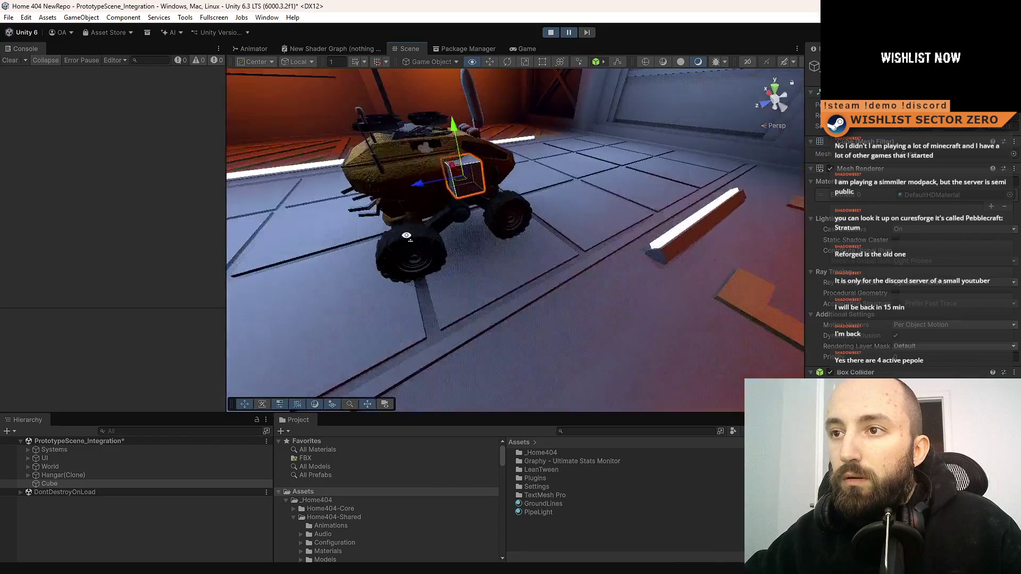
Step: Raise the Cube onto the orange ledge by the hangar wall and frame it
{"action": "left_click_drag", "start_coordinate": [522, 159], "coordinate": [523, 133]}
{"action": "mouse_move", "coordinate": [489, 174]}
{"action": "left_mouse_down"}
{"action": "mouse_move", "coordinate": [689, 242]}
{"action": "mouse_move", "coordinate": [390, 254]}
{"action": "left_mouse_up"}
{"action": "left_click_drag", "start_coordinate": [678, 230], "coordinate": [650, 219]}
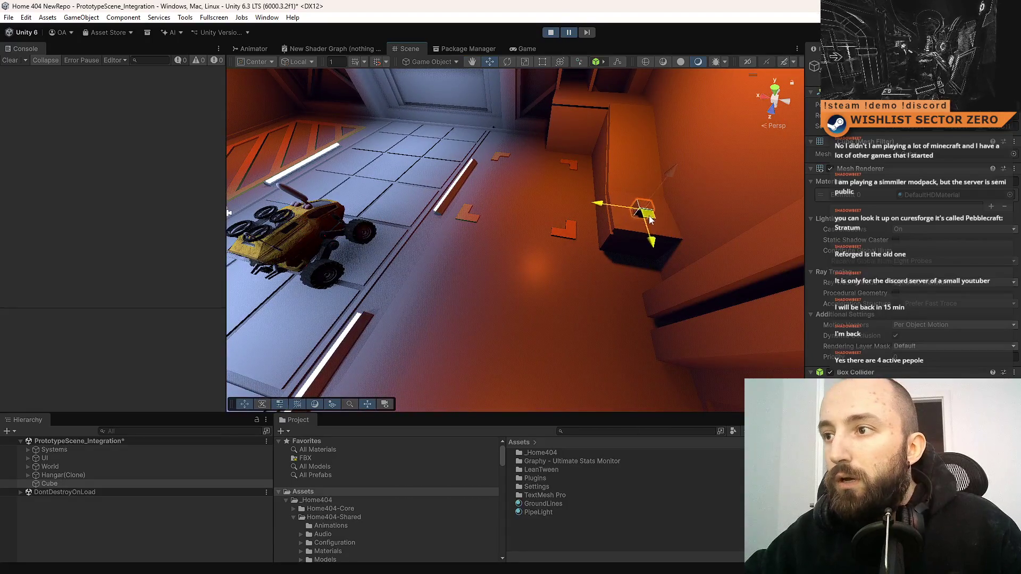
{"action": "left_click_drag", "start_coordinate": [667, 184], "coordinate": [672, 178]}
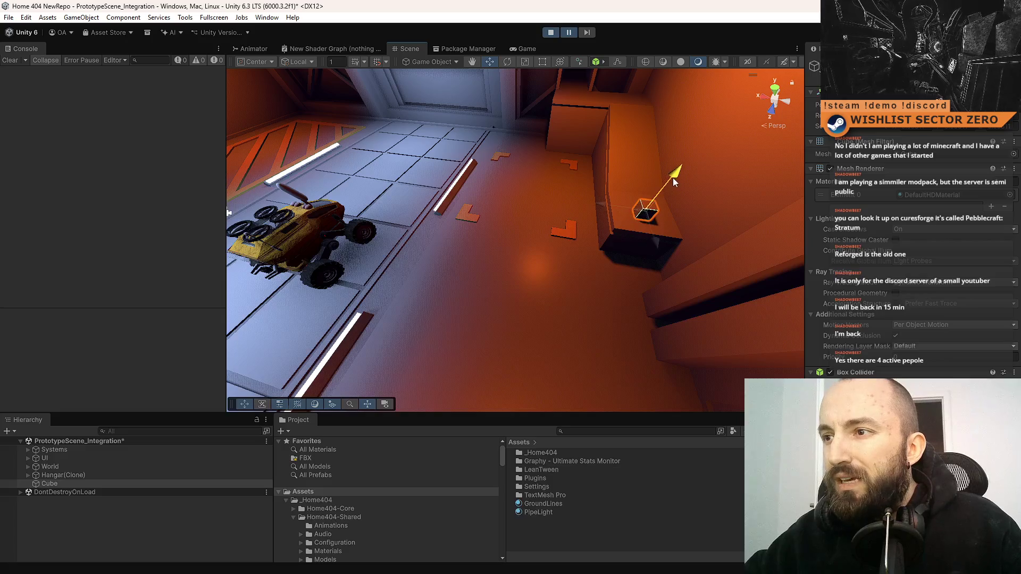
{"action": "mouse_move", "coordinate": [617, 196]}
{"action": "left_mouse_down"}
{"action": "mouse_move", "coordinate": [759, 166]}
{"action": "mouse_move", "coordinate": [425, 218]}
{"action": "left_mouse_up"}
{"action": "key", "text": "f"}
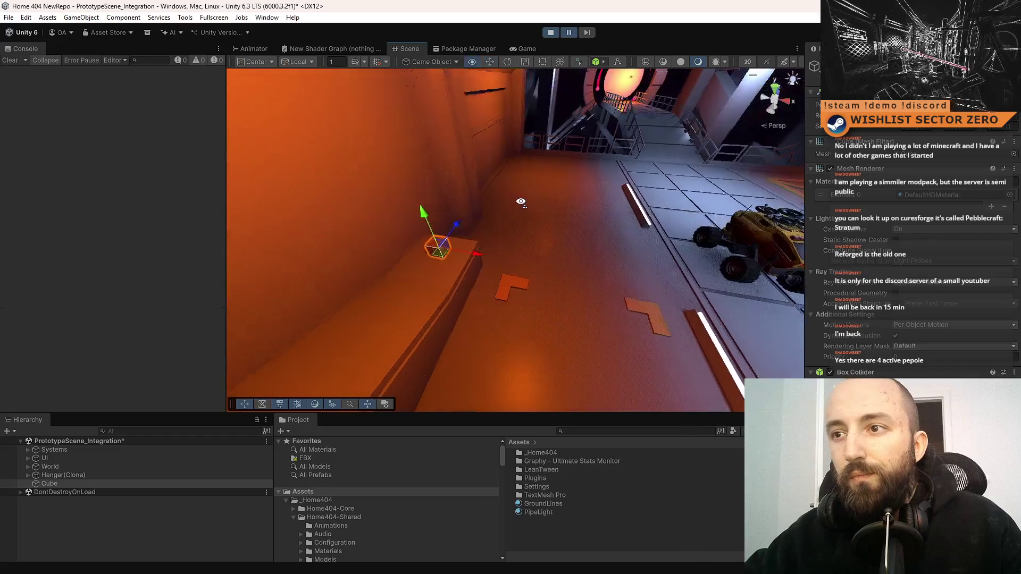
{"action": "mouse_move", "coordinate": [613, 219]}
{"action": "left_mouse_down"}
{"action": "mouse_move", "coordinate": [540, 191]}
{"action": "mouse_move", "coordinate": [507, 211]}
{"action": "mouse_move", "coordinate": [505, 228]}
{"action": "left_mouse_up"}
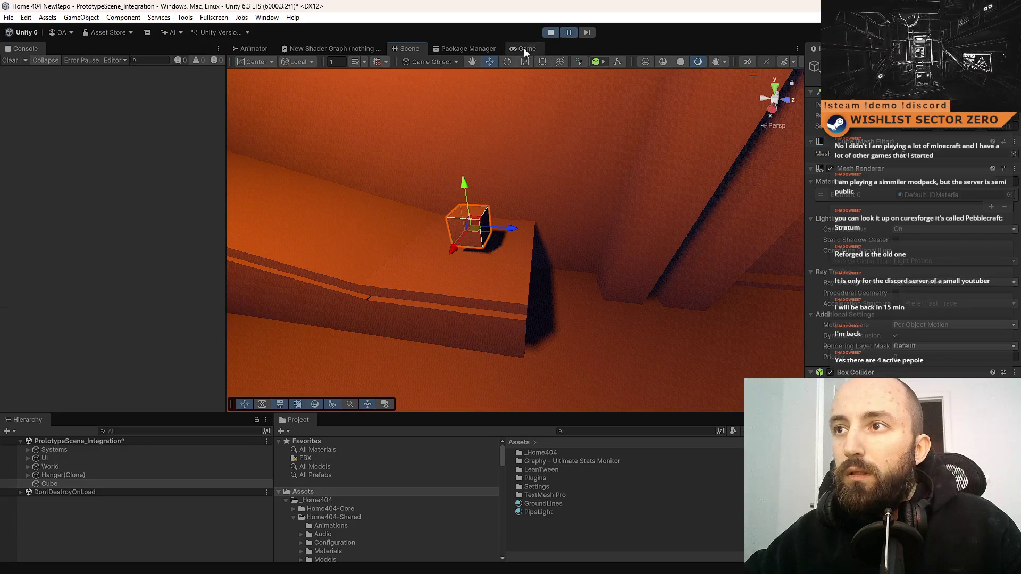
Step: In the Game view, drive the rover with A, D and W up beside the ledge
{"action": "left_click", "coordinate": [524, 49]}
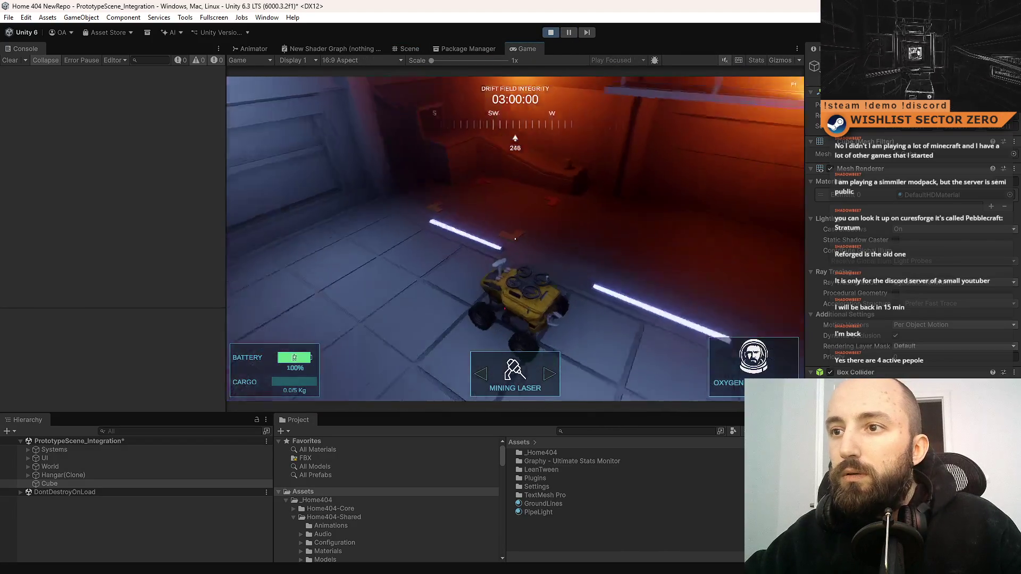
{"action": "key", "text": "a"}
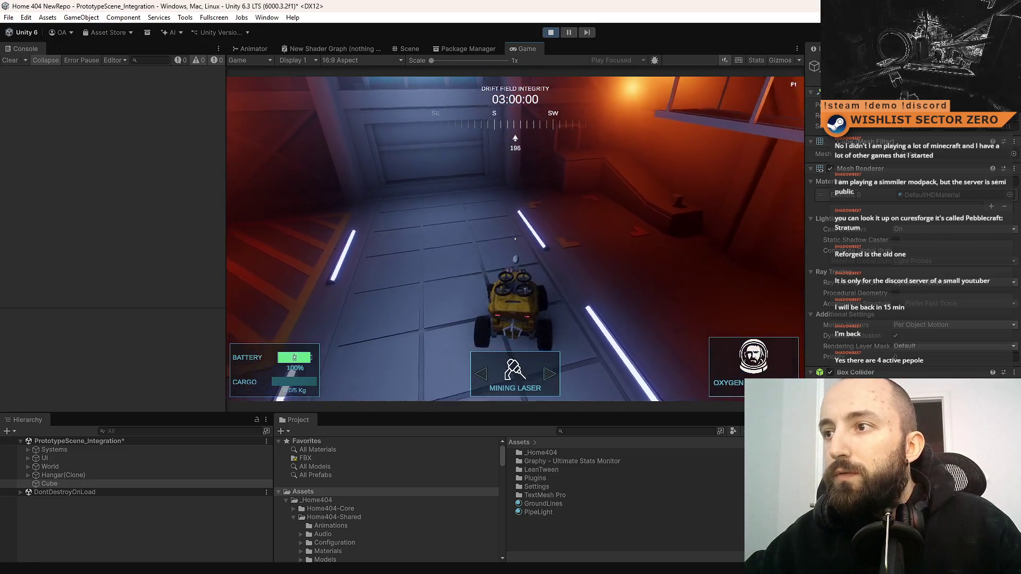
{"action": "key", "text": "d"}
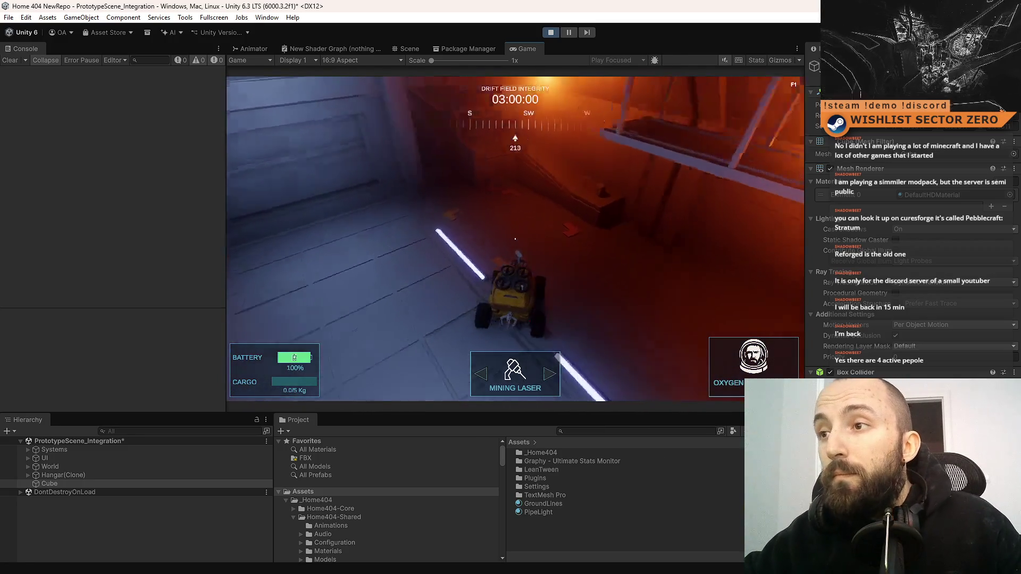
{"action": "key", "text": "d"}
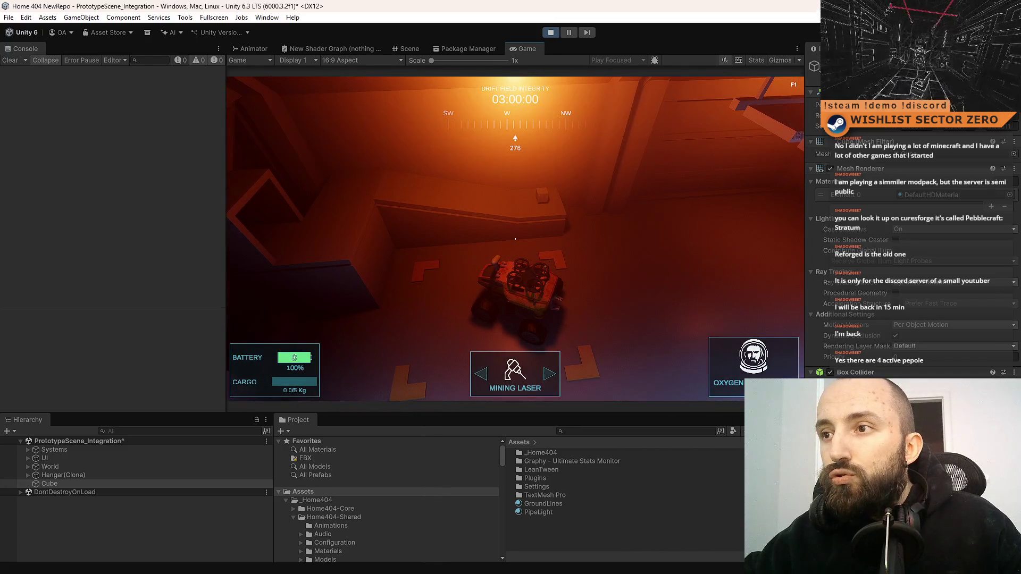
{"action": "key", "text": "w"}
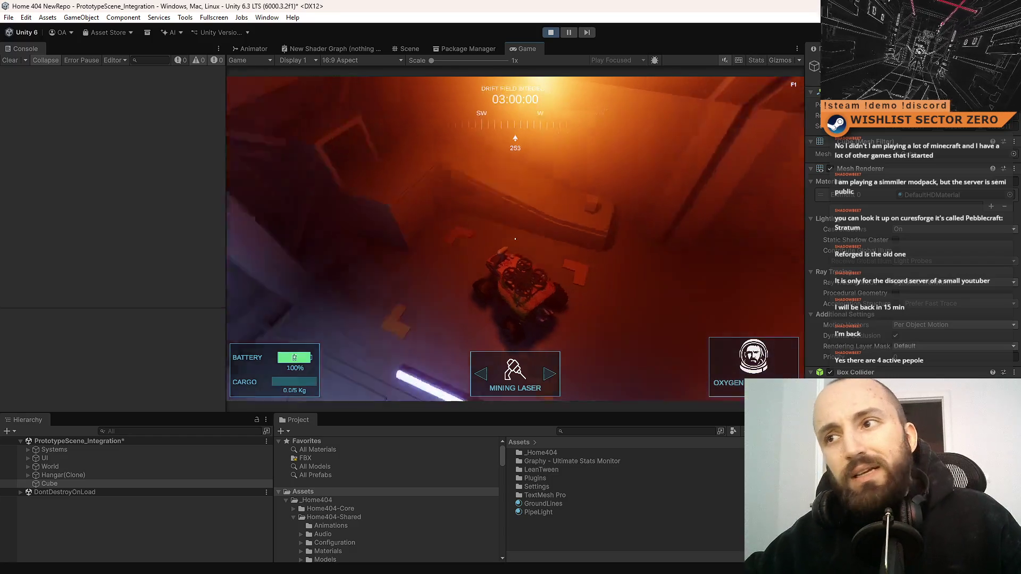
{"action": "key", "text": "w"}
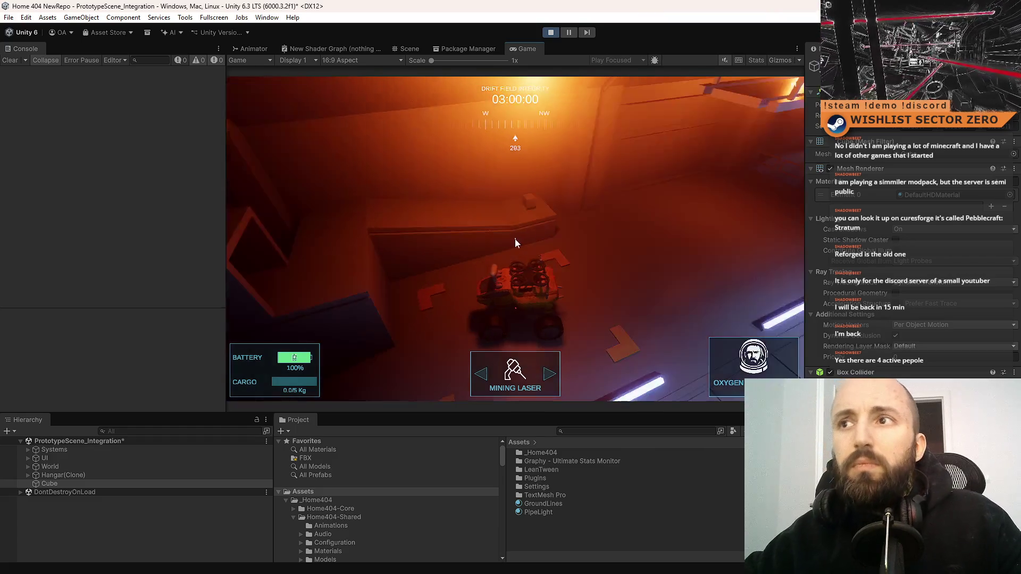
Step: Return to the Scene view, zooming around the cube with the Scale tool active
{"action": "left_click", "coordinate": [416, 50]}
{"action": "scroll", "coordinate": [520, 242], "scroll_direction": "up", "scroll_amount": 3}
{"action": "key", "text": "r"}
{"action": "scroll", "coordinate": [684, 246], "scroll_direction": "down", "scroll_amount": 5}
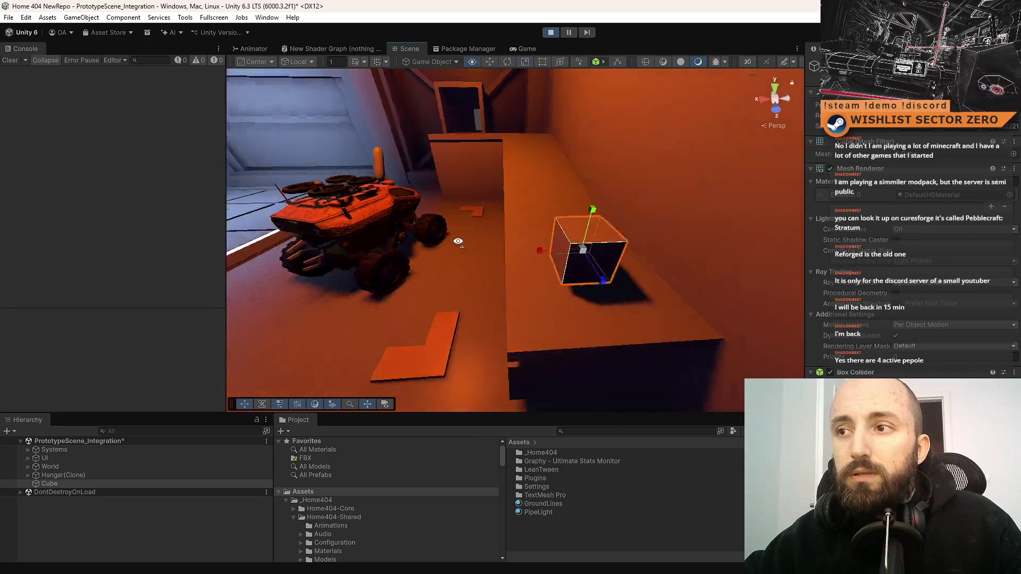
Step: Nudge the Cube along the ledge, then duplicate it as Cube (1) and frame it
{"action": "key", "text": "w"}
{"action": "mouse_move", "coordinate": [671, 226]}
{"action": "left_mouse_down"}
{"action": "mouse_move", "coordinate": [410, 218]}
{"action": "mouse_move", "coordinate": [662, 248]}
{"action": "mouse_move", "coordinate": [495, 243]}
{"action": "mouse_move", "coordinate": [501, 231]}
{"action": "left_mouse_up"}
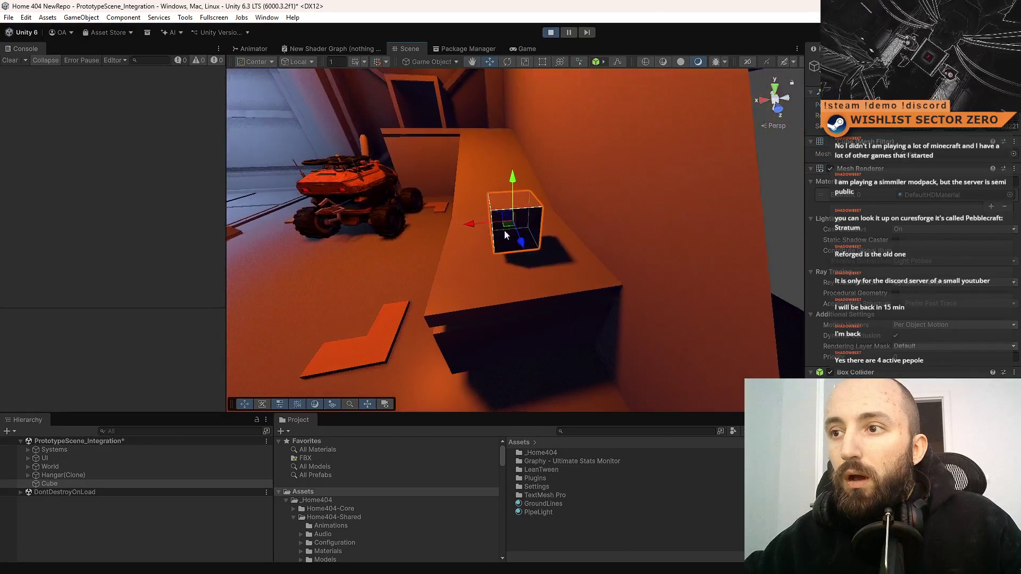
{"action": "left_click_drag", "start_coordinate": [537, 183], "coordinate": [823, 269]}
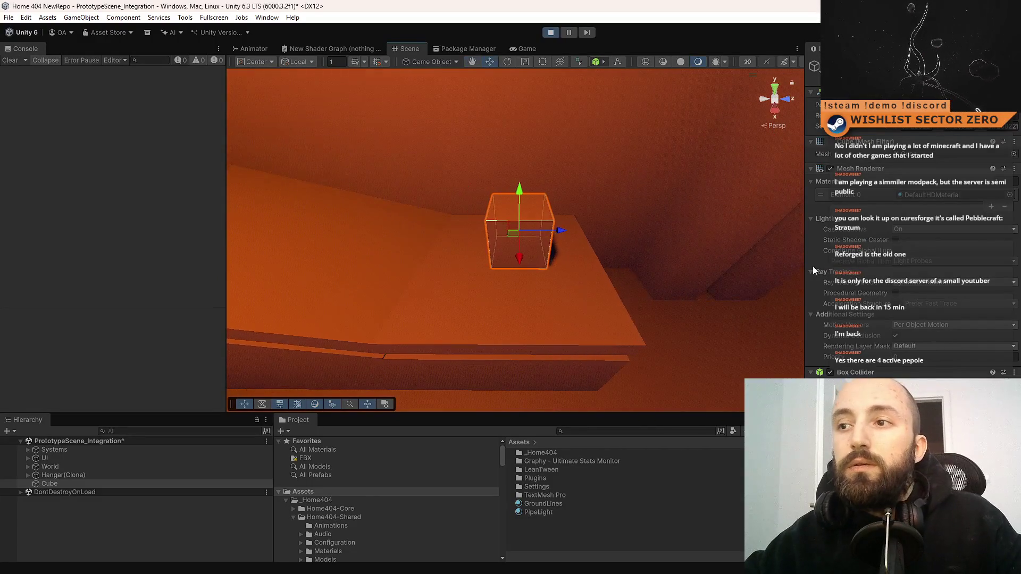
{"action": "left_click_drag", "start_coordinate": [599, 264], "coordinate": [616, 260]}
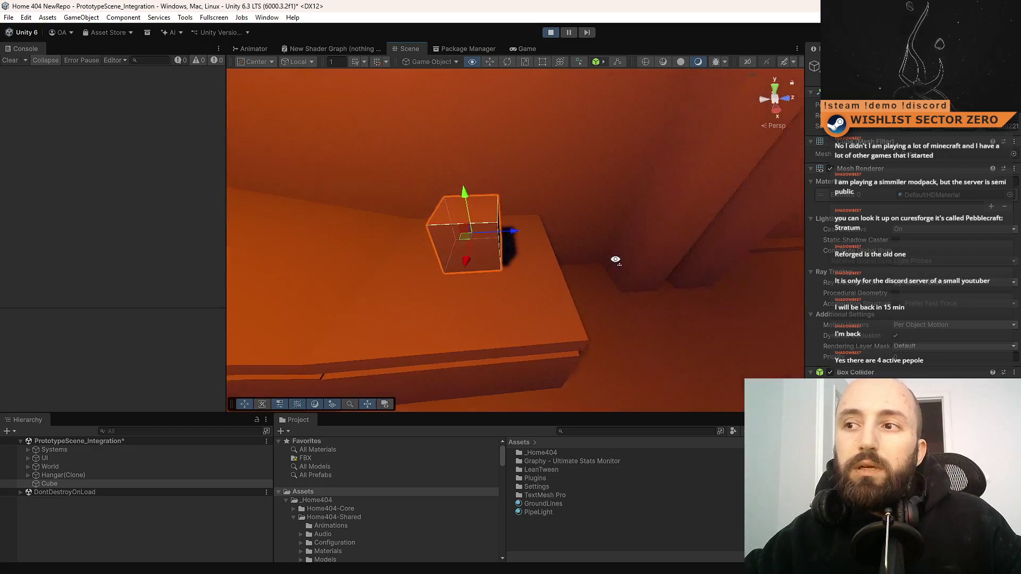
{"action": "key", "text": "ctrl+d"}
{"action": "key", "text": "f"}
{"action": "left_click_drag", "start_coordinate": [567, 233], "coordinate": [509, 255]}
Step: Make Cube (1) thinner, slide the slab left, and duplicate it as Cube (2)
{"action": "key", "text": "r"}
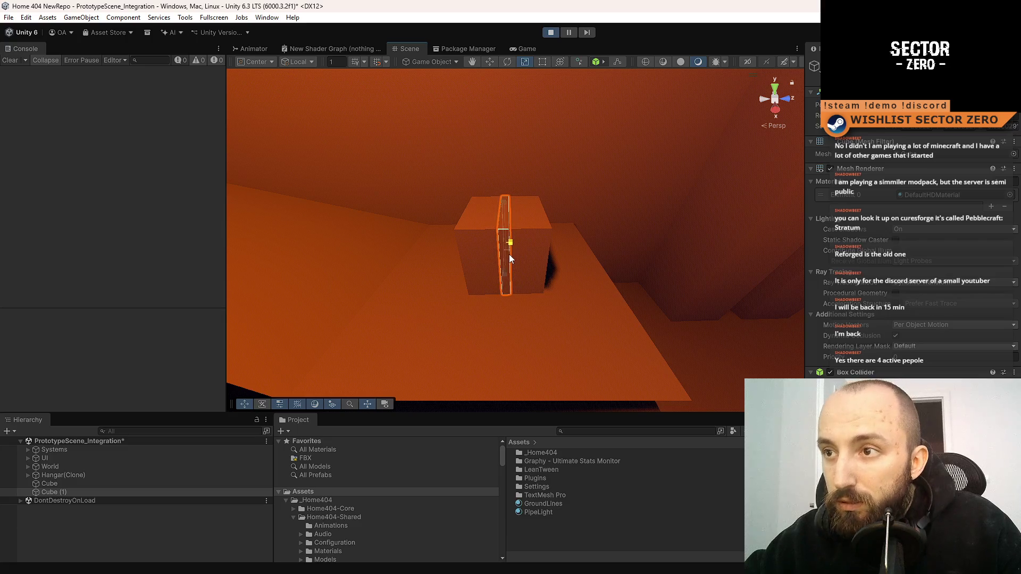
{"action": "mouse_move", "coordinate": [611, 254]}
{"action": "left_mouse_down"}
{"action": "mouse_move", "coordinate": [588, 260]}
{"action": "mouse_move", "coordinate": [601, 246]}
{"action": "mouse_move", "coordinate": [588, 253]}
{"action": "mouse_move", "coordinate": [566, 242]}
{"action": "left_mouse_up"}
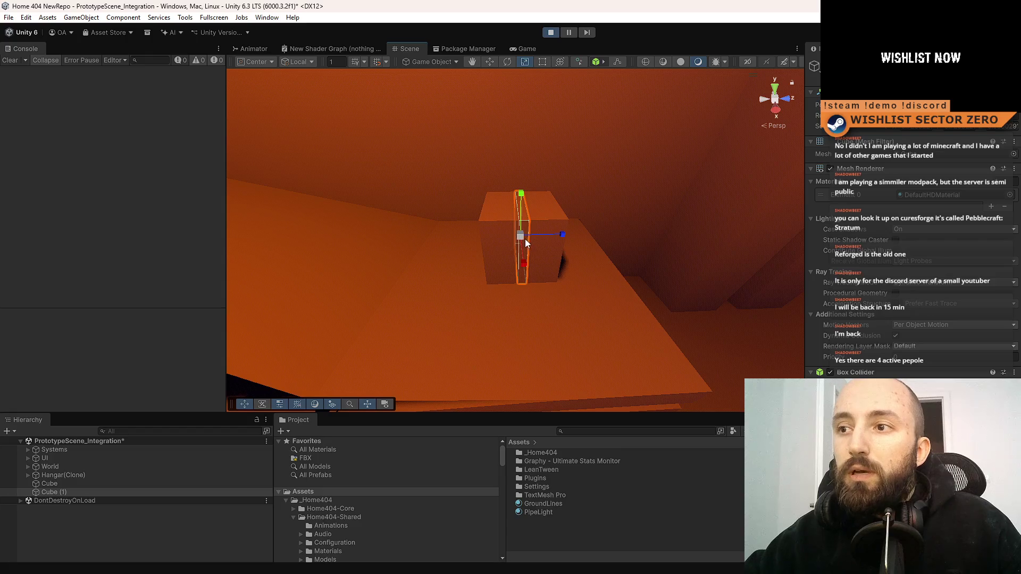
{"action": "key", "text": "w"}
{"action": "mouse_move", "coordinate": [564, 237]}
{"action": "left_mouse_down"}
{"action": "mouse_move", "coordinate": [542, 241]}
{"action": "mouse_move", "coordinate": [579, 237]}
{"action": "mouse_move", "coordinate": [396, 230]}
{"action": "left_mouse_up"}
{"action": "key", "text": "ctrl+d"}
Step: Select the Cube (1) slab and a second slab for scaling, orbiting around the crate
{"action": "mouse_move", "coordinate": [481, 293]}
{"action": "left_mouse_down"}
{"action": "mouse_move", "coordinate": [616, 299]}
{"action": "mouse_move", "coordinate": [596, 288]}
{"action": "left_mouse_up"}
{"action": "left_click", "coordinate": [473, 245]}
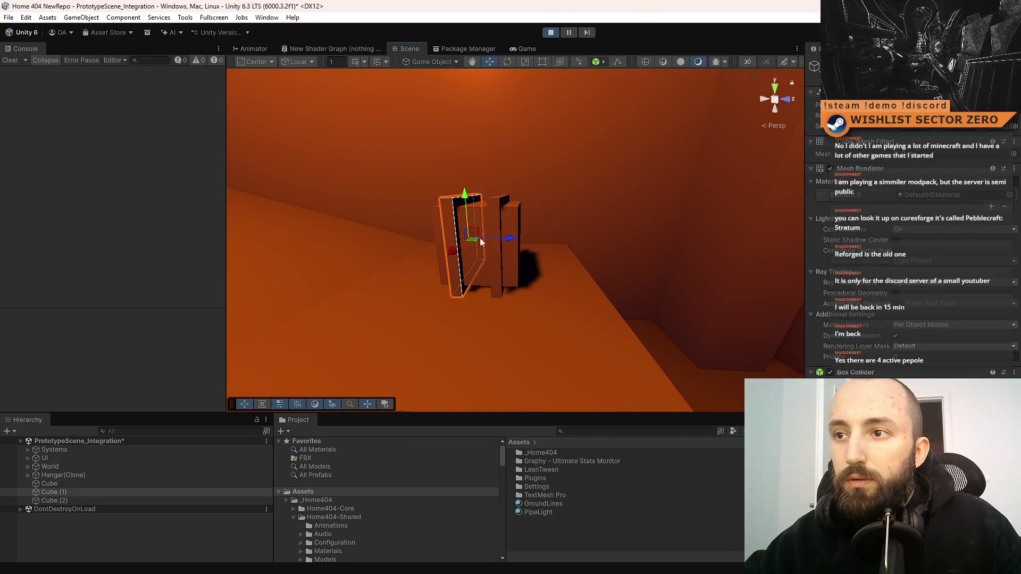
{"action": "left_click", "coordinate": [495, 212], "text": "shift"}
{"action": "key", "text": "r"}
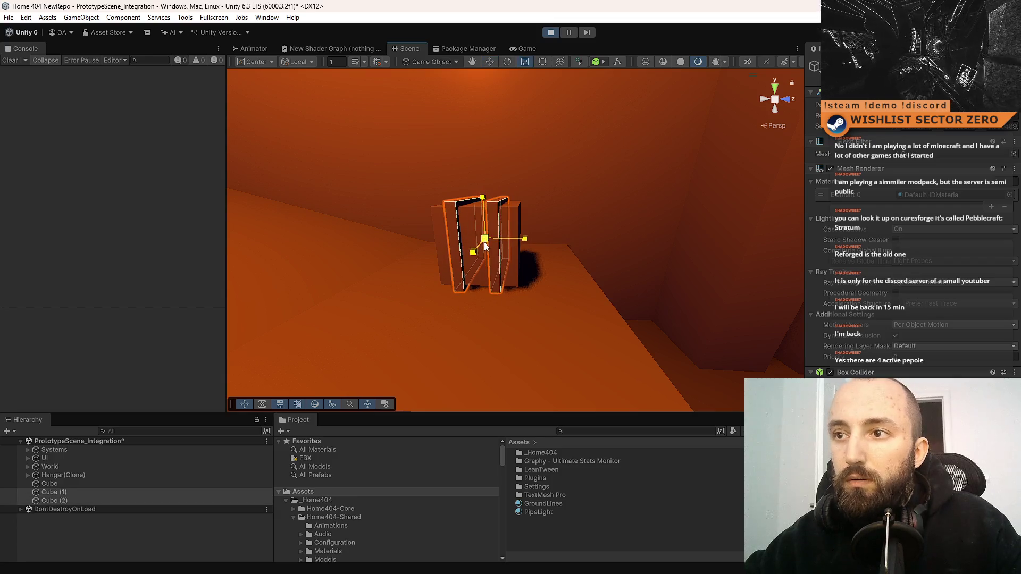
{"action": "left_click", "coordinate": [511, 222]}
{"action": "left_click", "coordinate": [627, 243]}
{"action": "mouse_move", "coordinate": [684, 276]}
{"action": "left_mouse_down"}
{"action": "mouse_move", "coordinate": [696, 276]}
{"action": "mouse_move", "coordinate": [584, 264]}
{"action": "mouse_move", "coordinate": [442, 282]}
{"action": "mouse_move", "coordinate": [702, 313]}
{"action": "left_mouse_up"}
Step: Select the crate planks and Cube, view them from above, and check the Game view
{"action": "left_click", "coordinate": [518, 261]}
{"action": "left_click", "coordinate": [477, 258]}
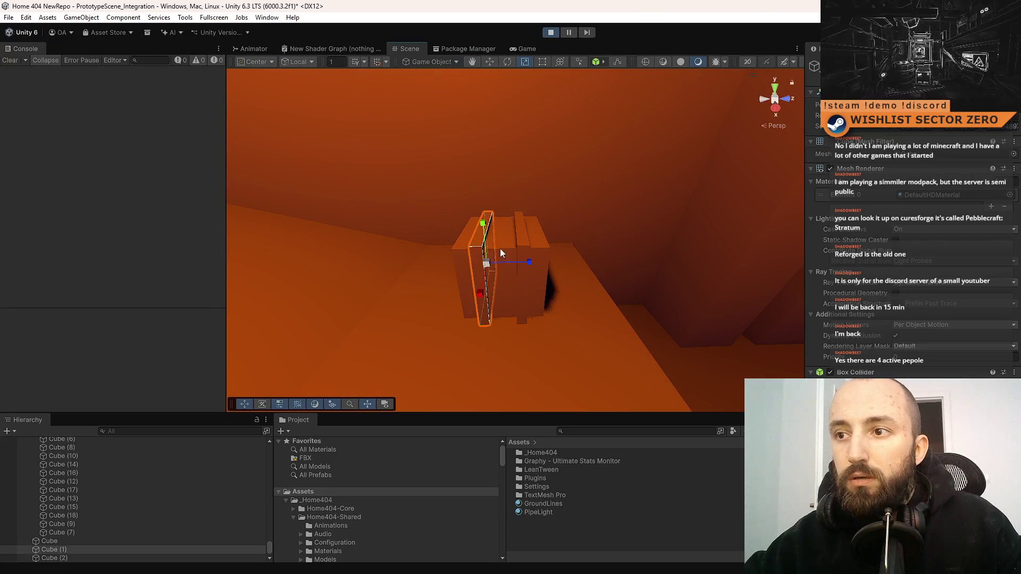
{"action": "left_click", "coordinate": [503, 245]}
{"action": "mouse_move", "coordinate": [608, 260]}
{"action": "left_mouse_down"}
{"action": "mouse_move", "coordinate": [546, 274]}
{"action": "mouse_move", "coordinate": [578, 281]}
{"action": "mouse_move", "coordinate": [643, 184]}
{"action": "mouse_move", "coordinate": [607, 220]}
{"action": "left_mouse_up"}
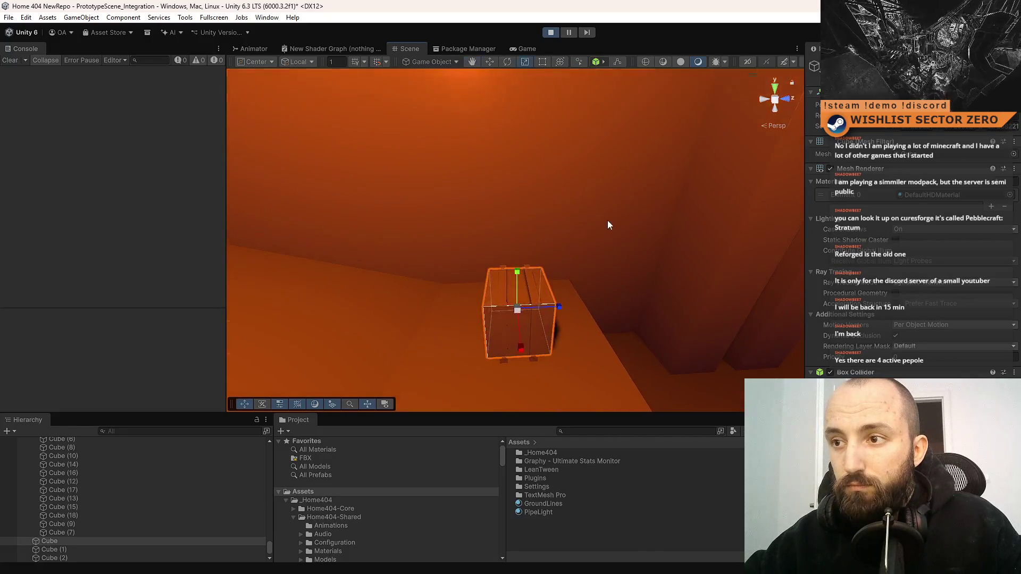
{"action": "left_click_drag", "start_coordinate": [532, 217], "coordinate": [475, 101]}
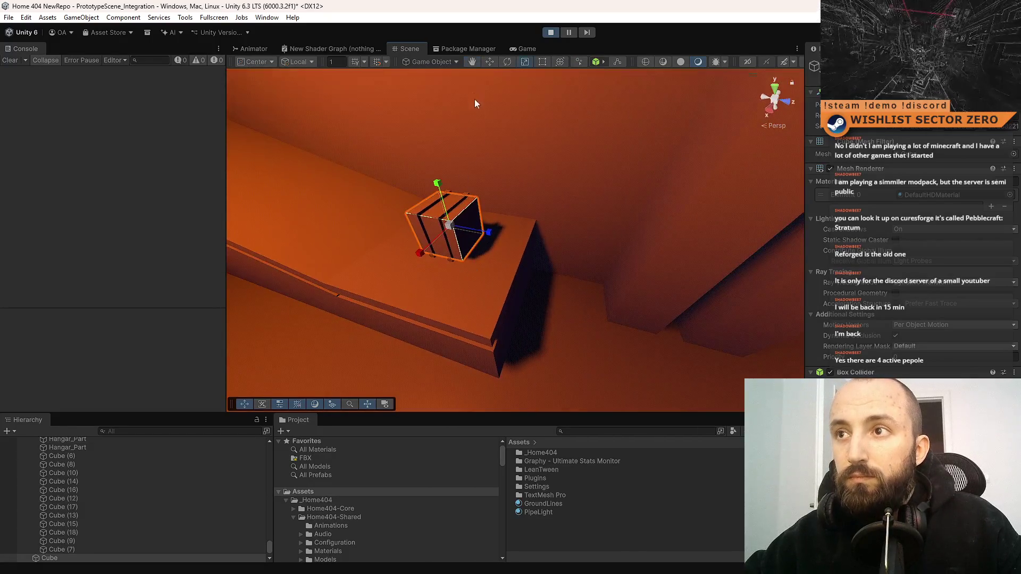
{"action": "left_click", "coordinate": [517, 48]}
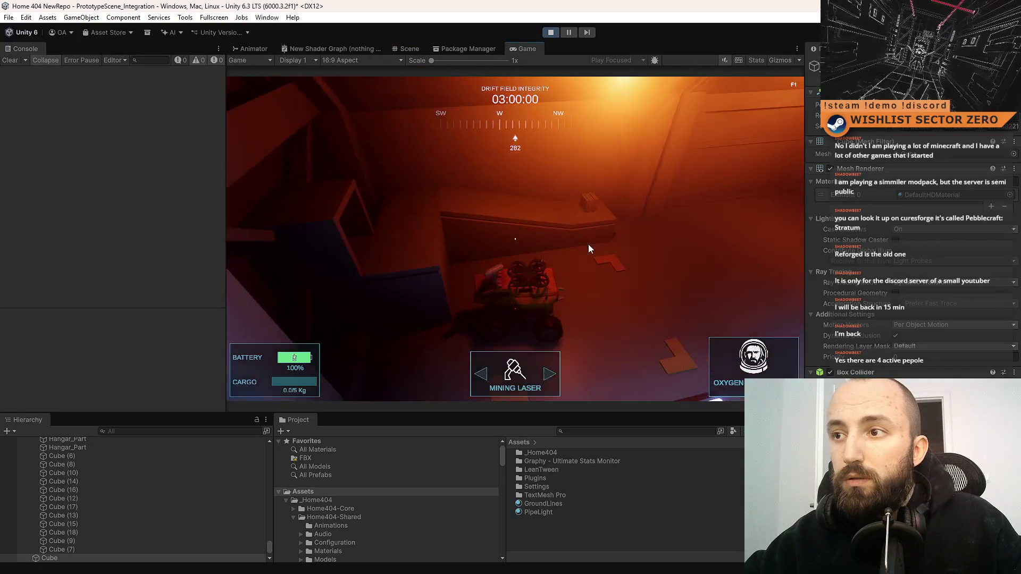
Step: Turn the game camera left, then in the Scene duplicate the selected cube twice
{"action": "left_click_drag", "start_coordinate": [749, 213], "coordinate": [312, 139]}
{"action": "left_click", "coordinate": [410, 49]}
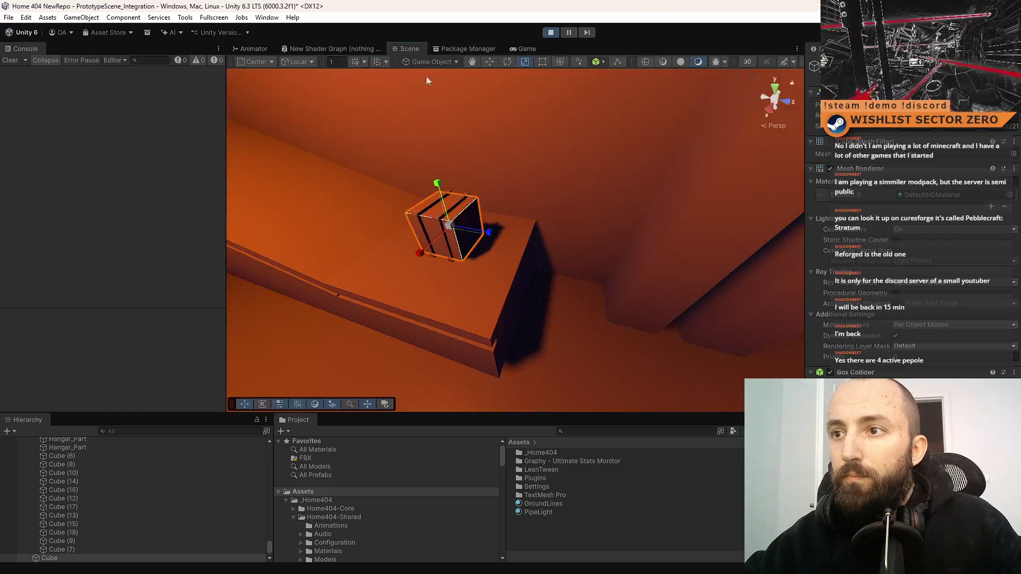
{"action": "key", "text": "ctrl+d"}
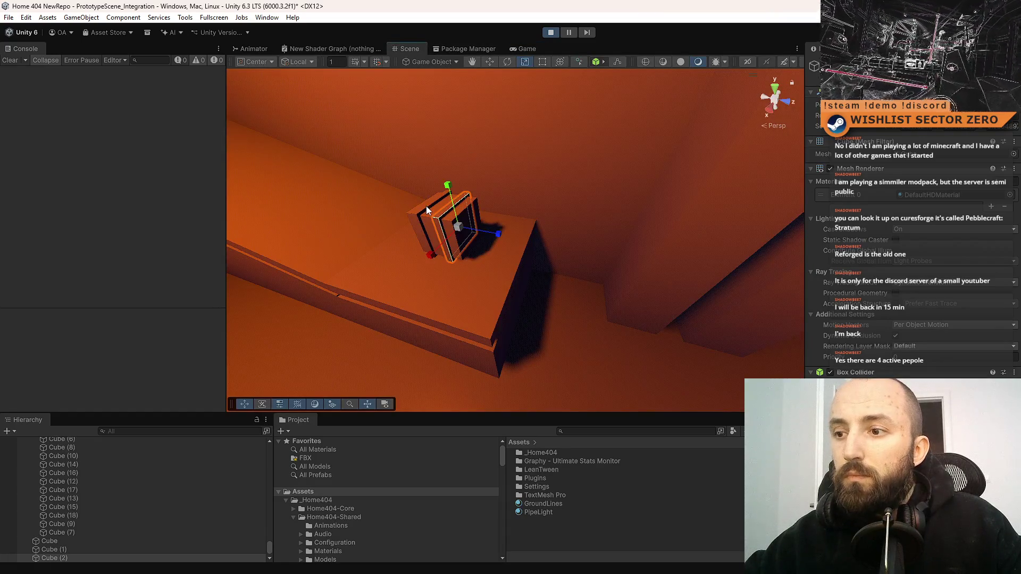
{"action": "key", "text": "ctrl+d"}
Step: Try GroundLines and PipeLight, ending with GroundLines on the floor under the crate, and check in Game
{"action": "left_click_drag", "start_coordinate": [555, 506], "coordinate": [437, 243]}
{"action": "key", "text": "f"}
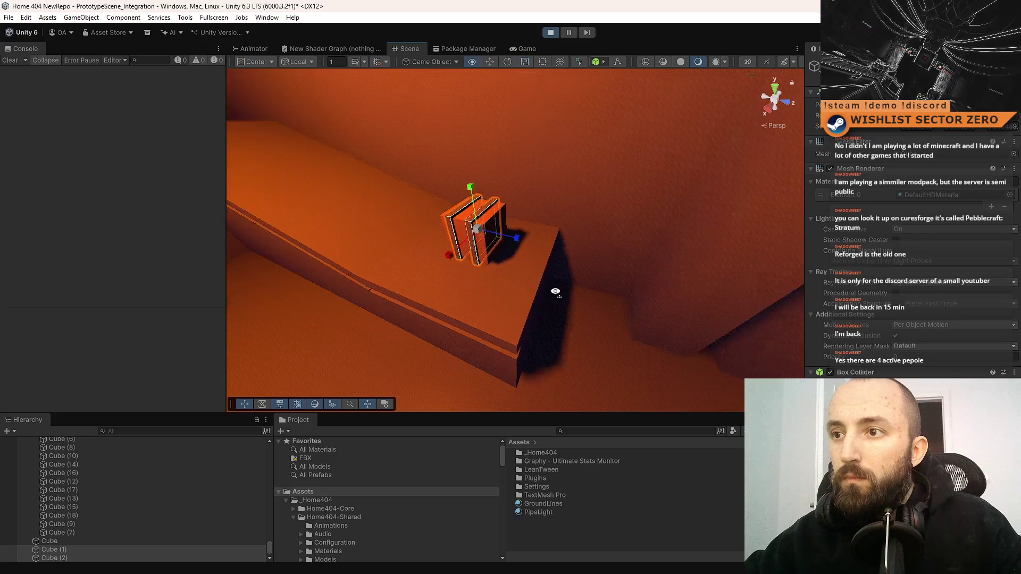
{"action": "mouse_move", "coordinate": [563, 512]}
{"action": "left_mouse_down"}
{"action": "mouse_move", "coordinate": [547, 360]}
{"action": "mouse_move", "coordinate": [519, 282]}
{"action": "left_mouse_up"}
{"action": "mouse_move", "coordinate": [560, 504]}
{"action": "left_mouse_down"}
{"action": "mouse_move", "coordinate": [511, 319]}
{"action": "mouse_move", "coordinate": [471, 263]}
{"action": "mouse_move", "coordinate": [650, 186]}
{"action": "left_mouse_up"}
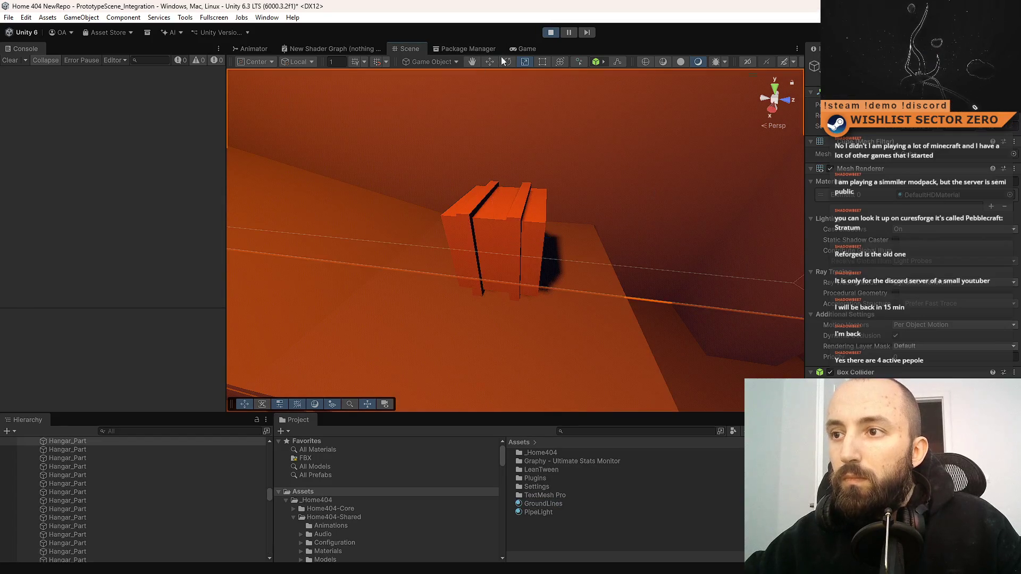
{"action": "left_click", "coordinate": [525, 49]}
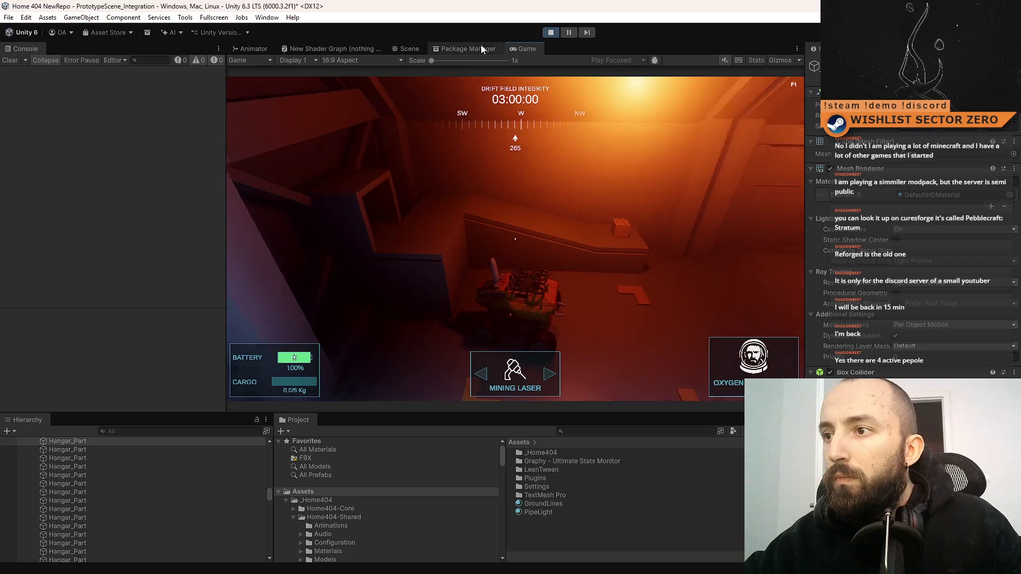
{"action": "left_click", "coordinate": [405, 48]}
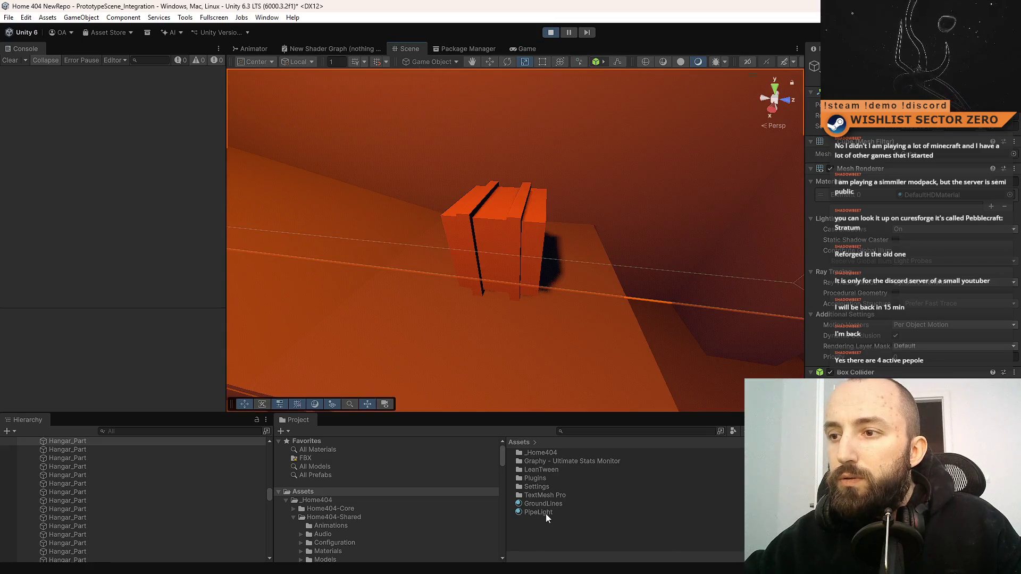
Step: Put PipeLight on two crate slabs, check the stripes in Game, and select a striped slab
{"action": "left_click_drag", "start_coordinate": [545, 514], "coordinate": [514, 246]}
{"action": "left_click_drag", "start_coordinate": [546, 512], "coordinate": [475, 264]}
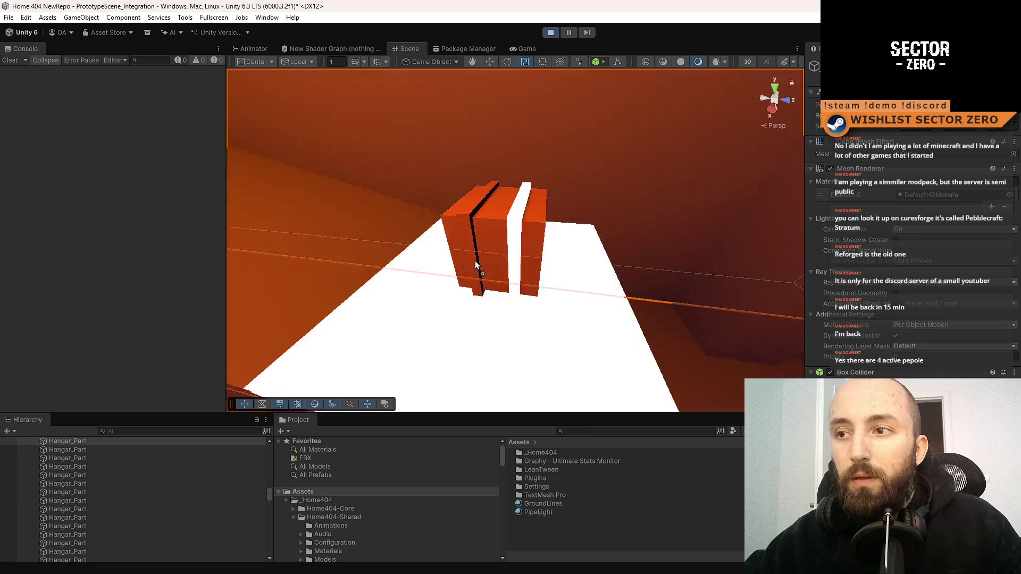
{"action": "left_click", "coordinate": [529, 49]}
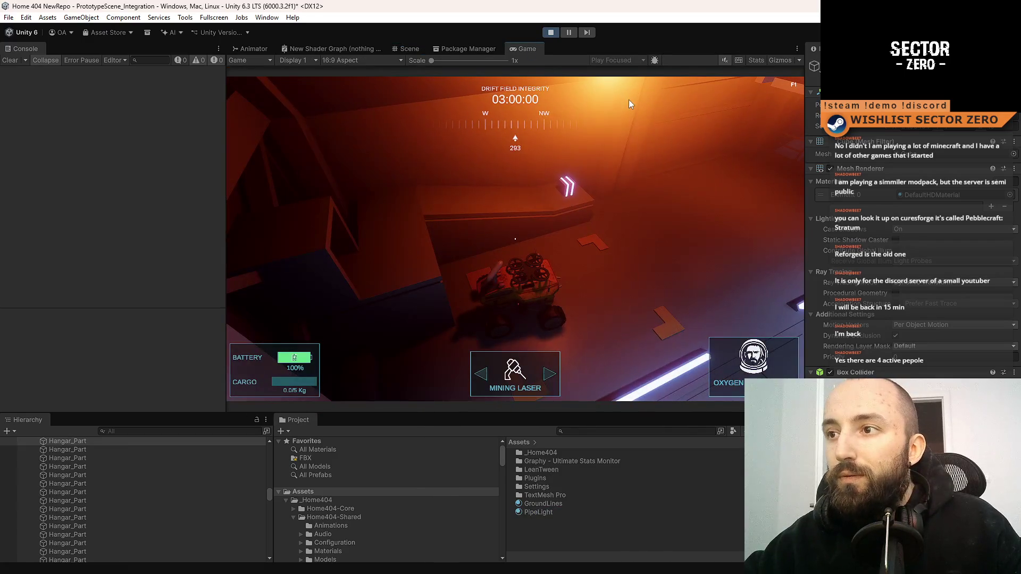
{"action": "key", "text": "a"}
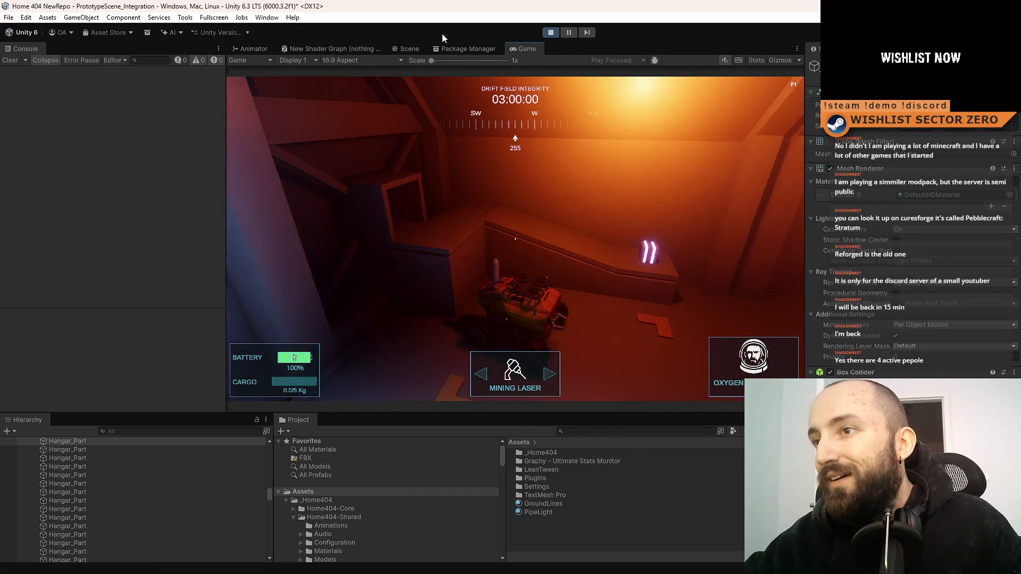
{"action": "left_click", "coordinate": [409, 48]}
{"action": "mouse_move", "coordinate": [580, 339]}
{"action": "left_mouse_down"}
{"action": "mouse_move", "coordinate": [319, 276]}
{"action": "mouse_move", "coordinate": [353, 247]}
{"action": "mouse_move", "coordinate": [406, 319]}
{"action": "mouse_move", "coordinate": [377, 305]}
{"action": "mouse_move", "coordinate": [385, 282]}
{"action": "mouse_move", "coordinate": [654, 139]}
{"action": "mouse_move", "coordinate": [672, 219]}
{"action": "mouse_move", "coordinate": [500, 227]}
{"action": "left_mouse_up"}
{"action": "left_click", "coordinate": [492, 232]}
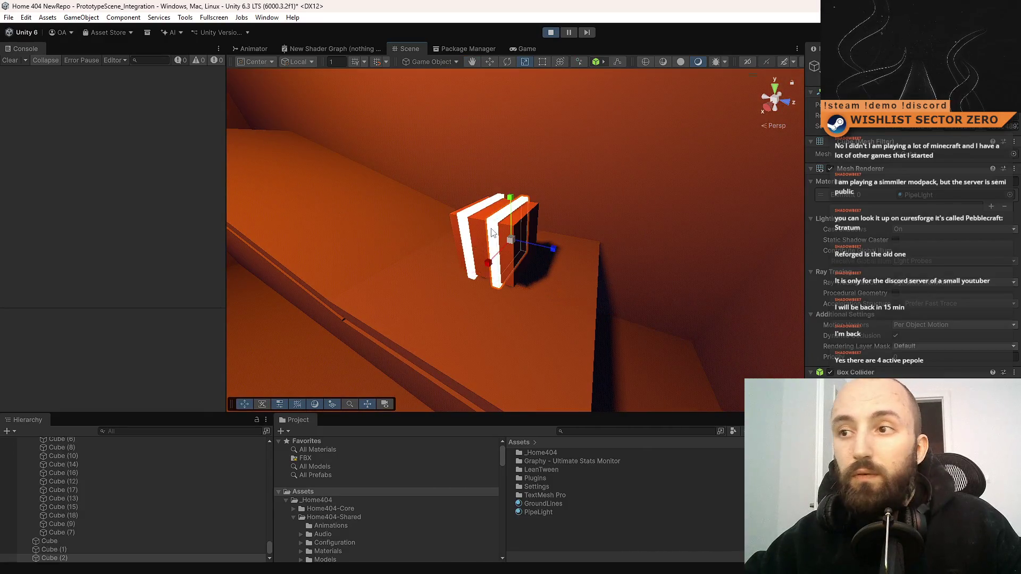
Step: Search the Project panel for 'plastic' and apply WhitePlastic to the crate slabs, checking in Game
{"action": "type", "text": "plastic"}
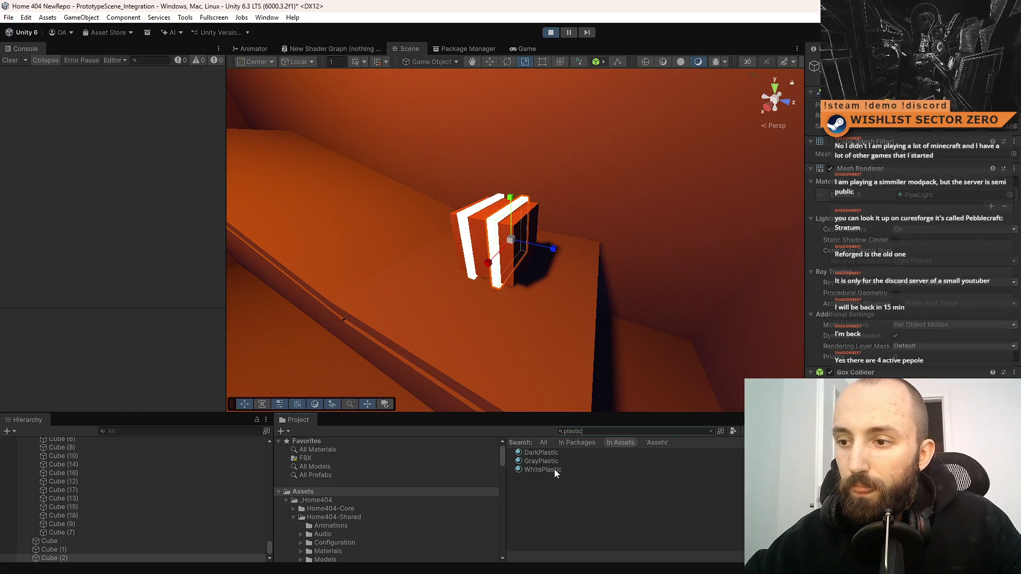
{"action": "mouse_move", "coordinate": [554, 469]}
{"action": "left_mouse_down"}
{"action": "mouse_move", "coordinate": [510, 250]}
{"action": "mouse_move", "coordinate": [495, 236]}
{"action": "left_mouse_up"}
{"action": "left_click_drag", "start_coordinate": [546, 469], "coordinate": [461, 238]}
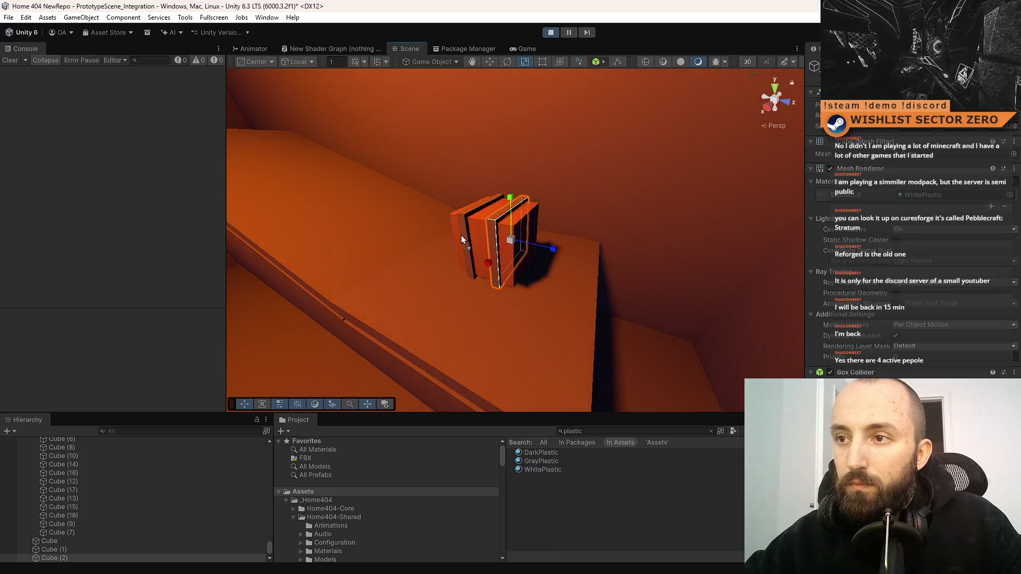
{"action": "left_click", "coordinate": [518, 49]}
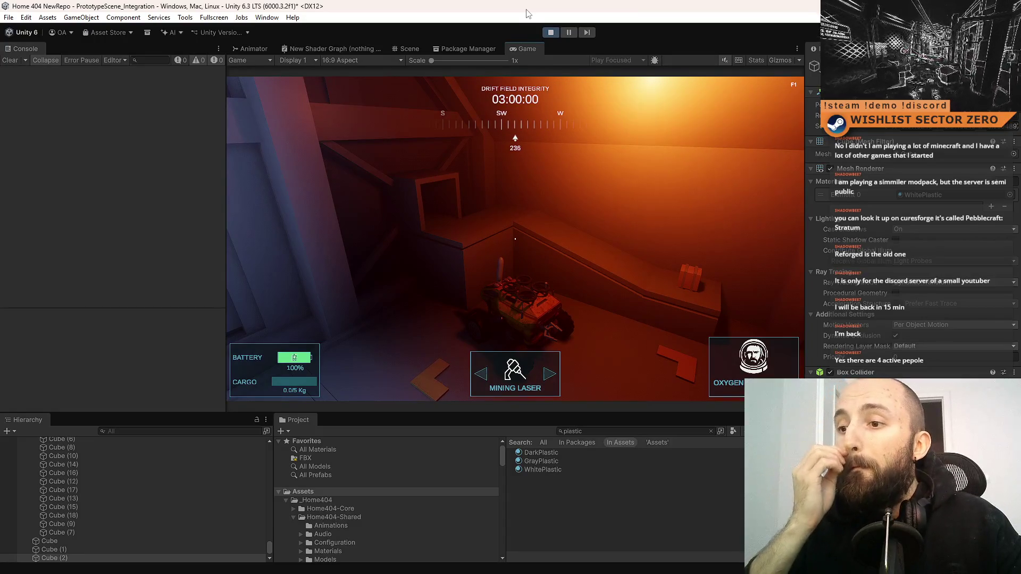
{"action": "left_click", "coordinate": [417, 49]}
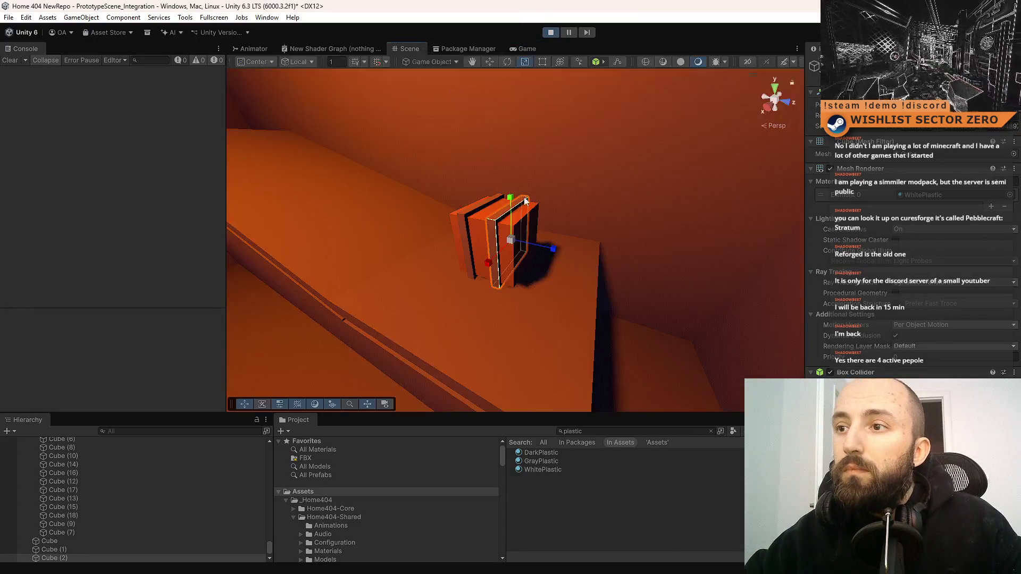
Step: Try GrayPlastic and DarkPlastic on the crate, then settle back on GrayPlastic
{"action": "mouse_move", "coordinate": [545, 462]}
{"action": "left_mouse_down"}
{"action": "mouse_move", "coordinate": [493, 278]}
{"action": "mouse_move", "coordinate": [467, 245]}
{"action": "left_mouse_up"}
{"action": "mouse_move", "coordinate": [554, 452]}
{"action": "left_mouse_down"}
{"action": "mouse_move", "coordinate": [537, 353]}
{"action": "mouse_move", "coordinate": [497, 266]}
{"action": "left_mouse_up"}
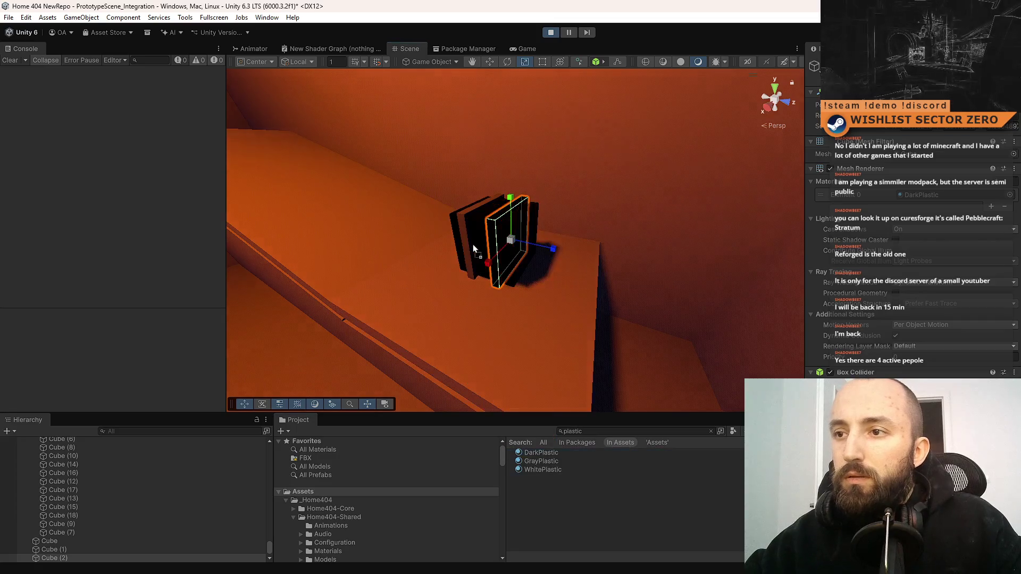
{"action": "left_click", "coordinate": [526, 48]}
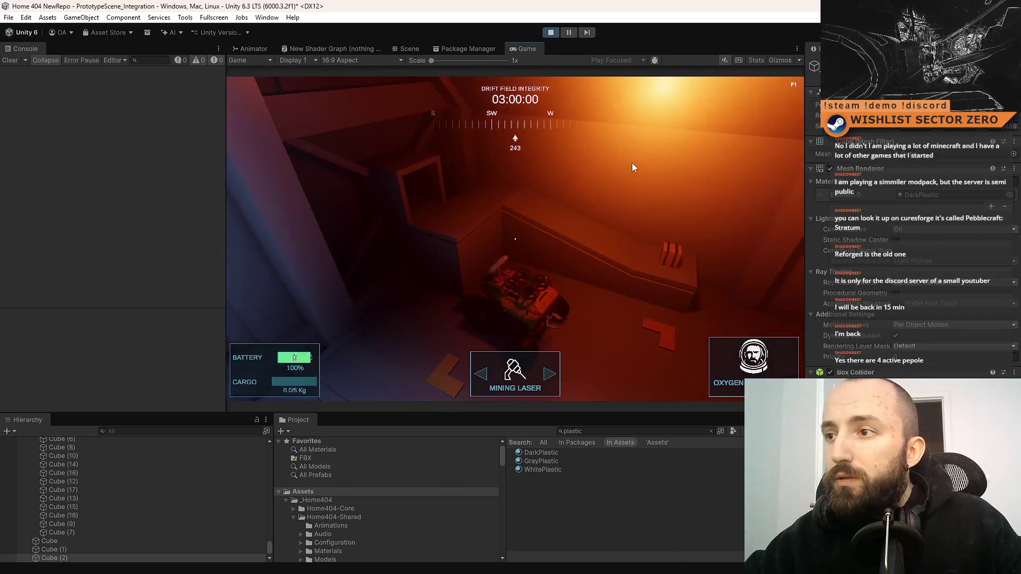
{"action": "key", "text": "ctrl+1"}
{"action": "left_click_drag", "start_coordinate": [541, 461], "coordinate": [497, 249]}
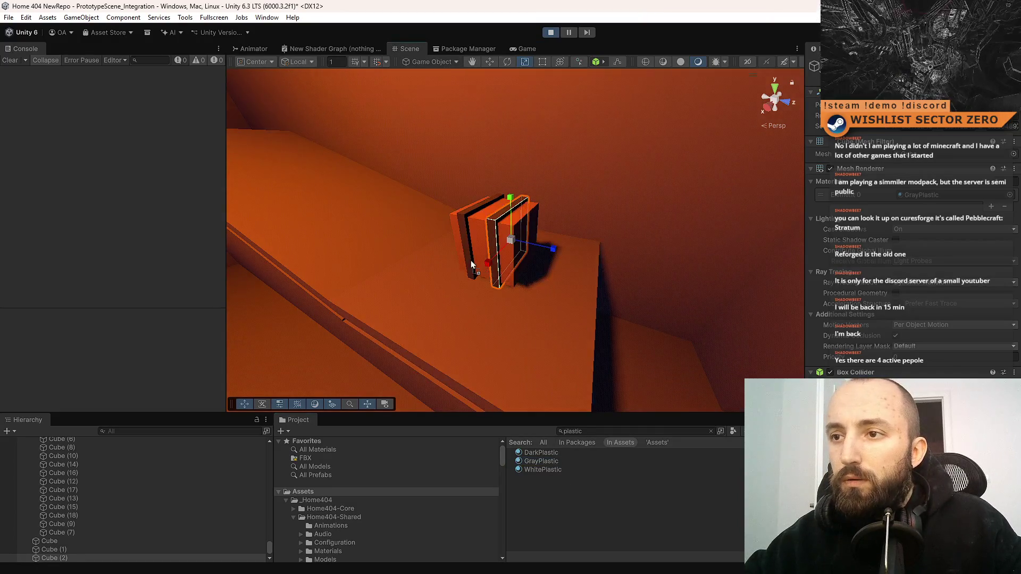
Step: Review the crate in the Game view, then select the whole crate Cube and open its options
{"action": "left_click", "coordinate": [538, 384]}
{"action": "mouse_move", "coordinate": [583, 276]}
{"action": "left_mouse_down"}
{"action": "mouse_move", "coordinate": [678, 246]}
{"action": "mouse_move", "coordinate": [631, 245]}
{"action": "mouse_move", "coordinate": [556, 287]}
{"action": "mouse_move", "coordinate": [551, 271]}
{"action": "mouse_move", "coordinate": [589, 263]}
{"action": "left_mouse_up"}
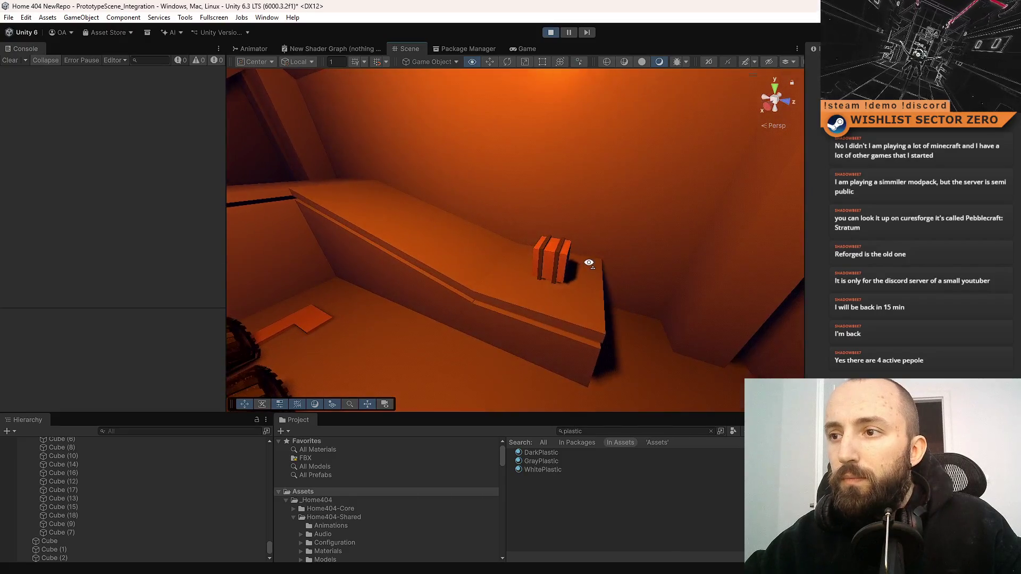
{"action": "left_click", "coordinate": [528, 50]}
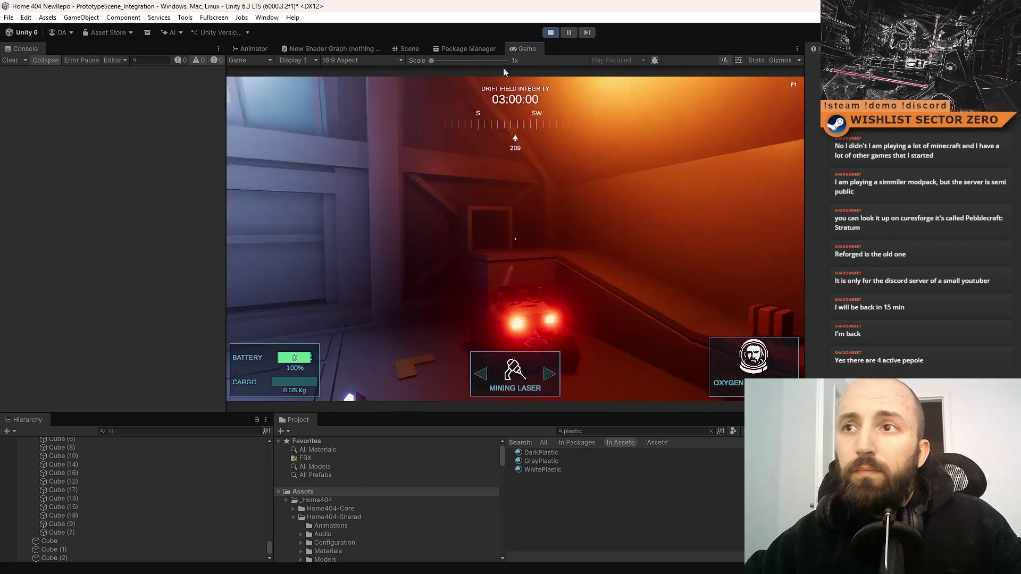
{"action": "left_click", "coordinate": [409, 48]}
{"action": "mouse_move", "coordinate": [585, 266]}
{"action": "left_mouse_down"}
{"action": "mouse_move", "coordinate": [494, 269]}
{"action": "mouse_move", "coordinate": [496, 250]}
{"action": "left_mouse_up"}
{"action": "left_click", "coordinate": [495, 250]}
{"action": "right_click", "coordinate": [63, 535]}
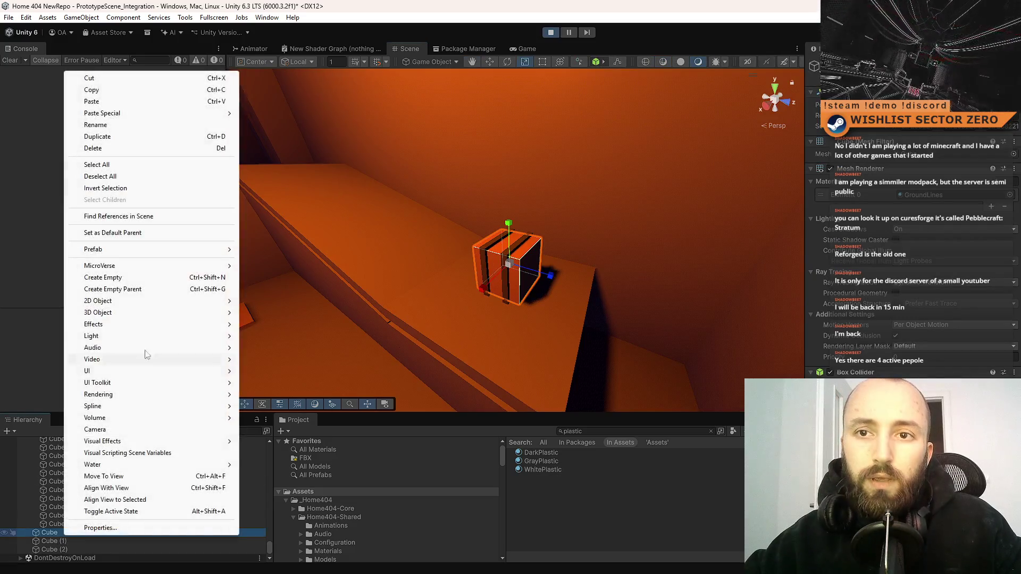
Step: Add an empty child GameObject under Cube and drag it back out in the Hierarchy
{"action": "left_click", "coordinate": [136, 277]}
{"action": "left_click", "coordinate": [96, 524]}
{"action": "left_click", "coordinate": [56, 531]}
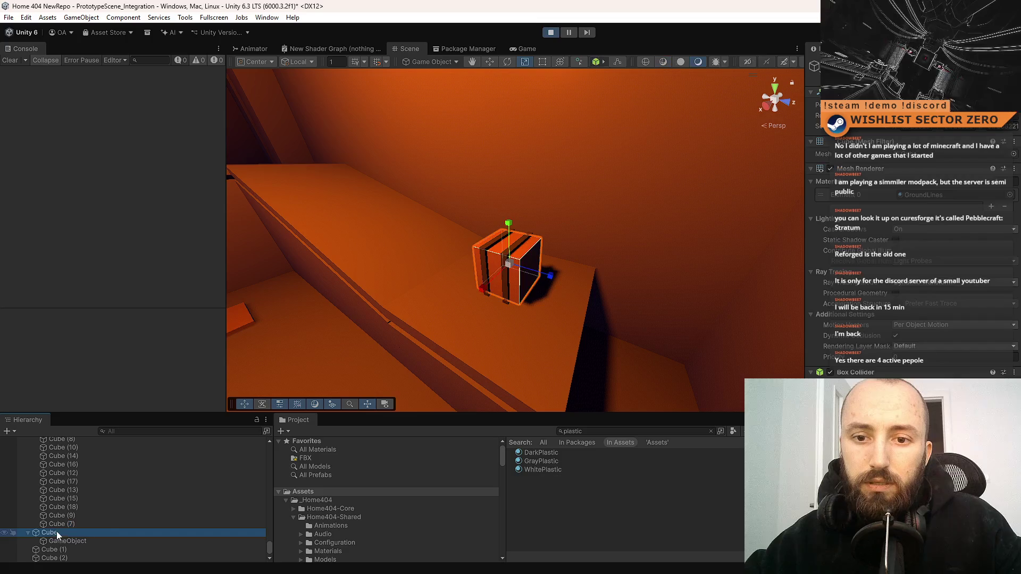
{"action": "scroll", "coordinate": [91, 546], "scroll_direction": "down", "scroll_amount": 1}
{"action": "left_click", "coordinate": [69, 532]}
{"action": "left_click_drag", "start_coordinate": [68, 548], "coordinate": [68, 547]}
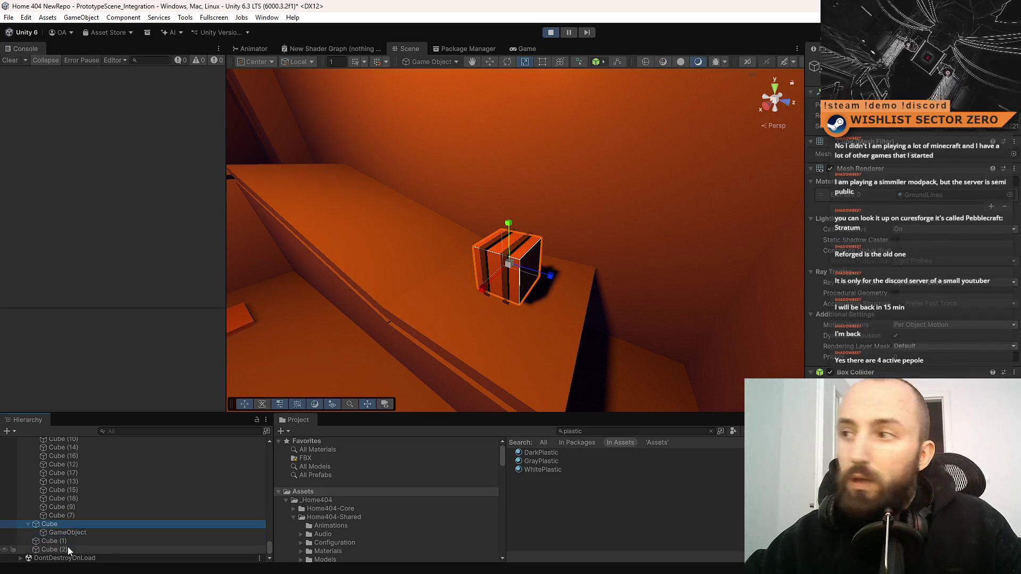
Step: Stretch the selected cube and strip its Mesh Filter, Mesh Renderer and collider
{"action": "left_click_drag", "start_coordinate": [955, 127], "coordinate": [990, 132]}
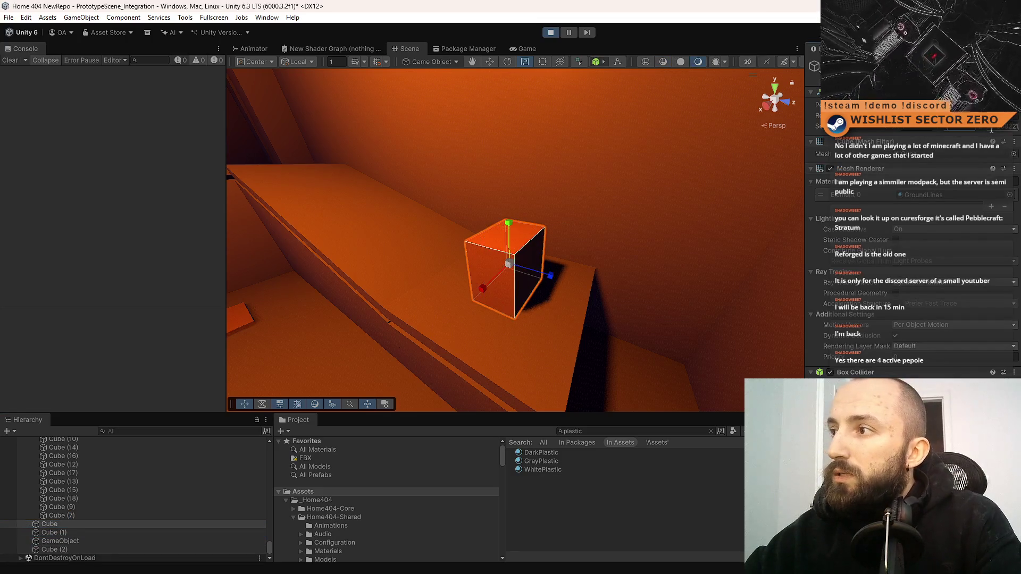
{"action": "right_click", "coordinate": [881, 147]}
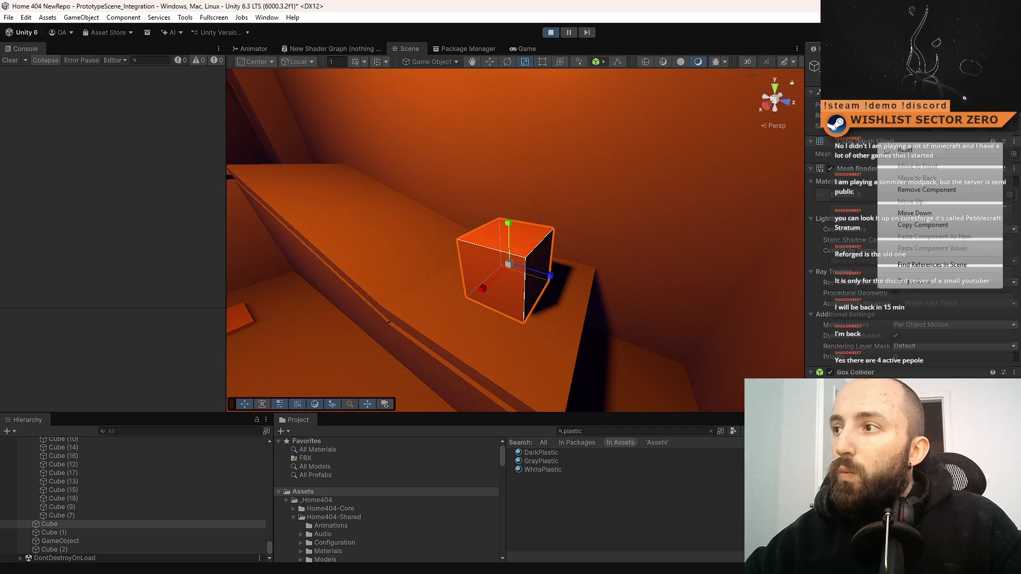
{"action": "left_click", "coordinate": [913, 197]}
{"action": "right_click", "coordinate": [849, 147]}
{"action": "left_click", "coordinate": [898, 191]}
{"action": "right_click", "coordinate": [849, 147]}
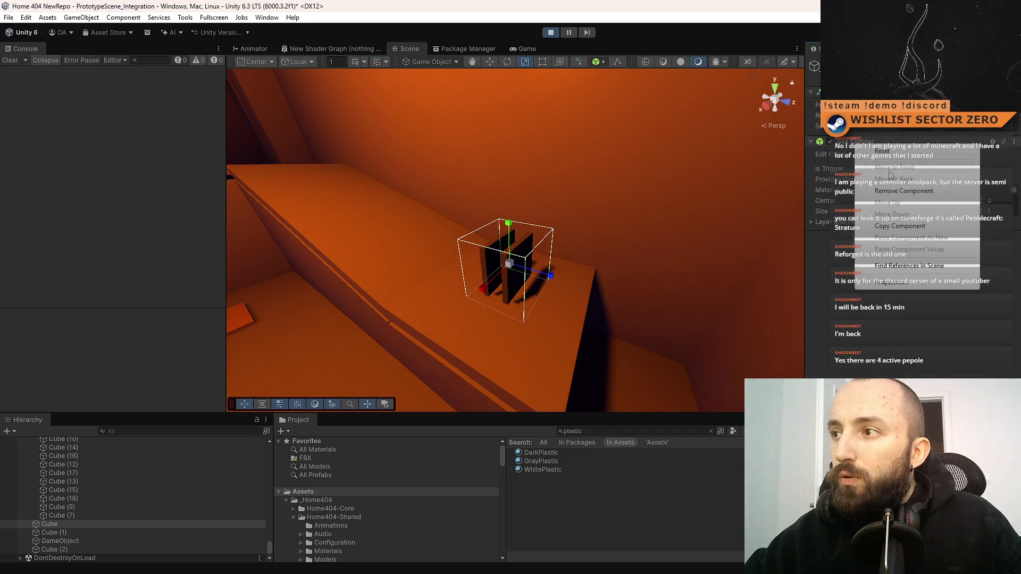
{"action": "left_click", "coordinate": [897, 191]}
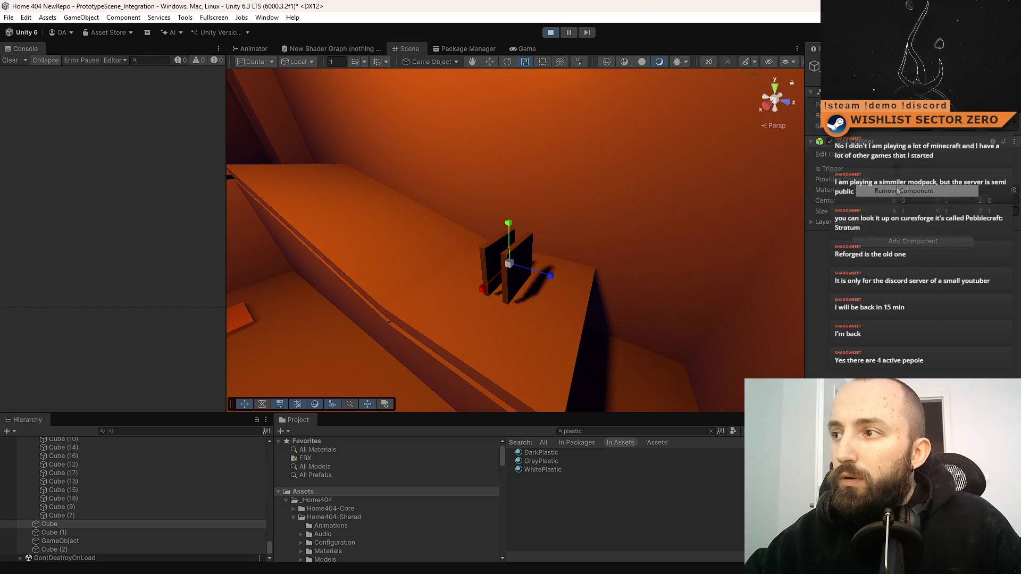
Step: Undo those removals with Ctrl+Z, restoring the cube's components
{"action": "left_click", "coordinate": [103, 515]}
{"action": "key", "text": "ctrl+z"}
{"action": "key", "text": "ctrl+z"}
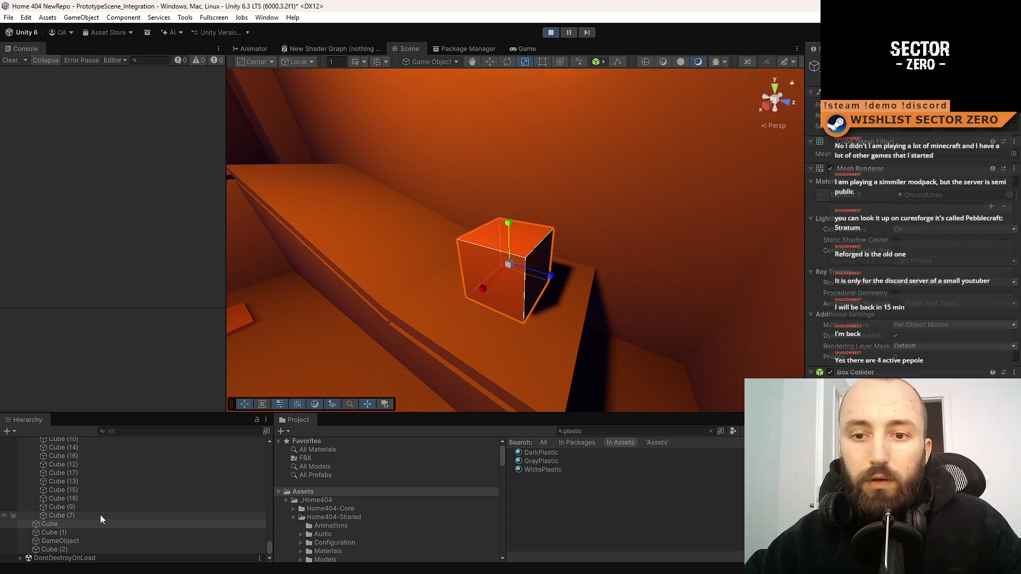
{"action": "key", "text": "ctrl+z"}
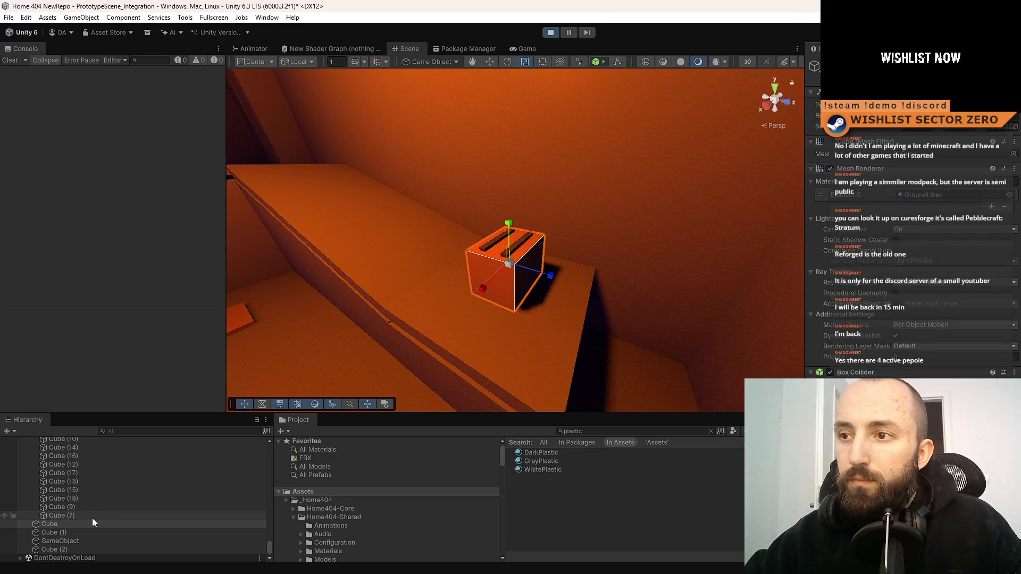
{"action": "key", "text": "ctrl+z"}
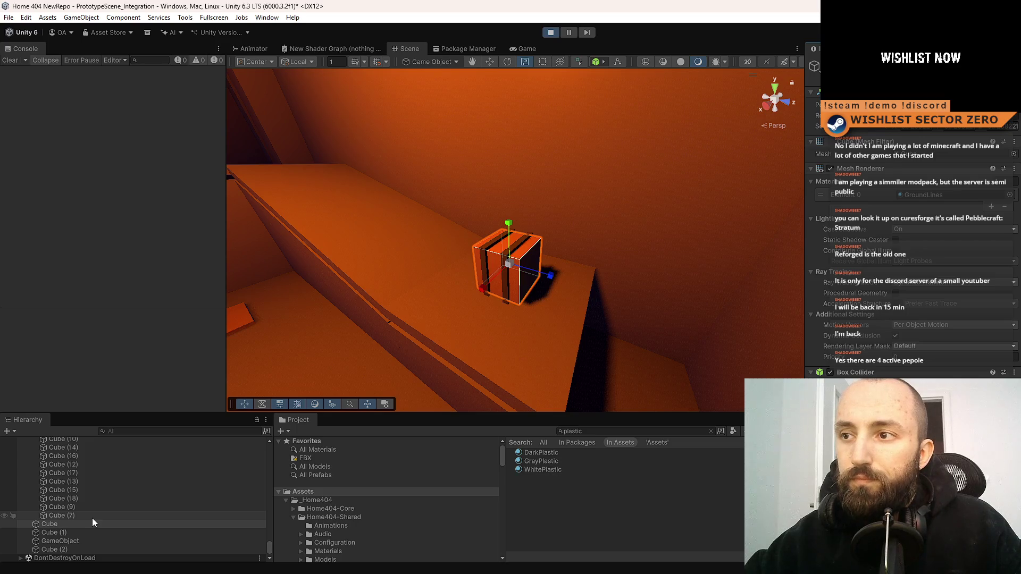
{"action": "key", "text": "ctrl+z"}
{"action": "key", "text": "ctrl+z"}
Step: Remove the Mesh Filter, Mesh Renderer and Box Collider from the plain Cube object
{"action": "left_click", "coordinate": [79, 527]}
{"action": "right_click", "coordinate": [865, 143]}
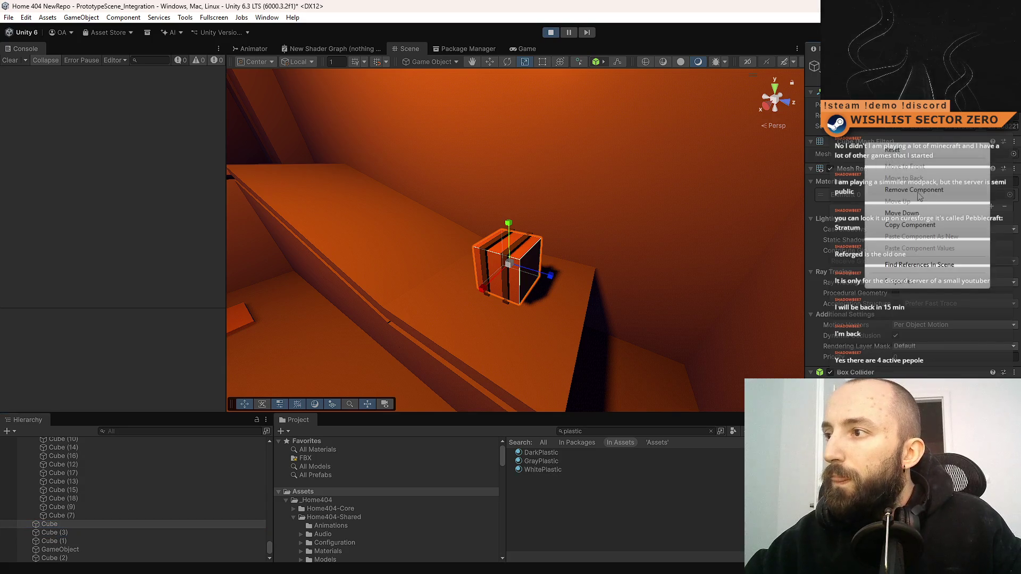
{"action": "left_click", "coordinate": [918, 193]}
{"action": "right_click", "coordinate": [857, 142]}
{"action": "left_click", "coordinate": [887, 190]}
{"action": "right_click", "coordinate": [844, 143]}
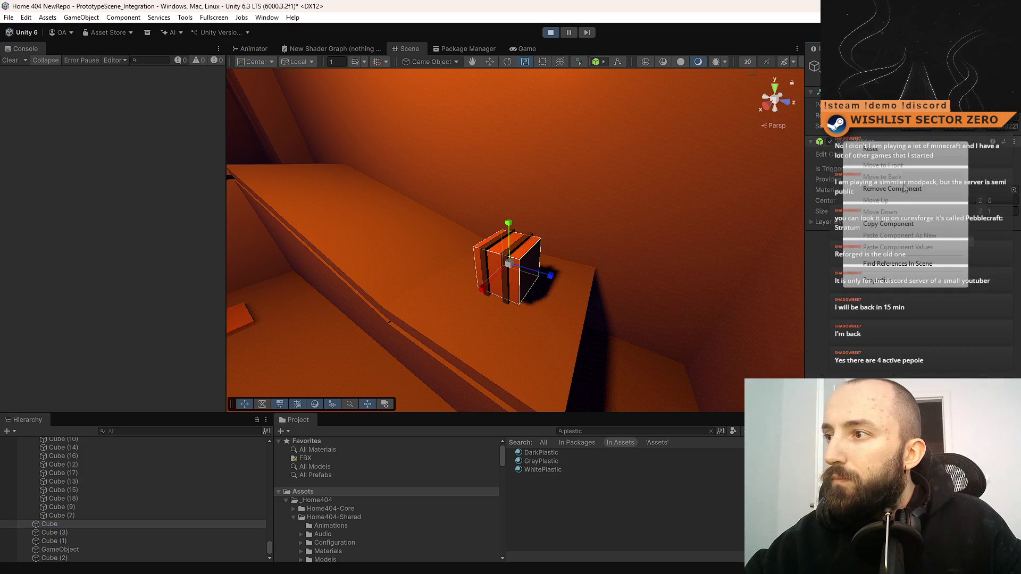
{"action": "left_click", "coordinate": [904, 188]}
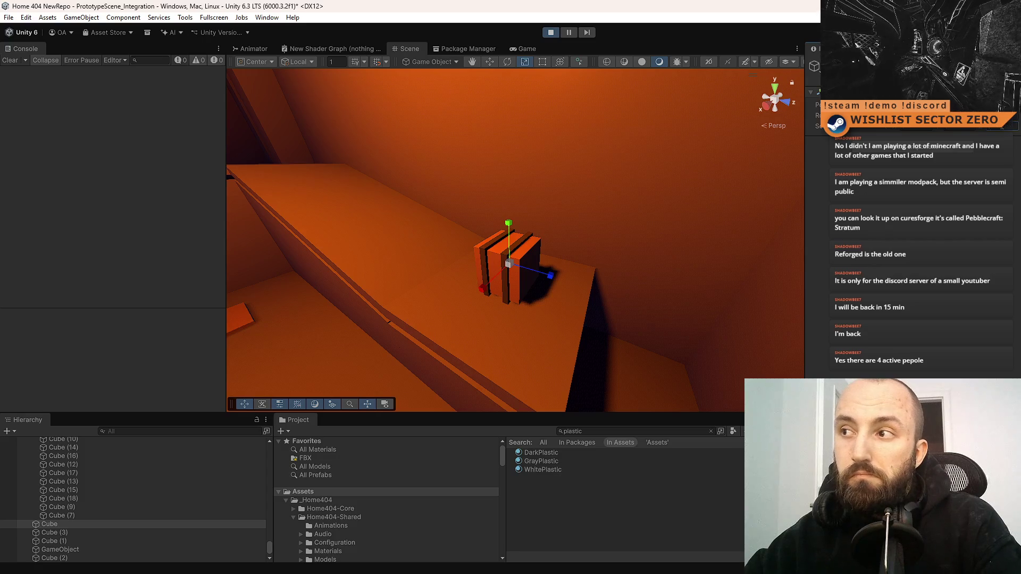
Step: Rename the empty Cube object to PACKAGE
{"action": "left_click", "coordinate": [932, 152]}
{"action": "type", "text": "anima"}
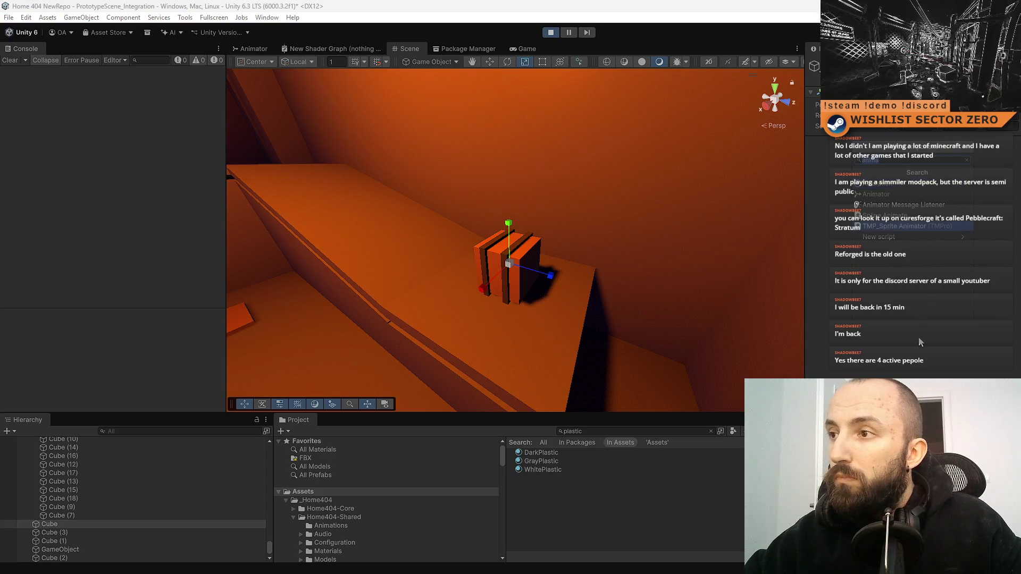
{"action": "left_click", "coordinate": [75, 525]}
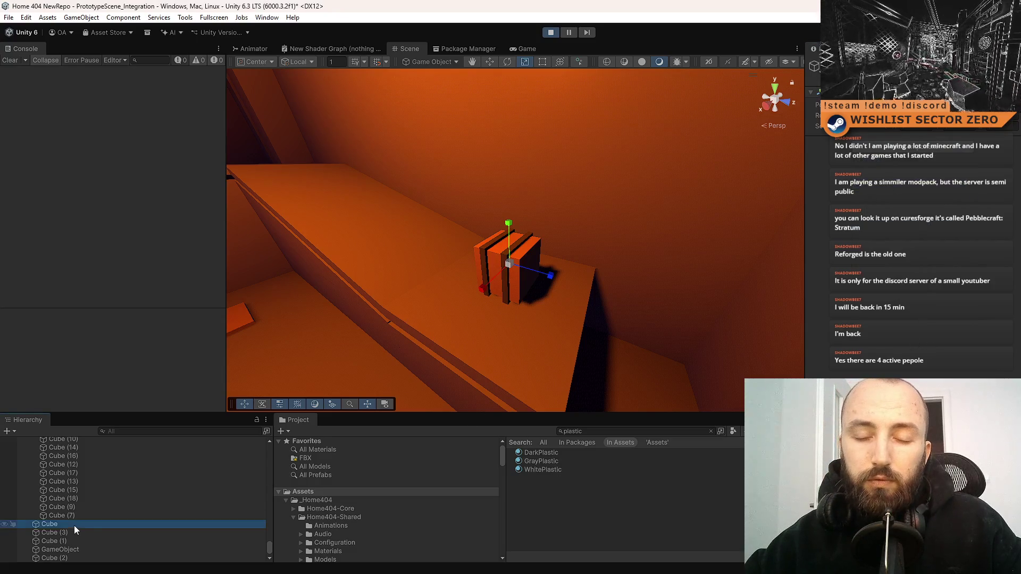
{"action": "key", "text": "F2"}
{"action": "type", "text": "PACKAGE"}
{"action": "key", "text": "Return"}
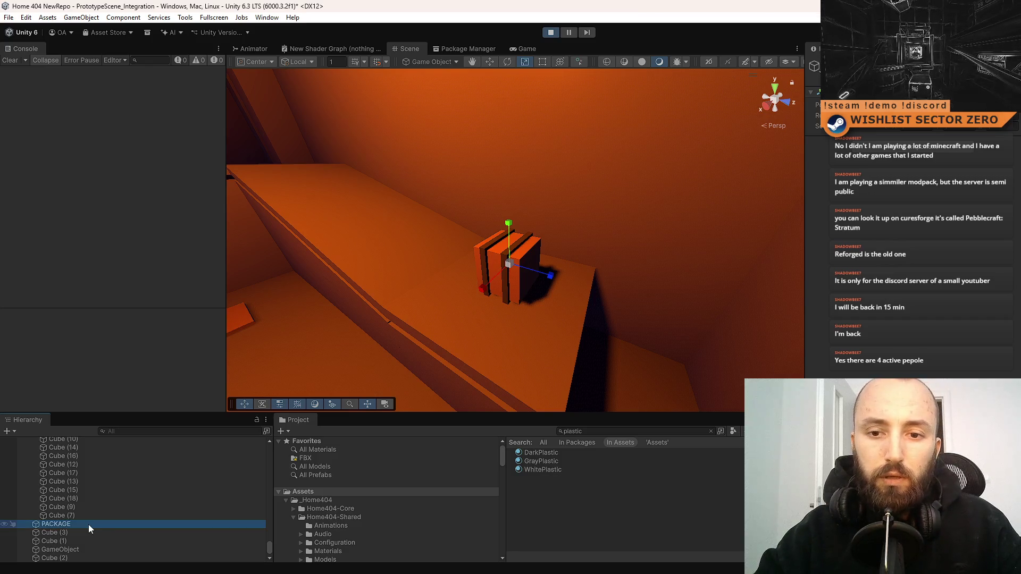
Step: Make the three slabs Cube (1), (2) and (3) children of PACKAGE
{"action": "left_click", "coordinate": [83, 531]}
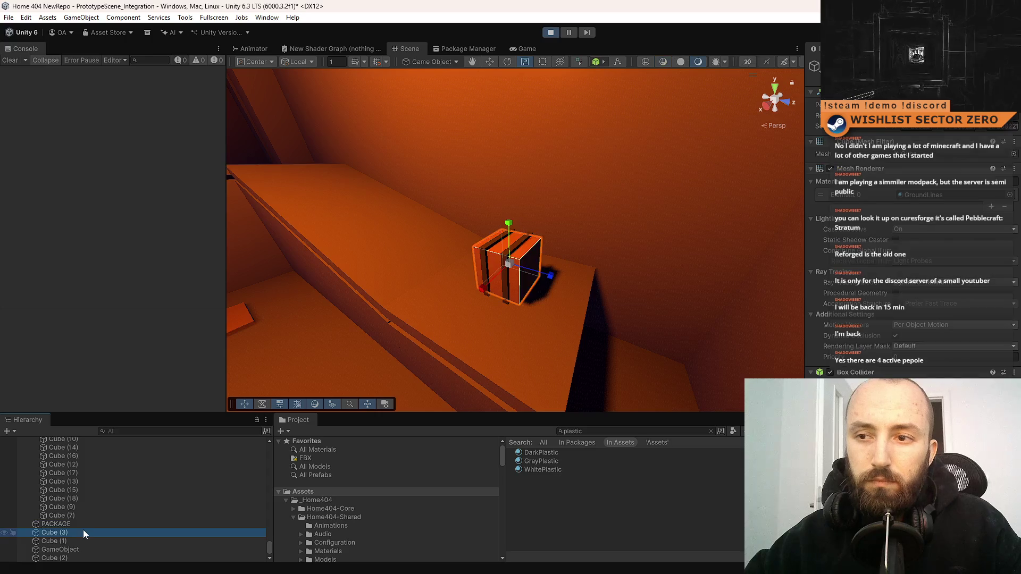
{"action": "left_click", "coordinate": [75, 541]}
{"action": "left_click", "coordinate": [75, 551]}
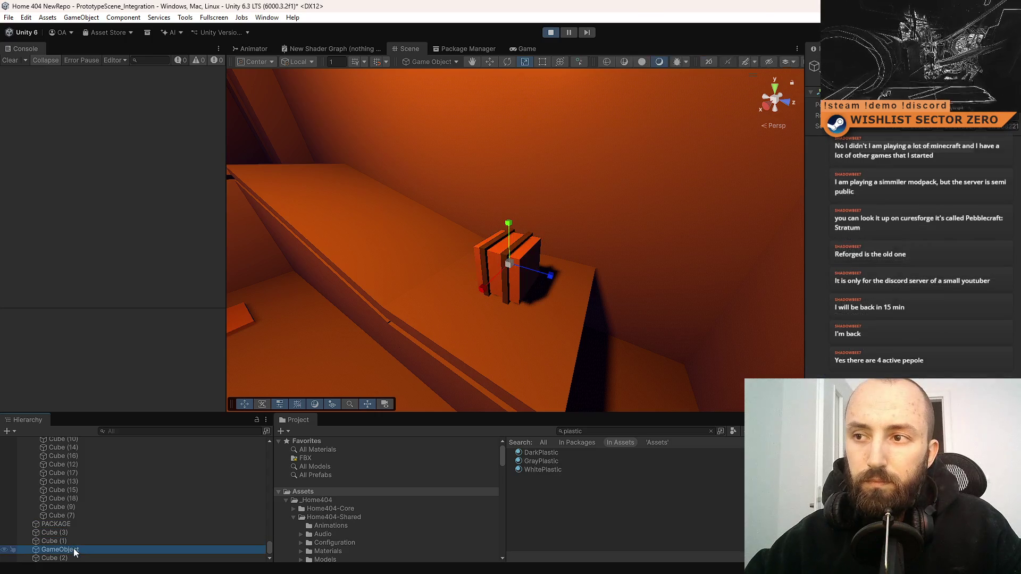
{"action": "left_click", "coordinate": [499, 269]}
{"action": "left_click", "coordinate": [486, 256], "text": "shift"}
{"action": "left_click", "coordinate": [521, 245], "text": "shift"}
{"action": "left_click_drag", "start_coordinate": [71, 532], "coordinate": [74, 524]}
Step: Delete the leftover GameObject and select the three slabs under PACKAGE
{"action": "left_click", "coordinate": [78, 560]}
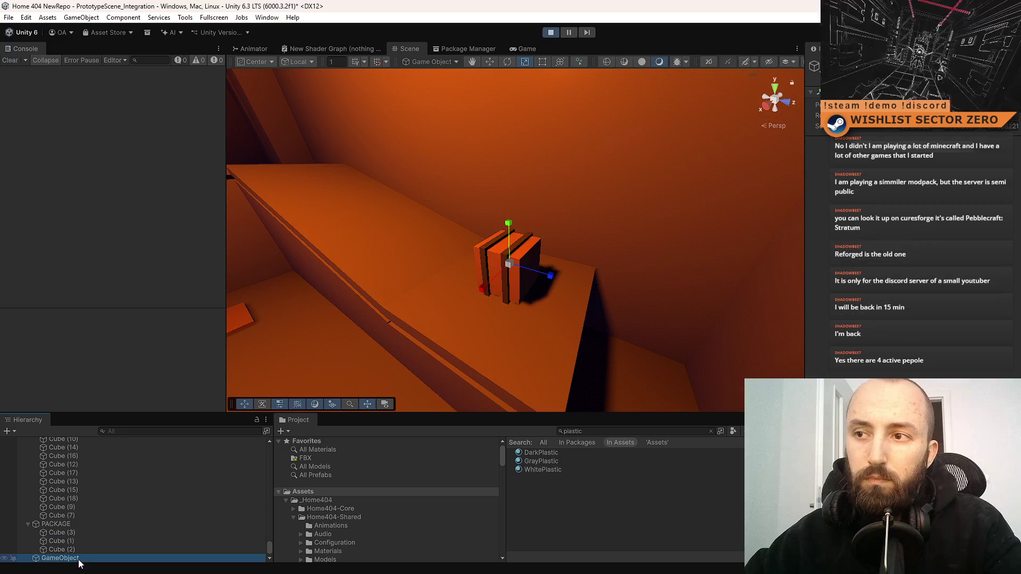
{"action": "key", "text": "Delete"}
{"action": "left_click", "coordinate": [93, 524]}
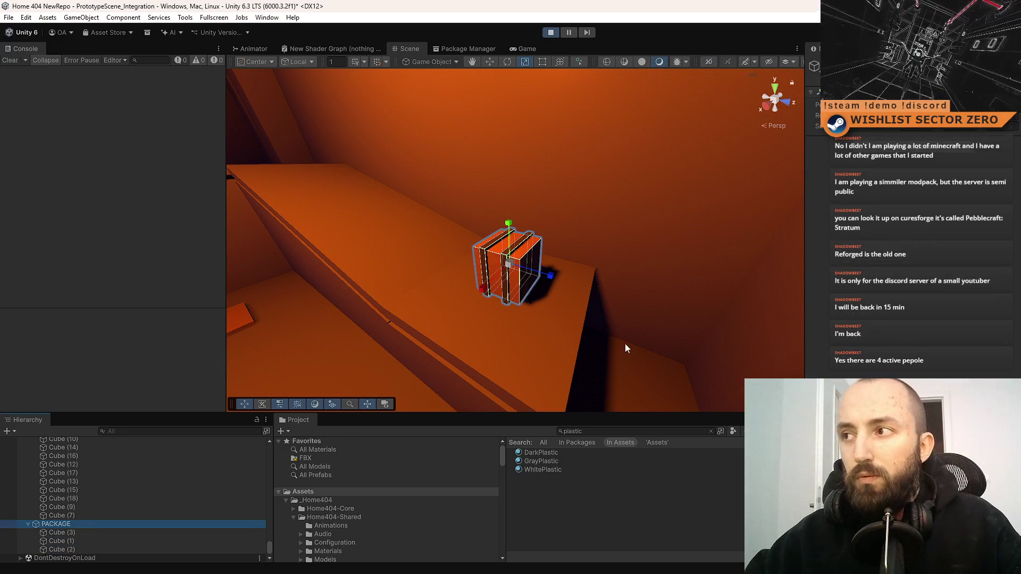
{"action": "mouse_move", "coordinate": [609, 342]}
{"action": "left_mouse_down", "text": "alt"}
{"action": "mouse_move", "coordinate": [659, 346]}
{"action": "mouse_move", "coordinate": [585, 333]}
{"action": "left_mouse_up", "text": "alt"}
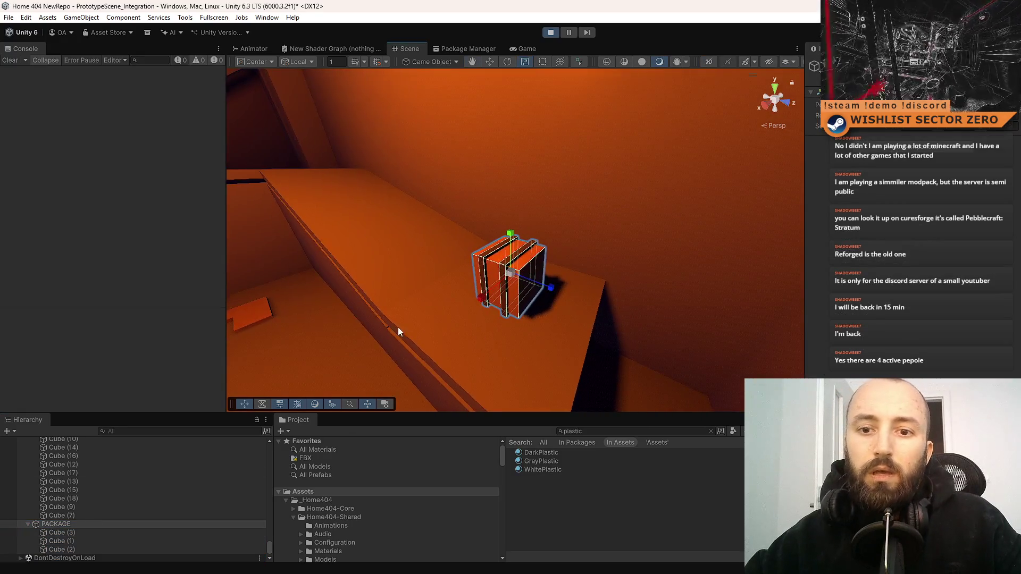
{"action": "left_click", "coordinate": [123, 527]}
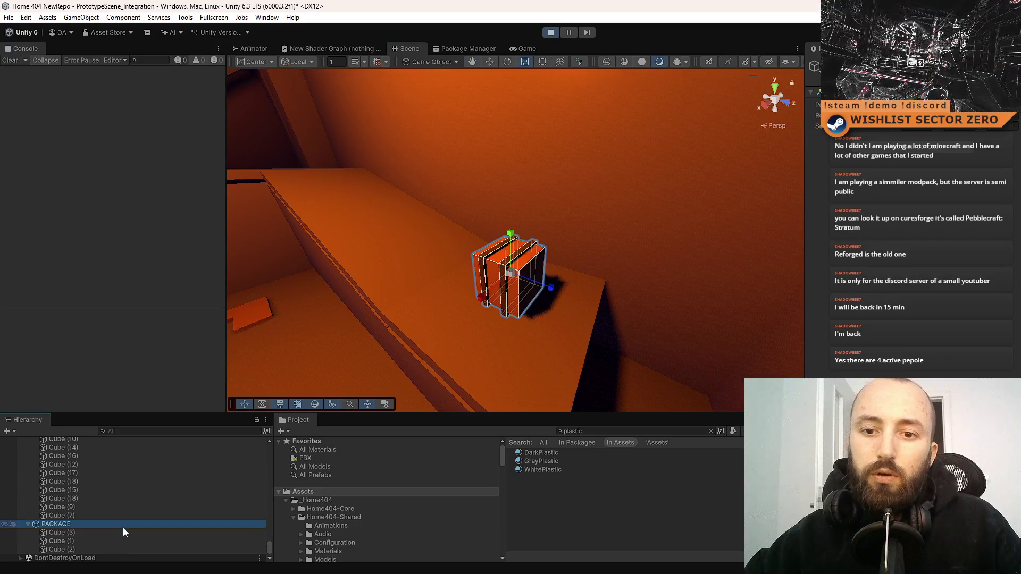
{"action": "left_click", "coordinate": [80, 533]}
{"action": "left_click", "coordinate": [77, 549], "text": "shift"}
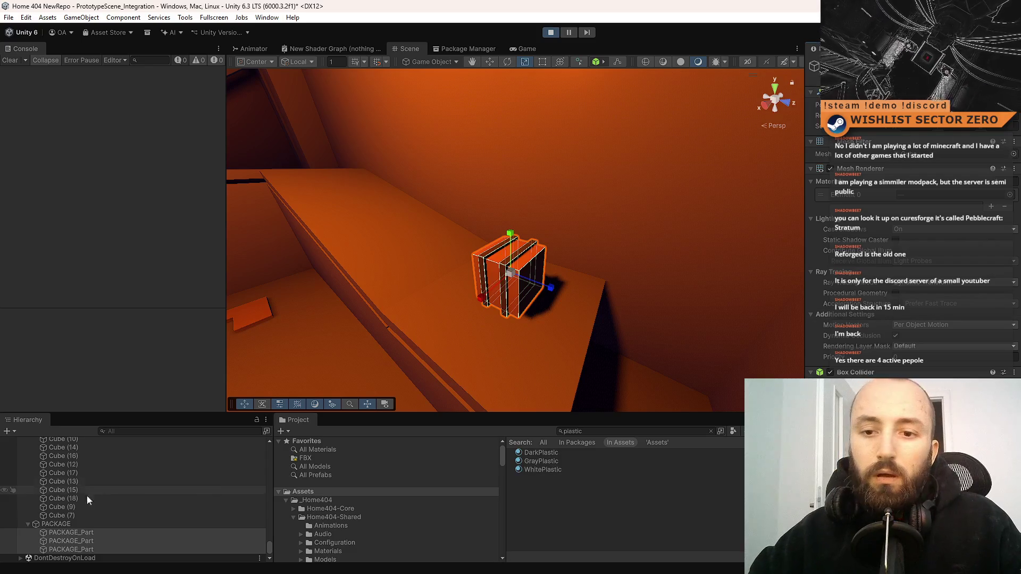
Step: Add a 3D Rigidbody component to PACKAGE and frame the crate in view
{"action": "left_click", "coordinate": [63, 525]}
{"action": "left_click", "coordinate": [924, 144]}
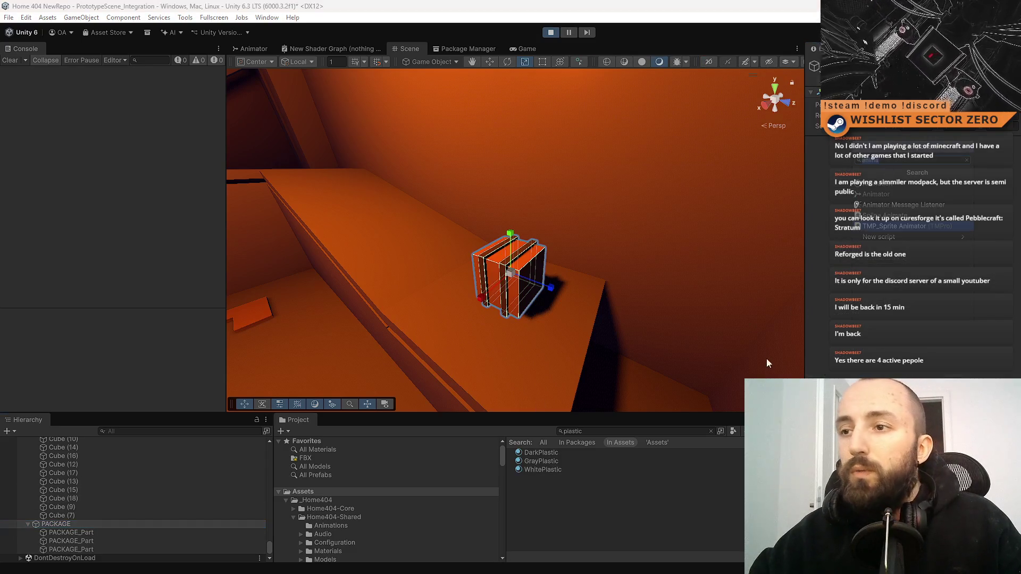
{"action": "type", "text": "anima"}
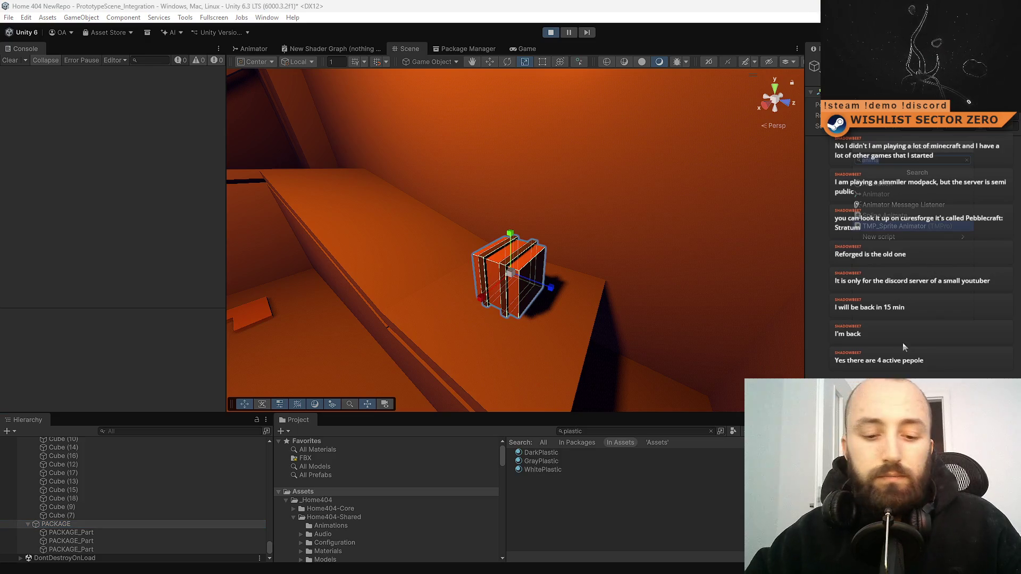
{"action": "key", "text": "BackSpace"}
{"action": "key", "text": "BackSpace"}
{"action": "key", "text": "BackSpace"}
{"action": "type", "text": "rigi"}
{"action": "key", "text": "Return"}
{"action": "key", "text": "e"}
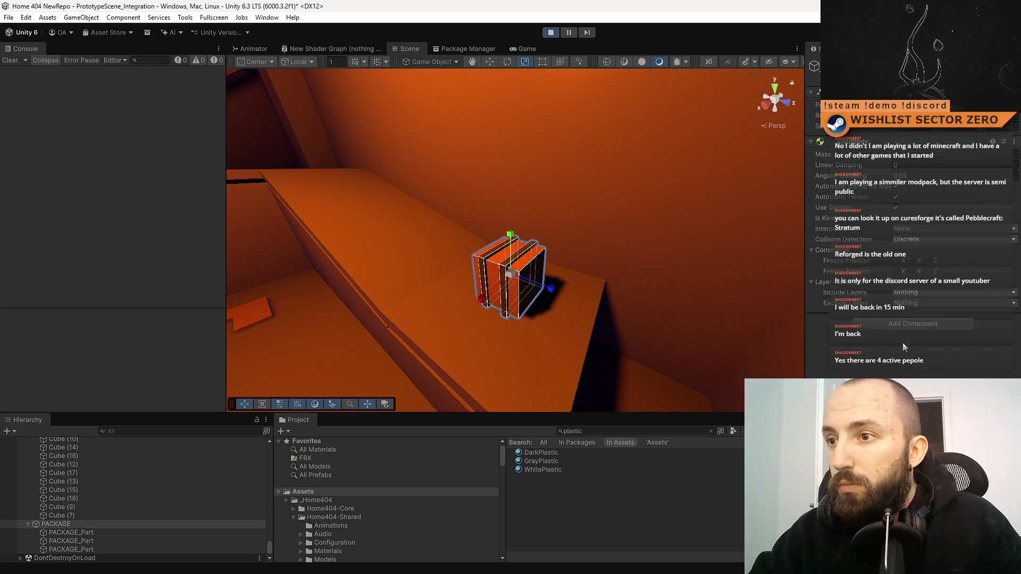
{"action": "key", "text": "f"}
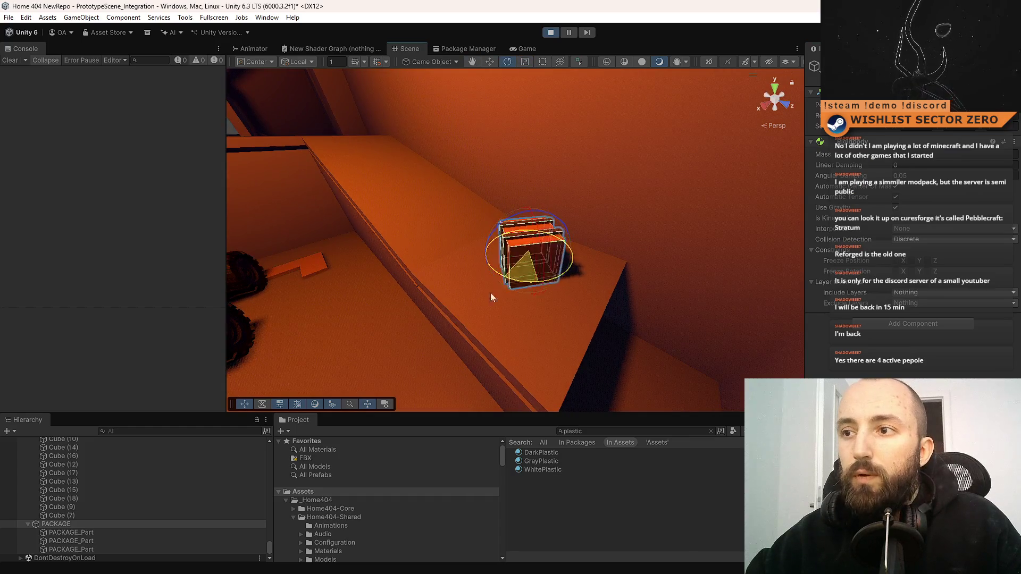
Step: Test the crate in the running Game view, then return to the Scene view
{"action": "left_click_drag", "start_coordinate": [479, 298], "coordinate": [713, 301], "text": "alt"}
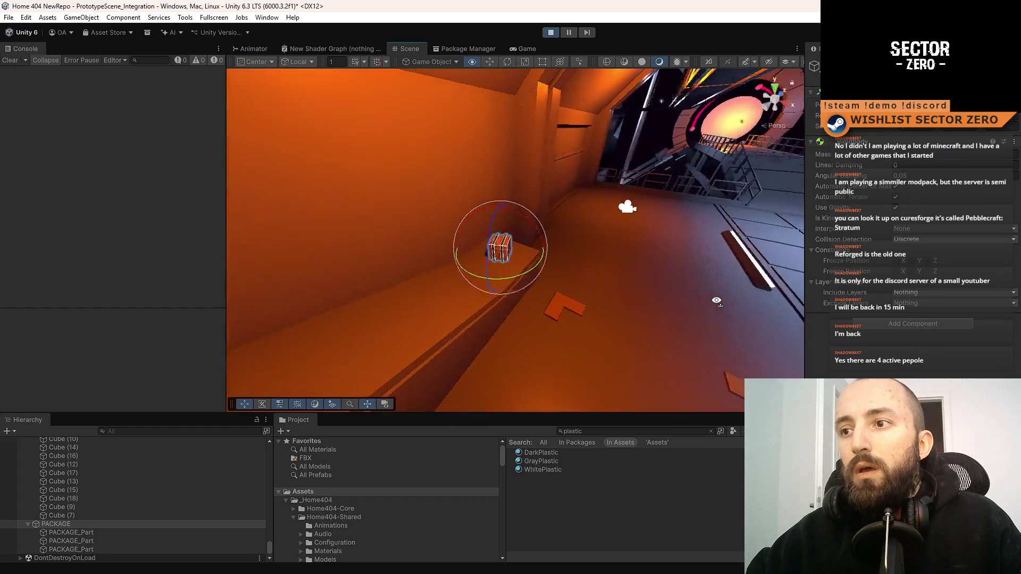
{"action": "left_click", "coordinate": [527, 50]}
{"action": "left_click", "coordinate": [662, 80]}
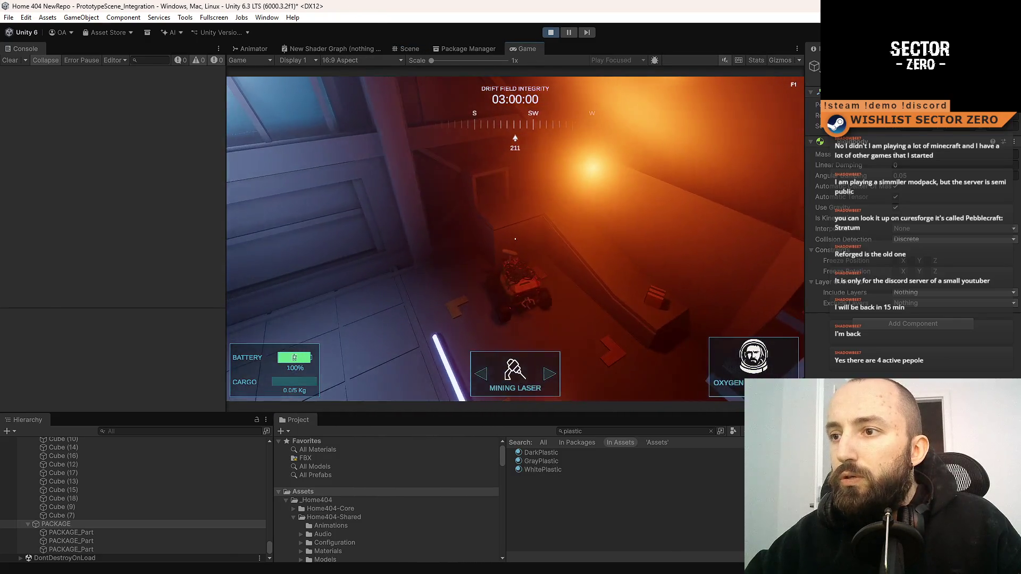
{"action": "key", "text": "Escape"}
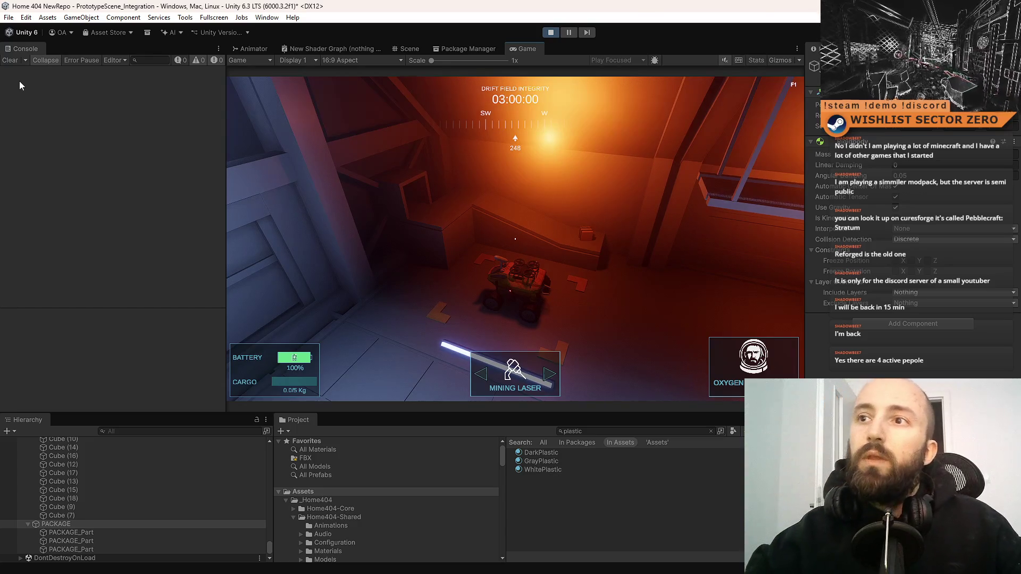
{"action": "left_click", "coordinate": [408, 48]}
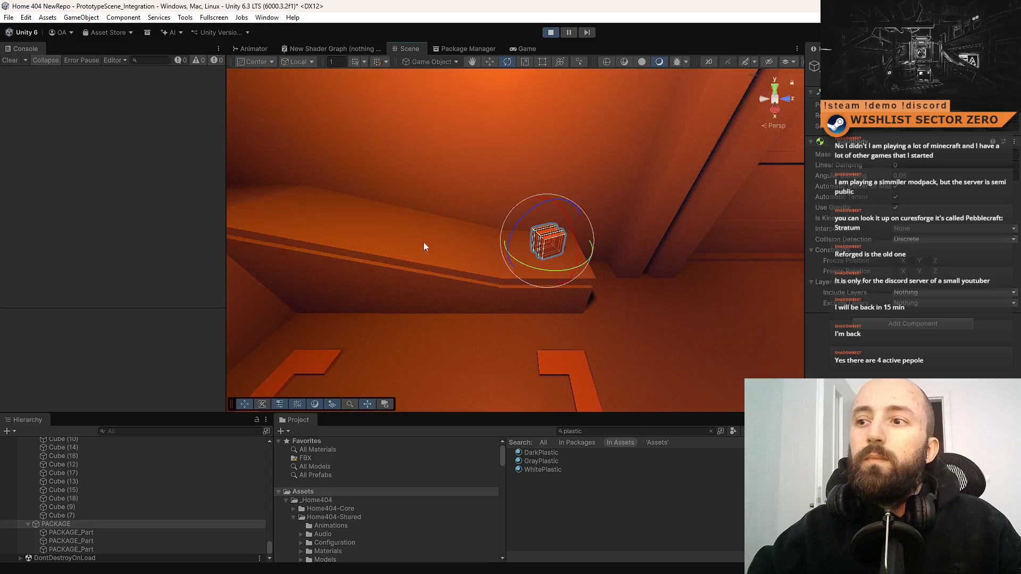
Step: Drag PACKAGE into the Assets folder to save it as PACKAGE.prefab
{"action": "left_click", "coordinate": [75, 524]}
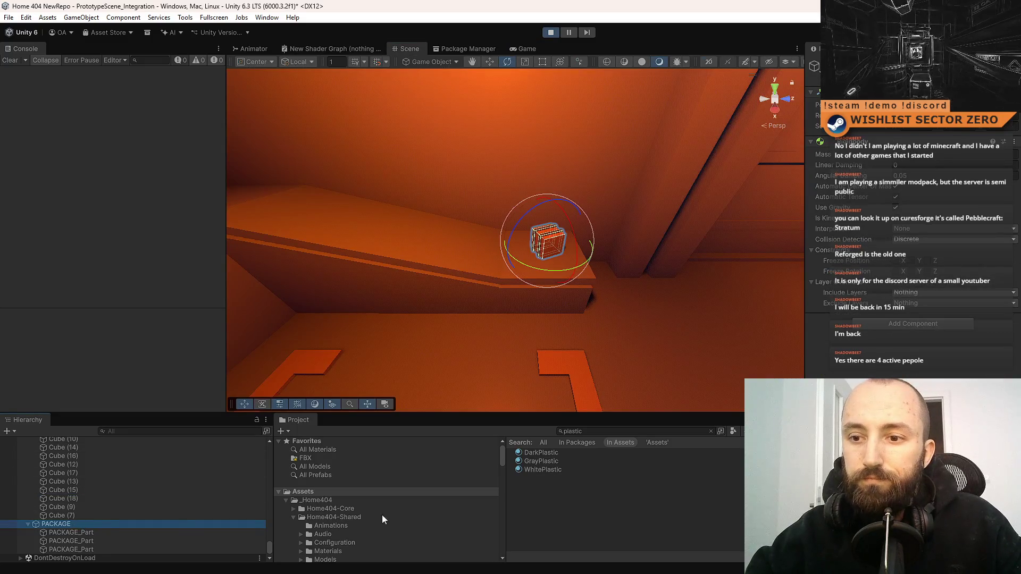
{"action": "left_click", "coordinate": [342, 493]}
{"action": "left_click_drag", "start_coordinate": [65, 527], "coordinate": [578, 527]}
{"action": "mouse_move", "coordinate": [461, 316]}
{"action": "left_mouse_down"}
{"action": "mouse_move", "coordinate": [598, 372]}
{"action": "mouse_move", "coordinate": [572, 337]}
{"action": "mouse_move", "coordinate": [428, 303]}
{"action": "mouse_move", "coordinate": [470, 312]}
{"action": "left_mouse_up"}
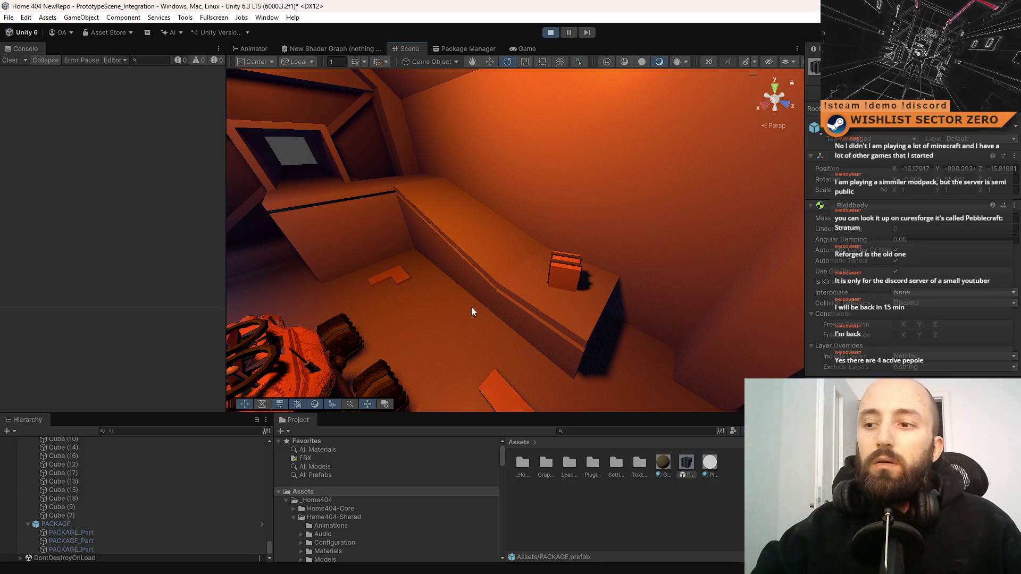
{"action": "left_click", "coordinate": [620, 431]}
Step: Search the project assets for a 'destroy' time script
{"action": "type", "text": "destroy tim"}
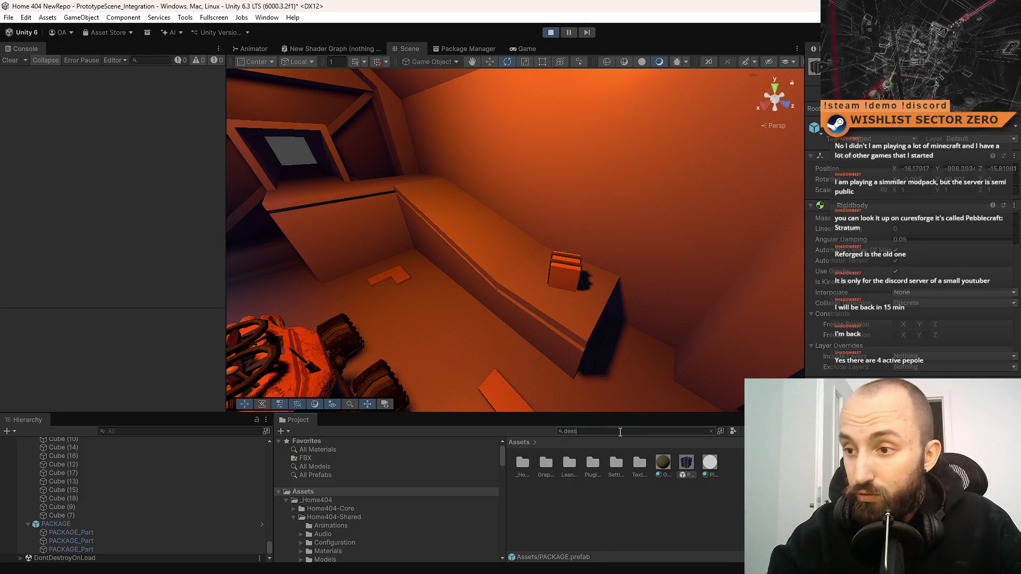
{"action": "key", "text": "BackSpace"}
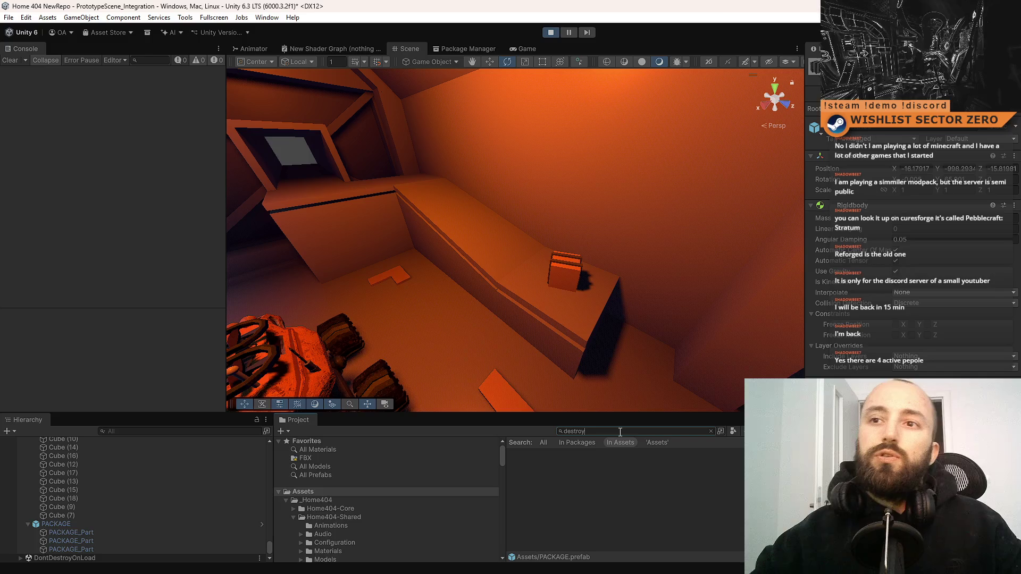
Step: Stop play mode, restart it with Ctrl+P, and bring up the ChatGPT browser window
{"action": "left_click", "coordinate": [550, 35]}
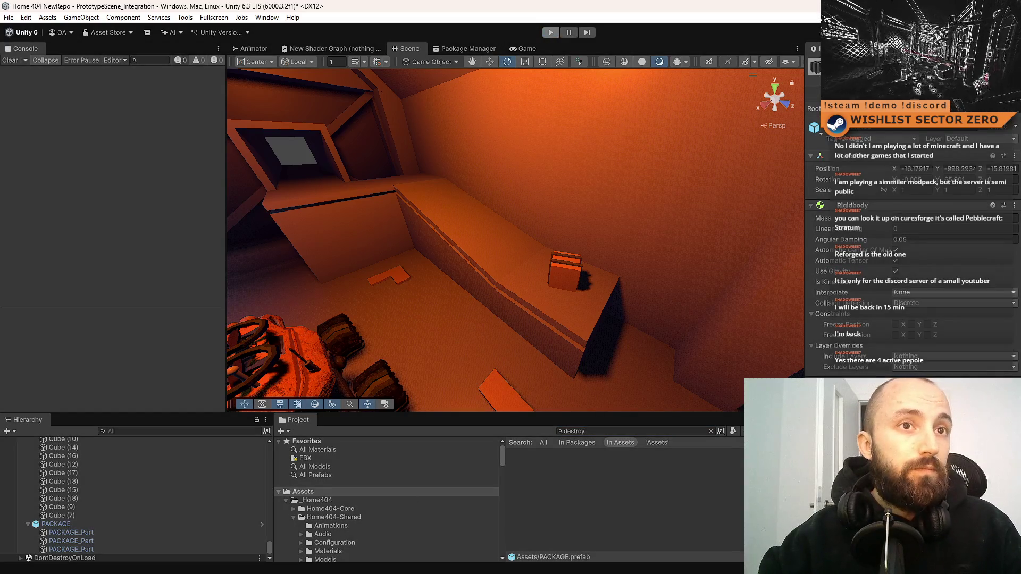
{"action": "key", "text": "ctrl+p"}
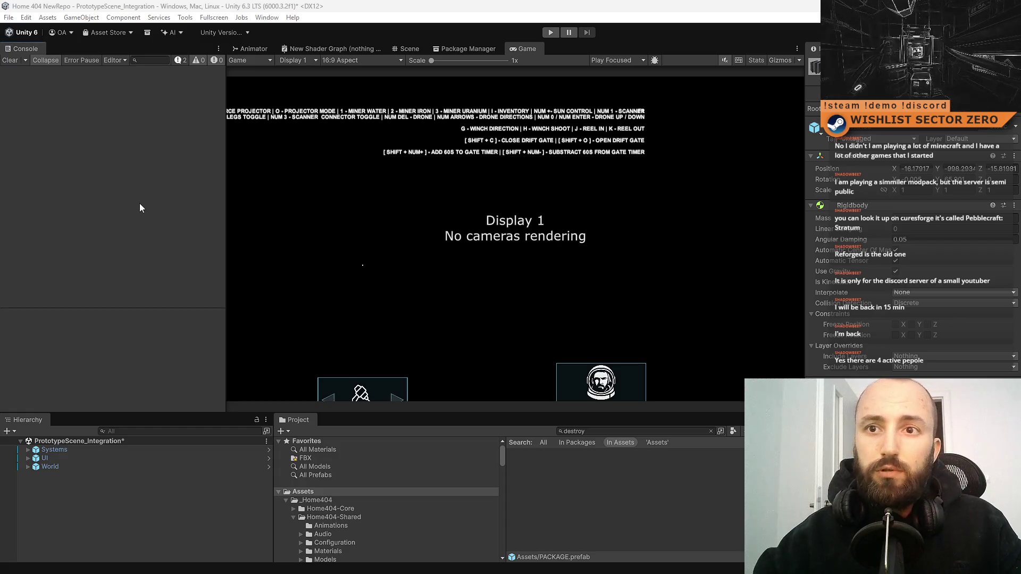
{"action": "key", "text": "alt+Tab"}
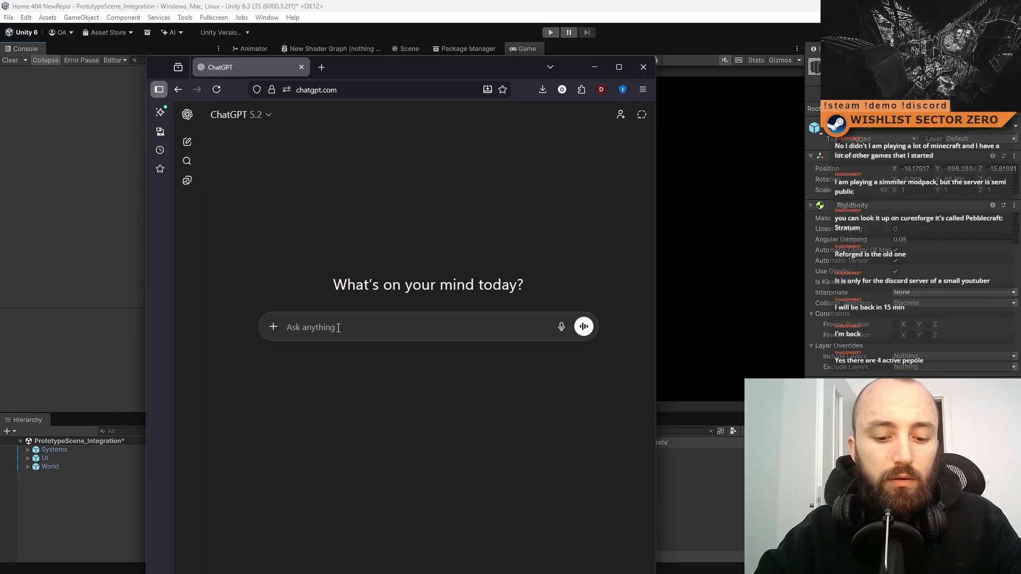
Step: Ask ChatGPT for a Unity SelfDestroyAfterTime.cs script that destroys its attached object after a set time
{"action": "type", "text": "4"}
{"action": "key", "text": "BackSpace"}
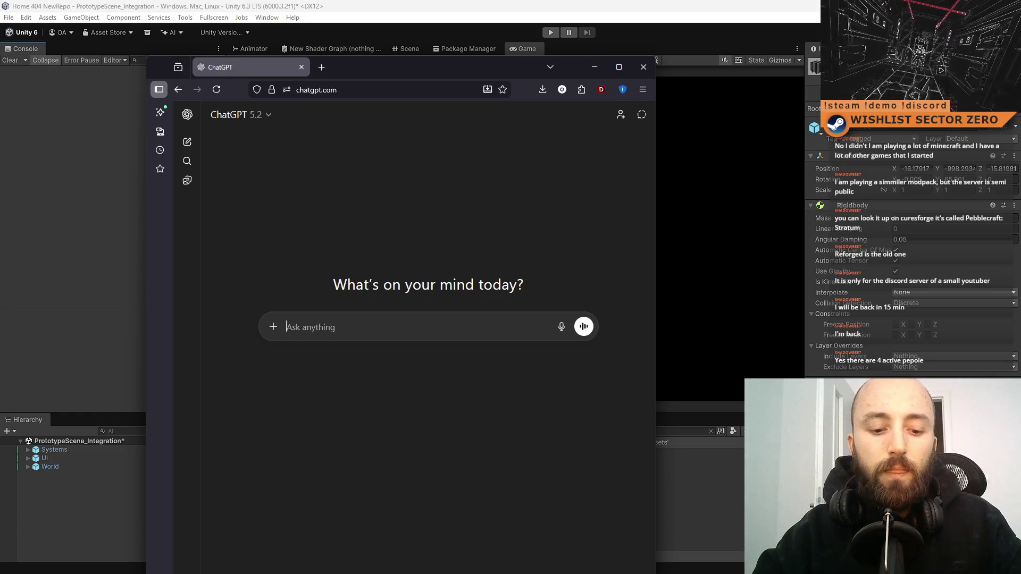
{"action": "type", "text": "Make SelfDestroy"}
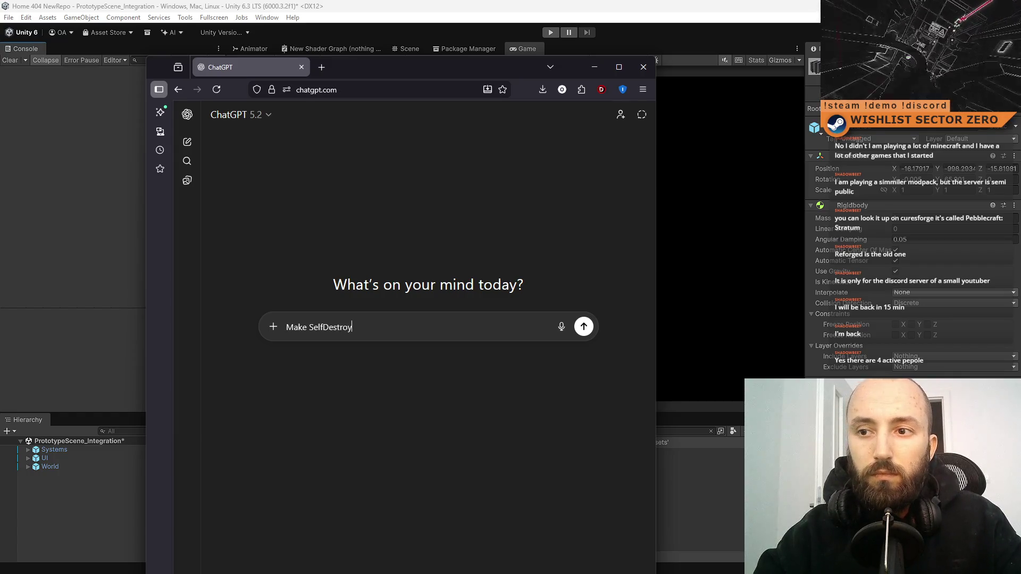
{"action": "type", "text": ".cs which destr"}
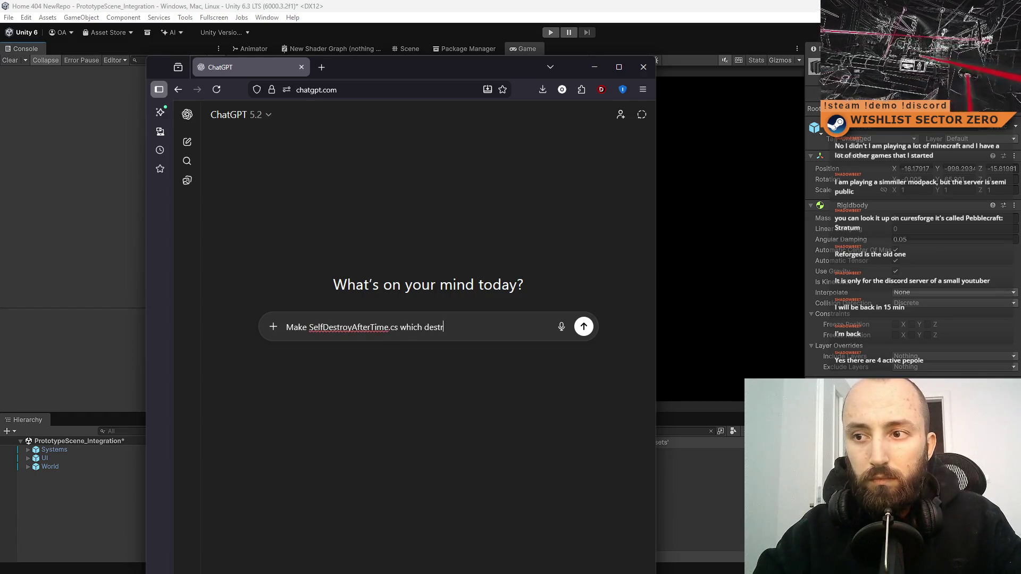
{"action": "type", "text": "oys object i"}
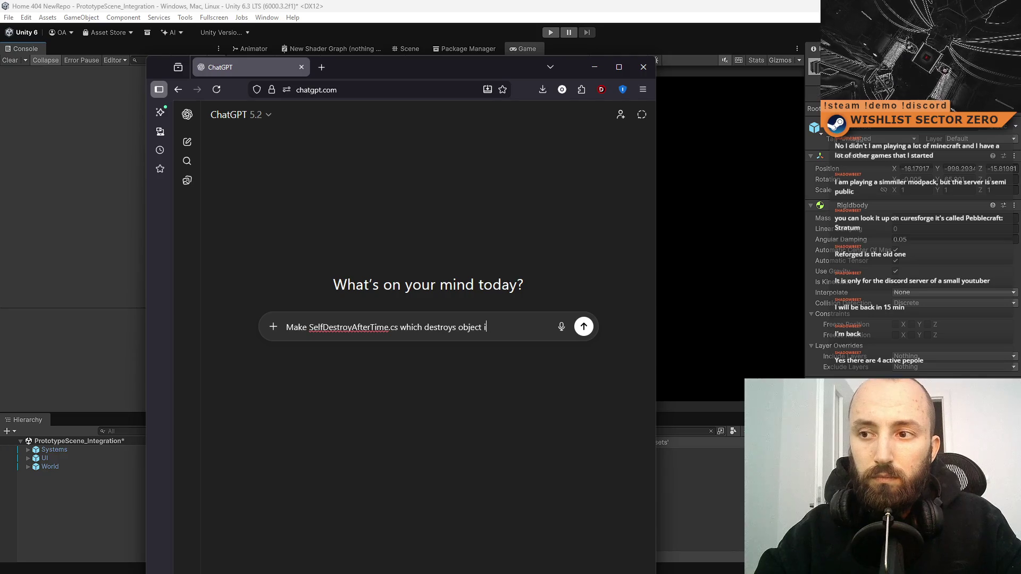
{"action": "left_click", "coordinate": [286, 327]}
{"action": "type", "text": "In unity"}
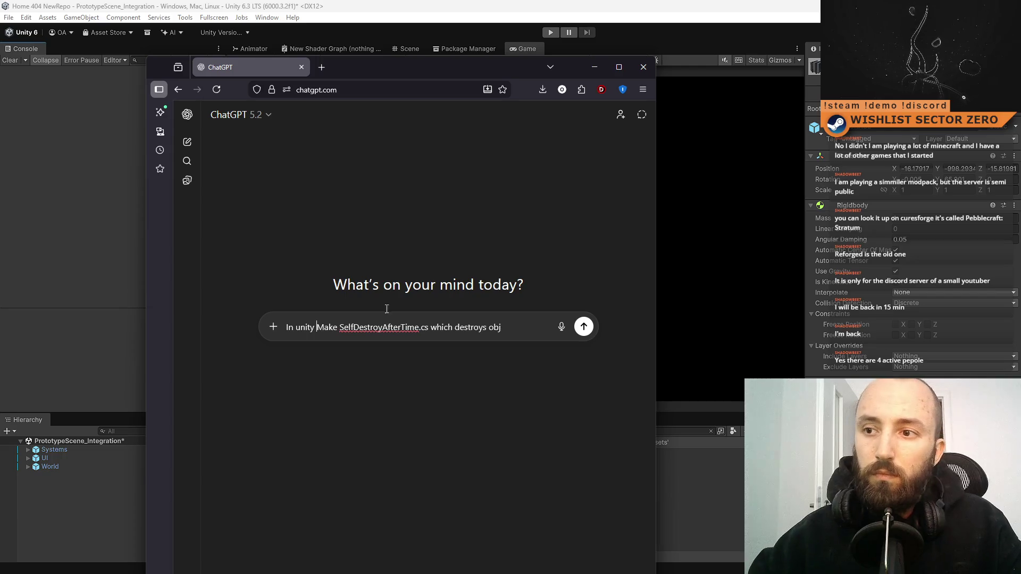
{"action": "mouse_move", "coordinate": [535, 339]}
{"action": "left_mouse_down"}
{"action": "mouse_move", "coordinate": [438, 330]}
{"action": "mouse_move", "coordinate": [492, 332]}
{"action": "left_mouse_up"}
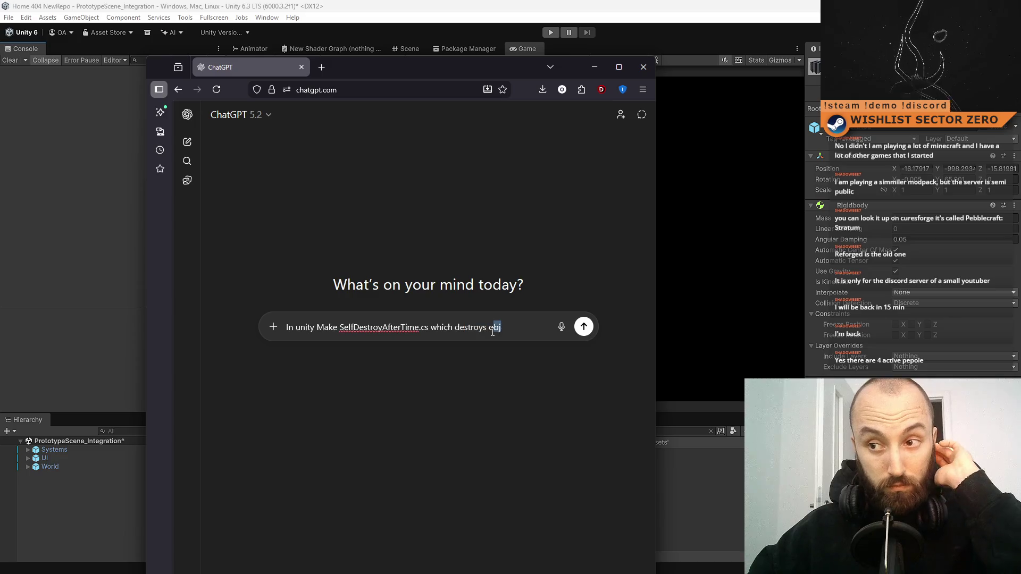
{"action": "type", "text": "itself after spe"}
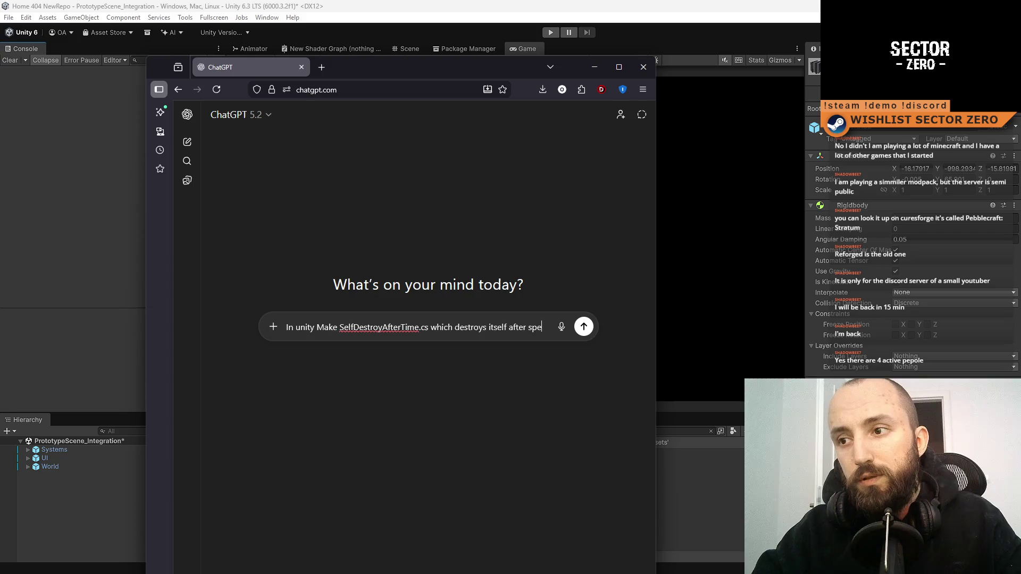
{"action": "type", "text": "cified time"}
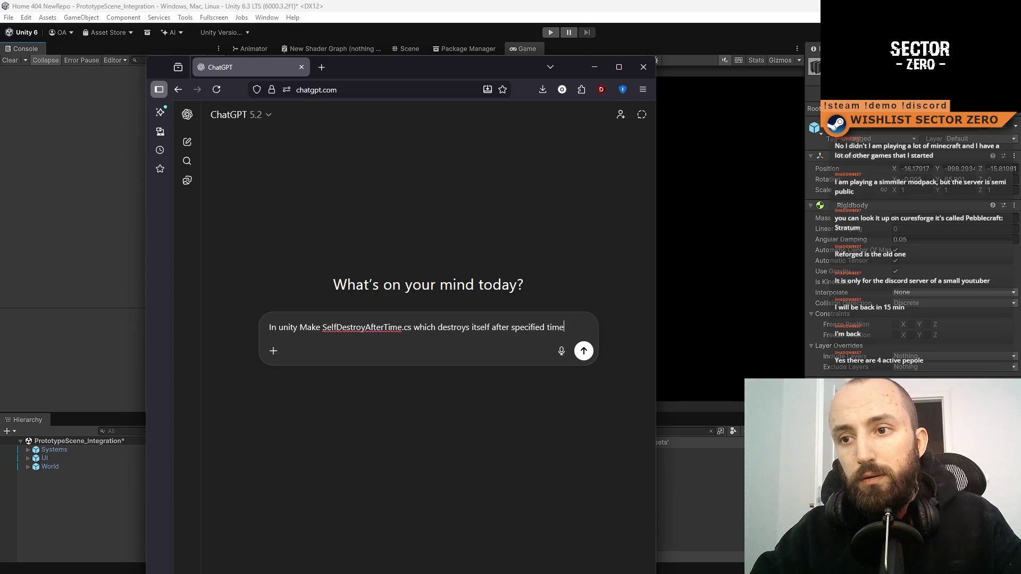
{"action": "double_click", "coordinate": [481, 328]}
{"action": "type", "text": "object it is a"}
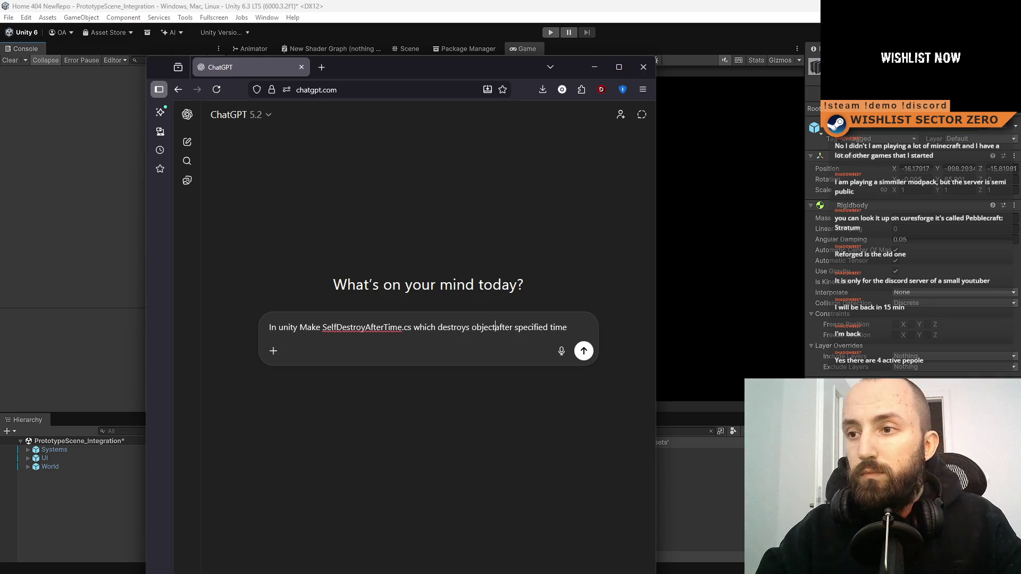
{"action": "type", "text": "ttached to"}
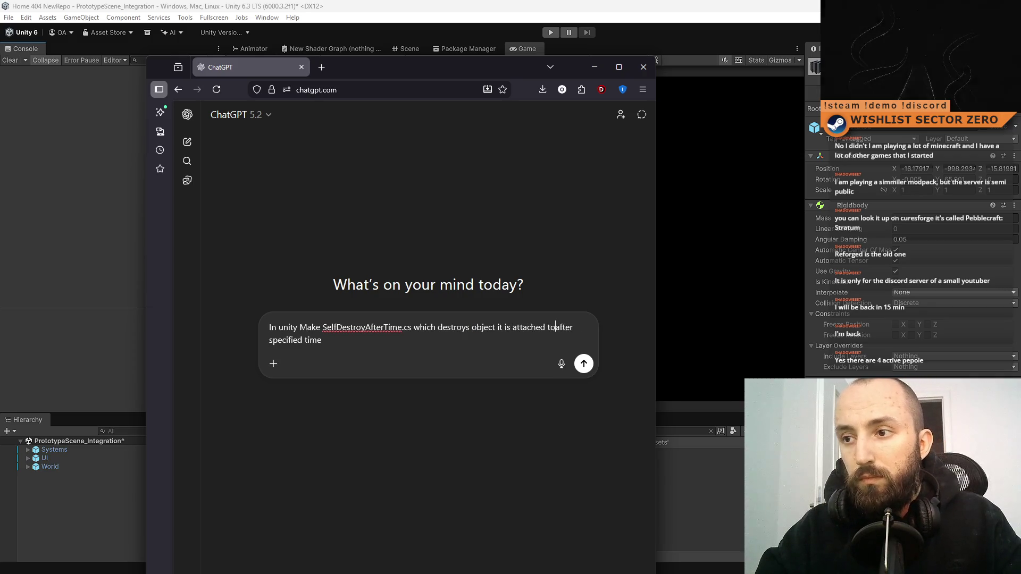
{"action": "key", "text": "Return"}
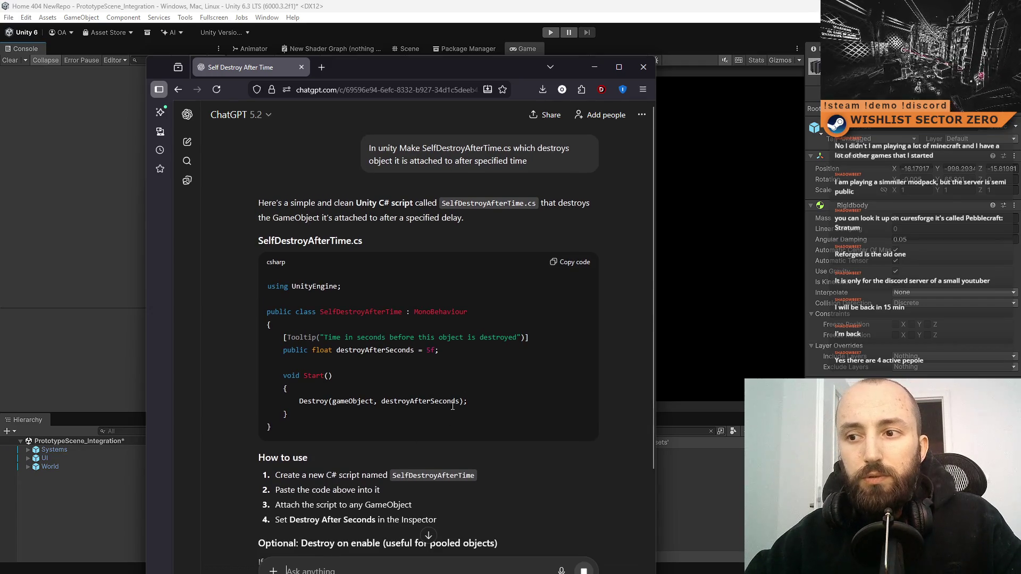
Step: Review the reply, request the first version with comments, and select the generated script code
{"action": "scroll", "coordinate": [474, 390], "scroll_direction": "down", "scroll_amount": 3}
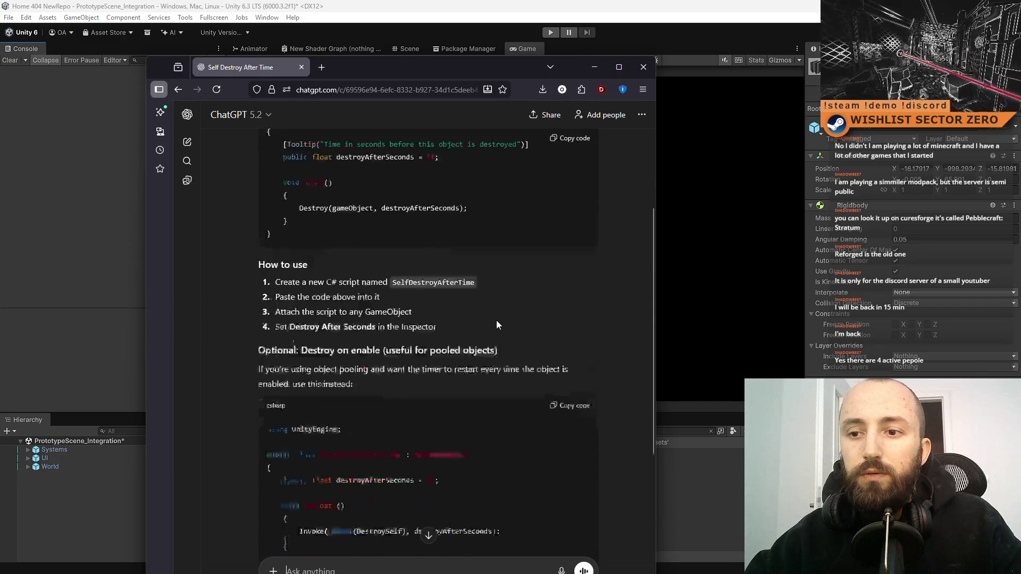
{"action": "scroll", "coordinate": [496, 320], "scroll_direction": "down", "scroll_amount": 5}
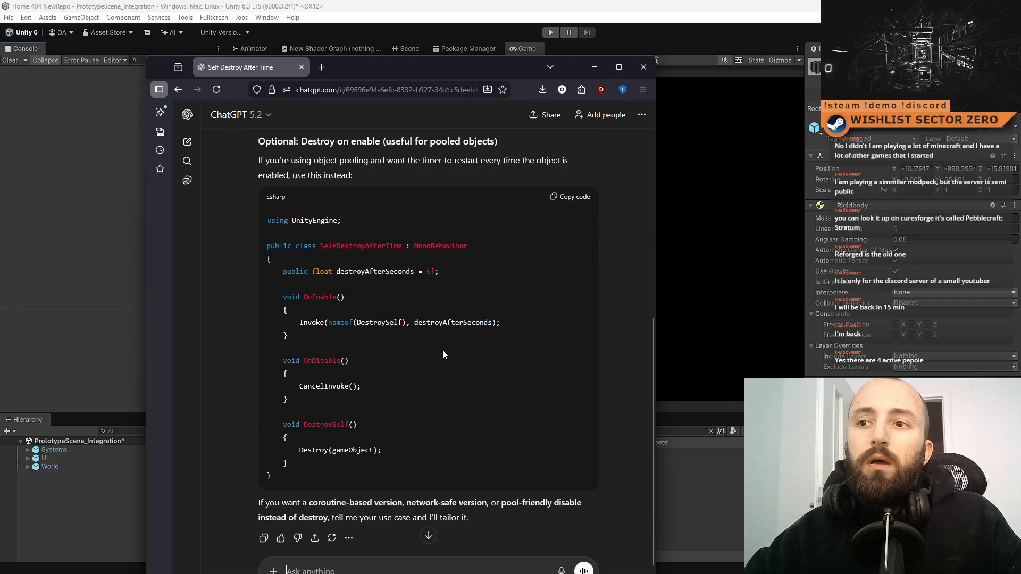
{"action": "scroll", "coordinate": [444, 354], "scroll_direction": "up", "scroll_amount": 3}
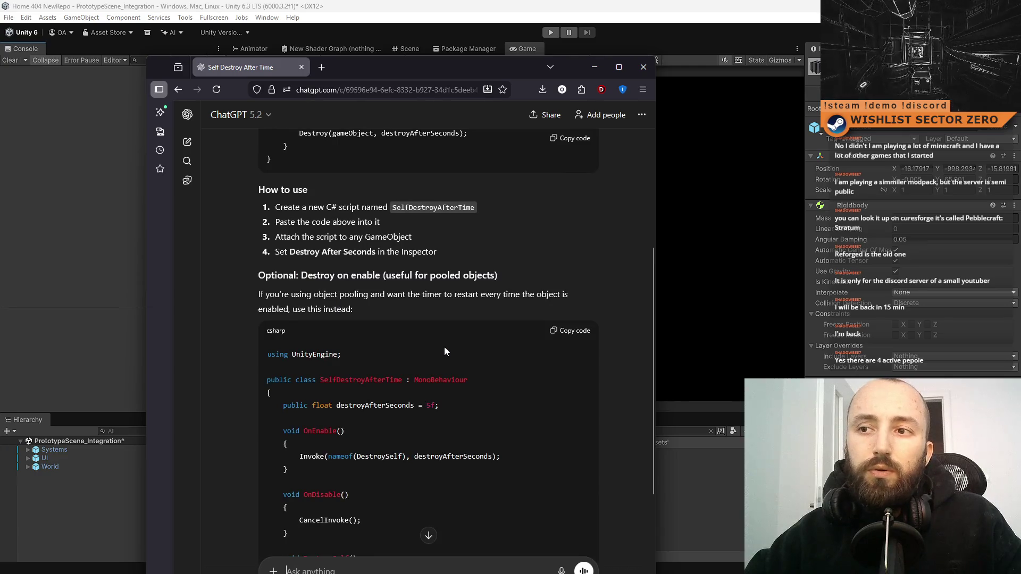
{"action": "scroll", "coordinate": [444, 351], "scroll_direction": "up", "scroll_amount": 2}
{"action": "scroll", "coordinate": [444, 351], "scroll_direction": "down", "scroll_amount": 6}
{"action": "scroll", "coordinate": [442, 372], "scroll_direction": "up", "scroll_amount": 7}
{"action": "scroll", "coordinate": [439, 392], "scroll_direction": "up", "scroll_amount": 3}
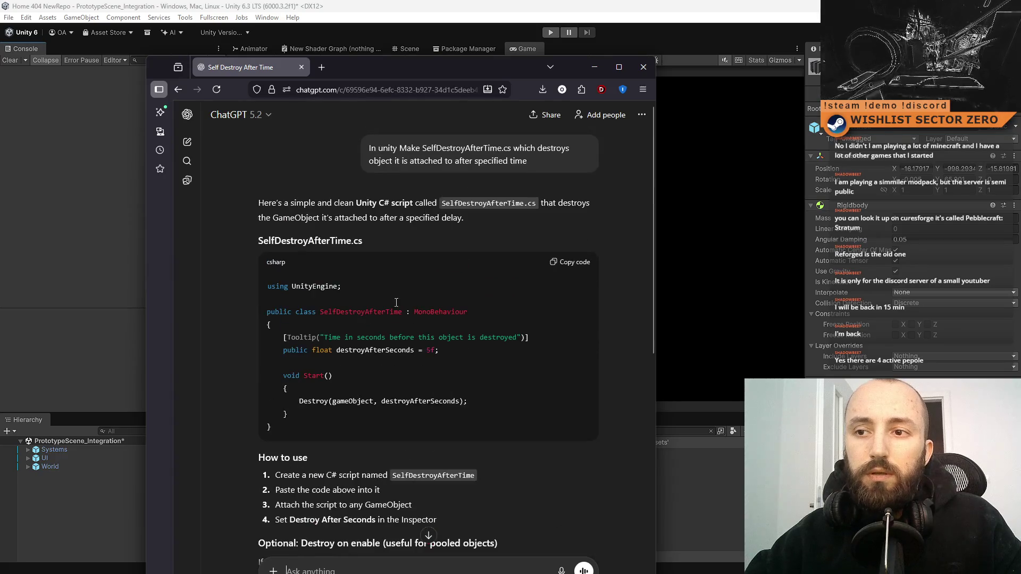
{"action": "scroll", "coordinate": [398, 336], "scroll_direction": "down", "scroll_amount": 3}
{"action": "type", "text": "first version ok i"}
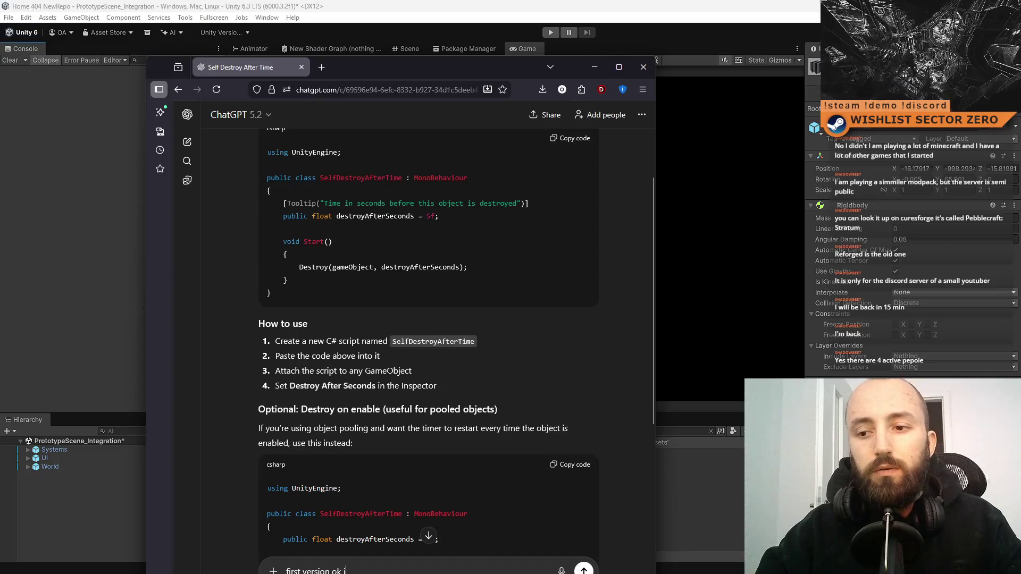
{"action": "key", "text": "Return"}
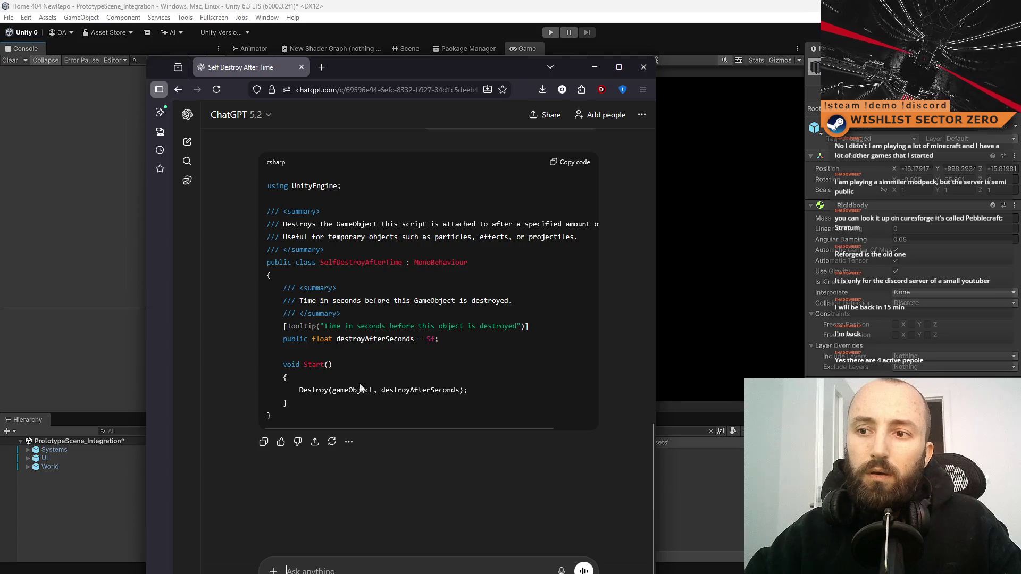
{"action": "mouse_move", "coordinate": [296, 414]}
{"action": "left_mouse_down"}
{"action": "mouse_move", "coordinate": [192, 218]}
{"action": "mouse_move", "coordinate": [253, 165]}
{"action": "left_mouse_up"}
Step: Create a DestroyAfterTime MonoBehaviour script in Assets and open it in the code editor
{"action": "left_click", "coordinate": [595, 67]}
{"action": "left_click", "coordinate": [398, 489]}
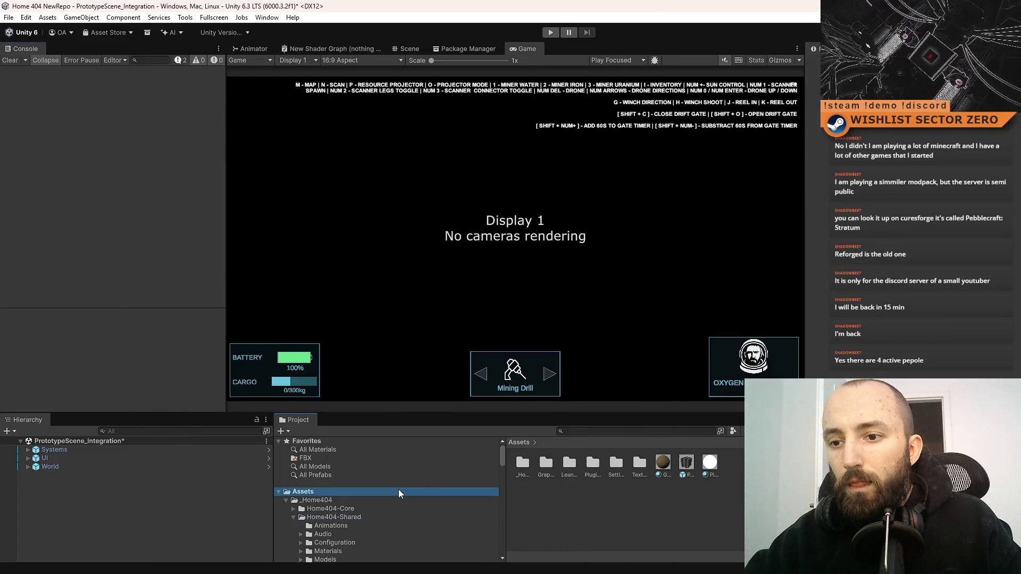
{"action": "right_click", "coordinate": [550, 507]}
{"action": "mouse_move", "coordinate": [600, 206]}
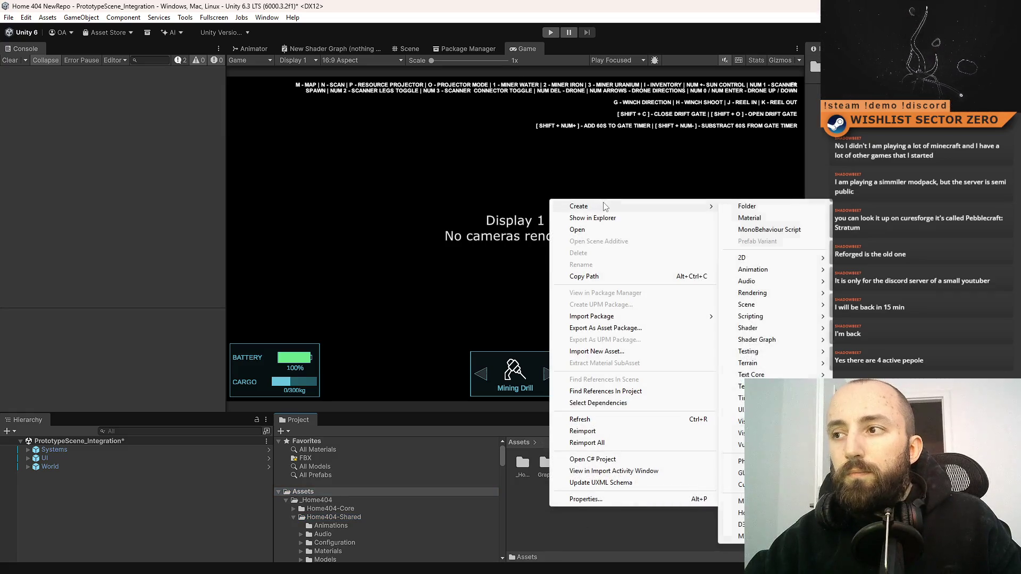
{"action": "left_click", "coordinate": [791, 235]}
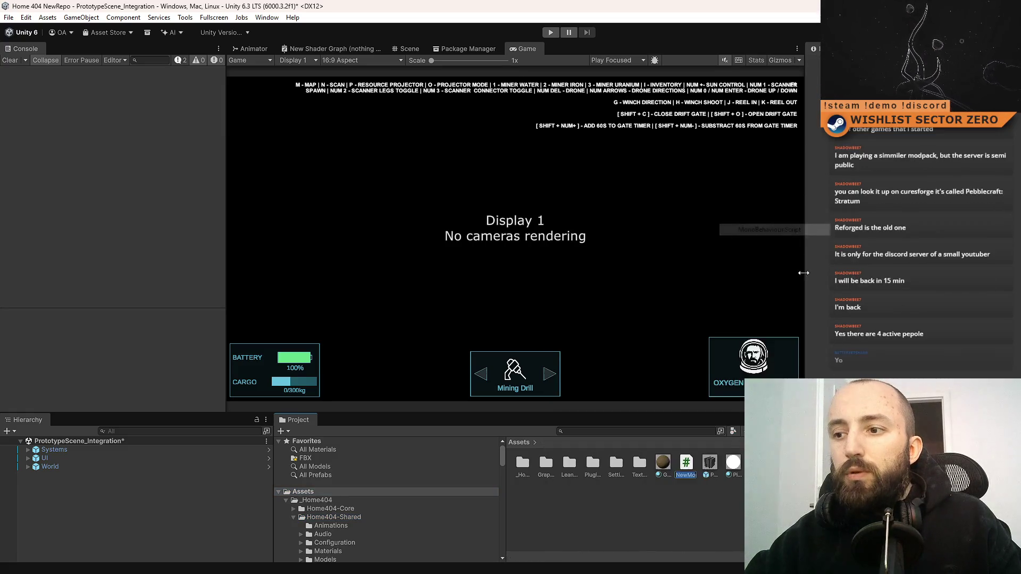
{"action": "type", "text": "DestroyAfterTim"}
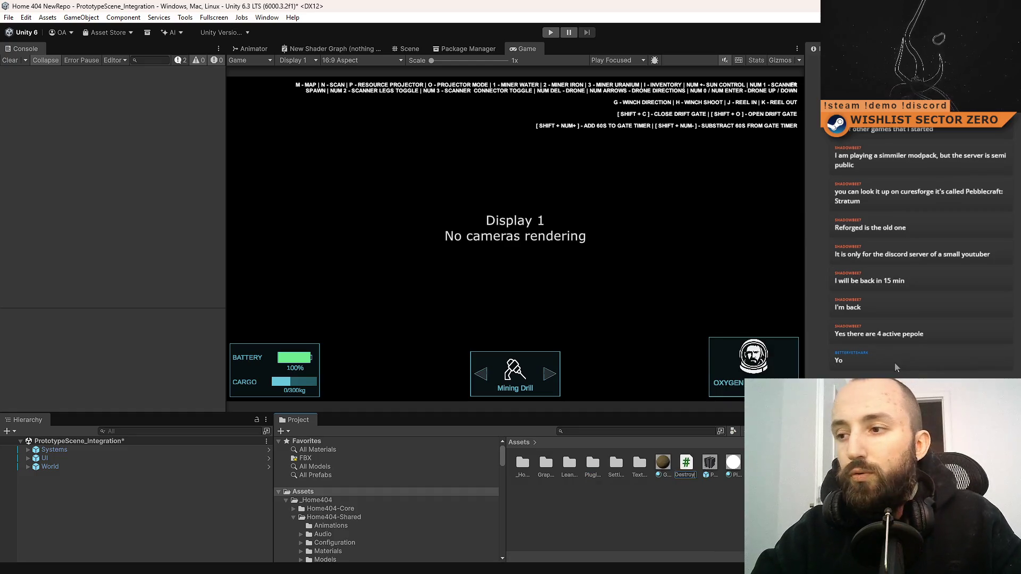
{"action": "type", "text": "e"}
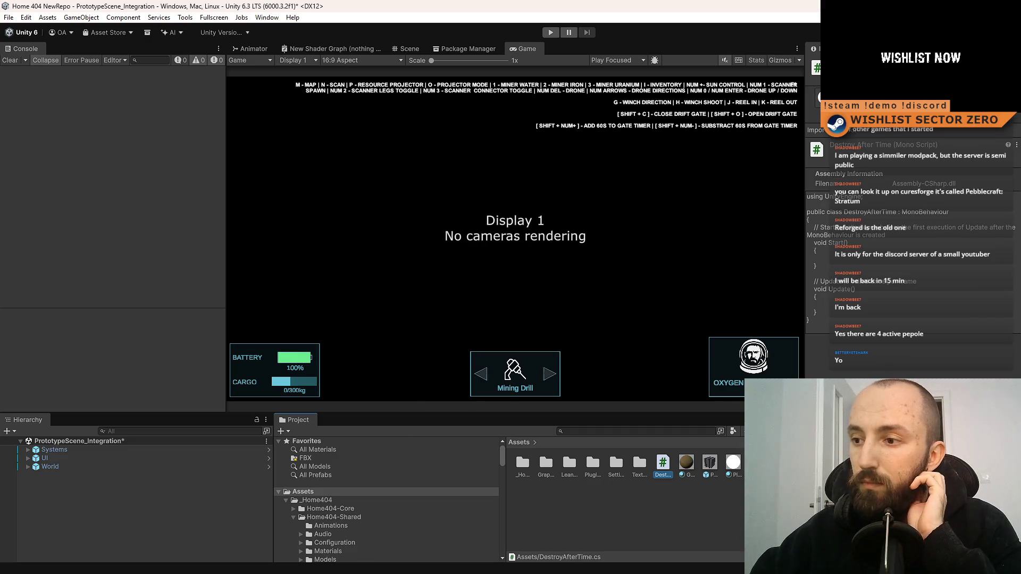
{"action": "left_click", "coordinate": [713, 513]}
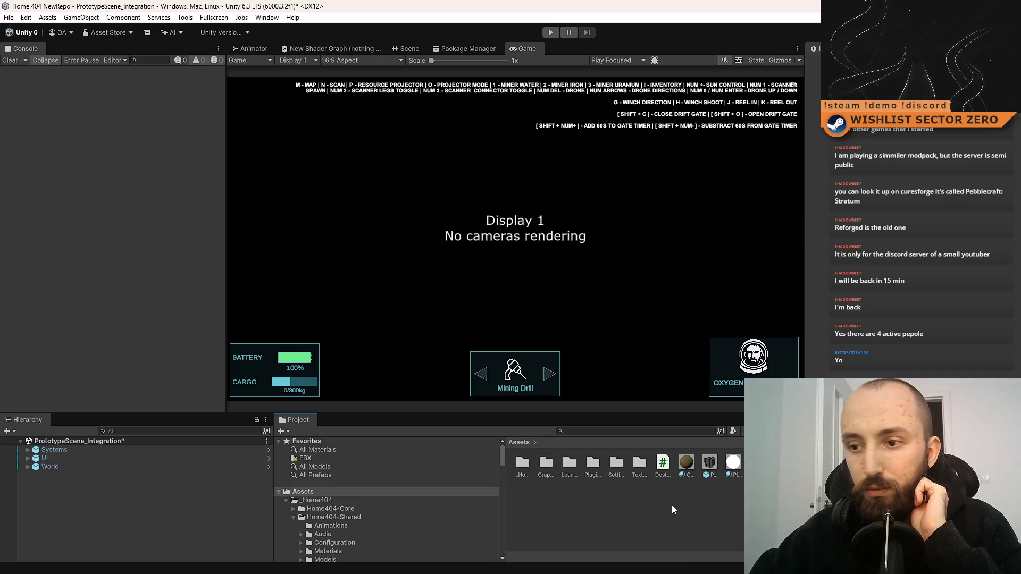
{"action": "left_click", "coordinate": [663, 463]}
{"action": "double_click", "coordinate": [663, 463]}
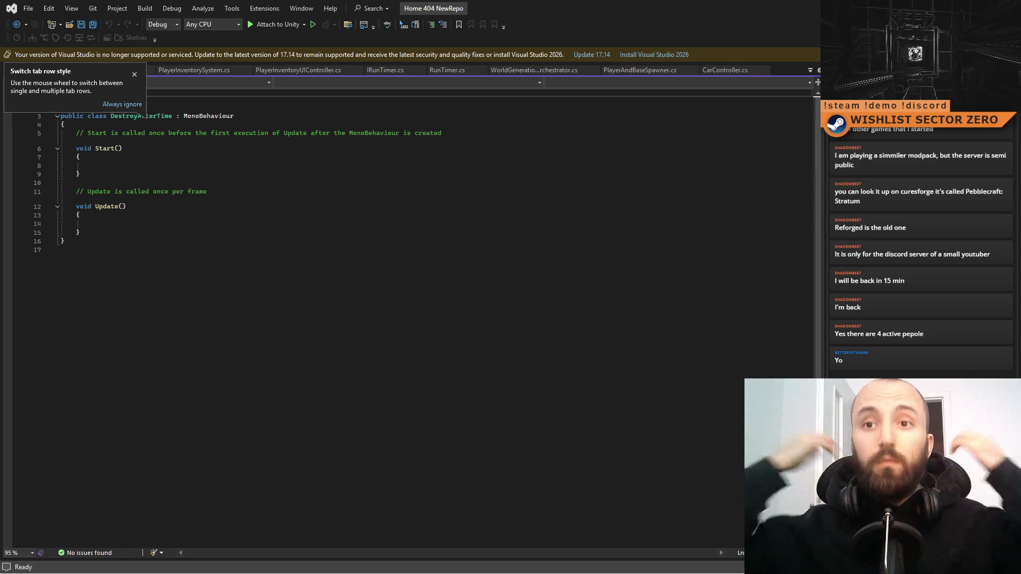
Step: Replace the template code in DestroyAfterTime.cs with the copied SelfDestroyAfterTime script
{"action": "left_click", "coordinate": [515, 296]}
{"action": "key", "text": "ctrl+a"}
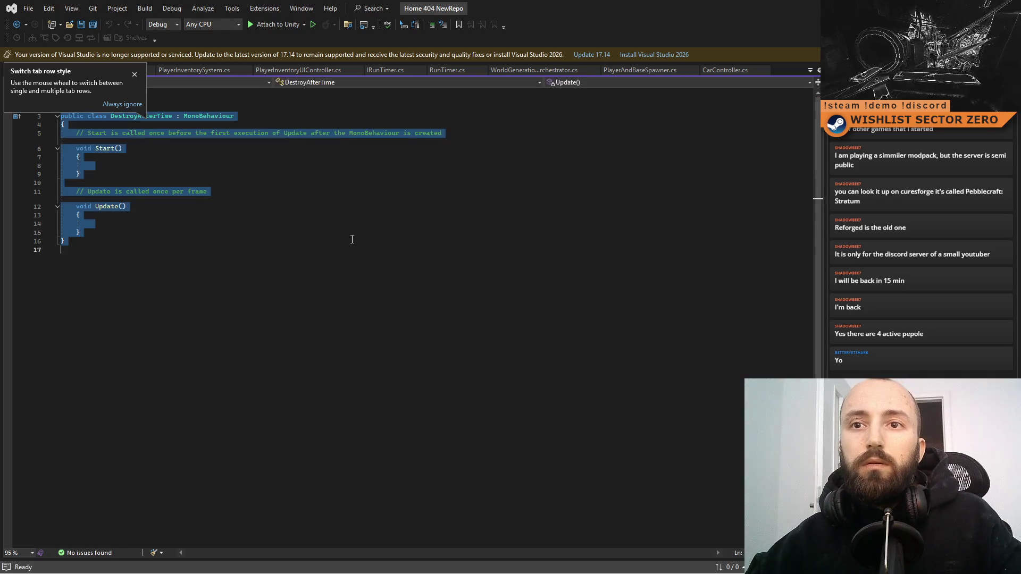
{"action": "key", "text": "ctrl+v"}
{"action": "left_click", "coordinate": [404, 170]}
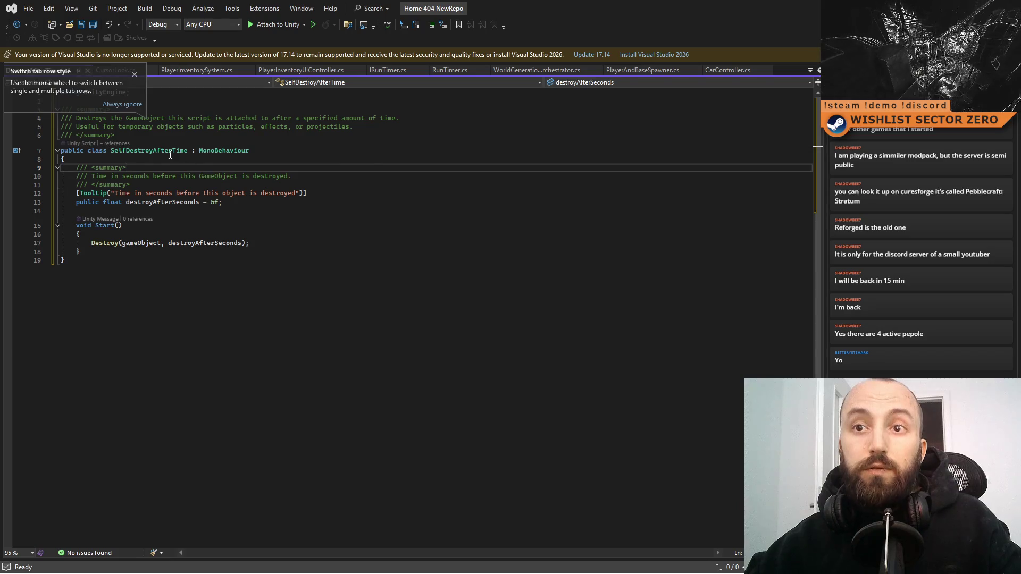
{"action": "left_click", "coordinate": [337, 322]}
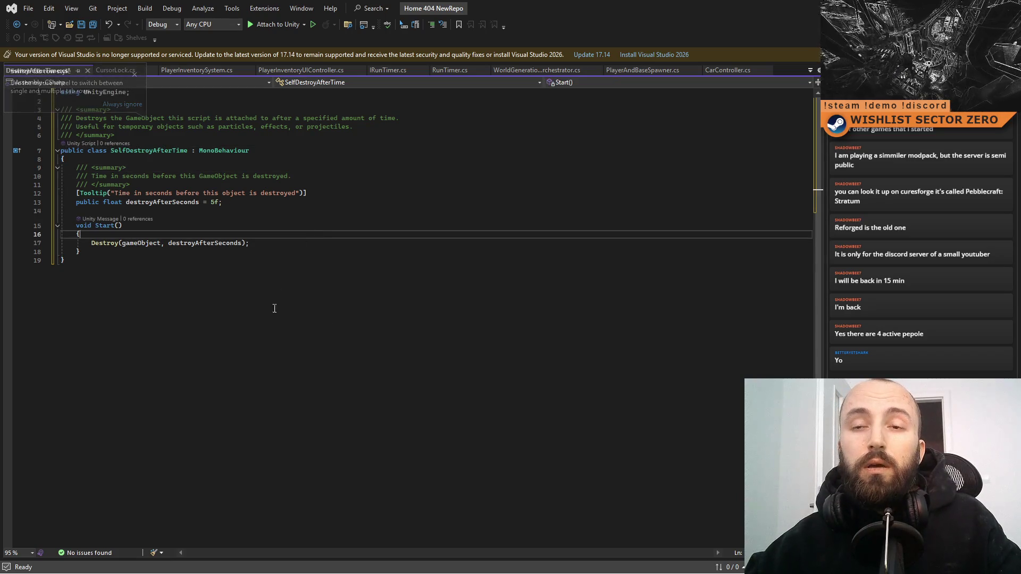
Step: Copy 'namespace Home404.Shared' from CursorLock.cs and paste it above the class with an opening brace
{"action": "left_click", "coordinate": [135, 74]}
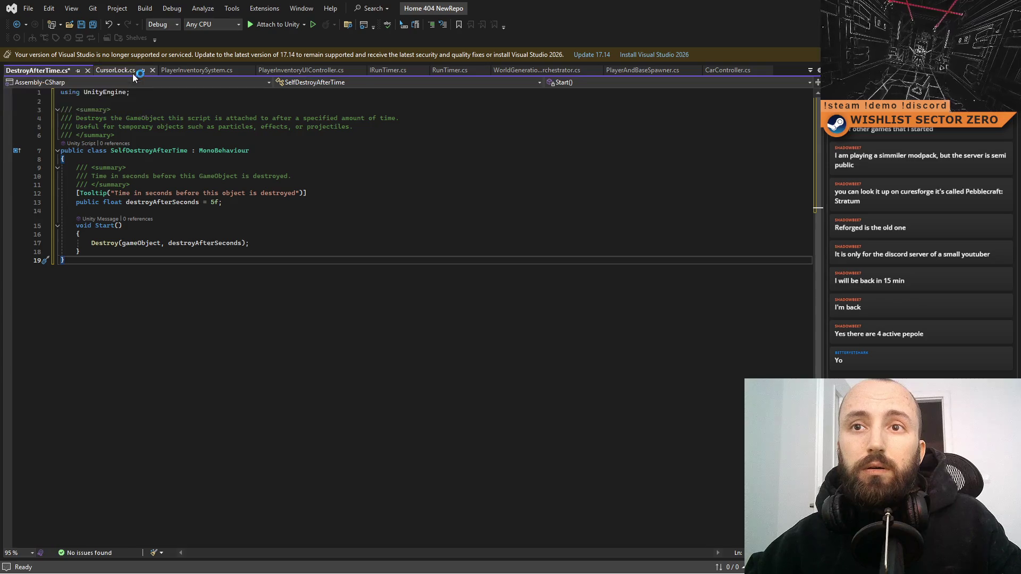
{"action": "left_click", "coordinate": [112, 71]}
{"action": "left_click", "coordinate": [232, 181]}
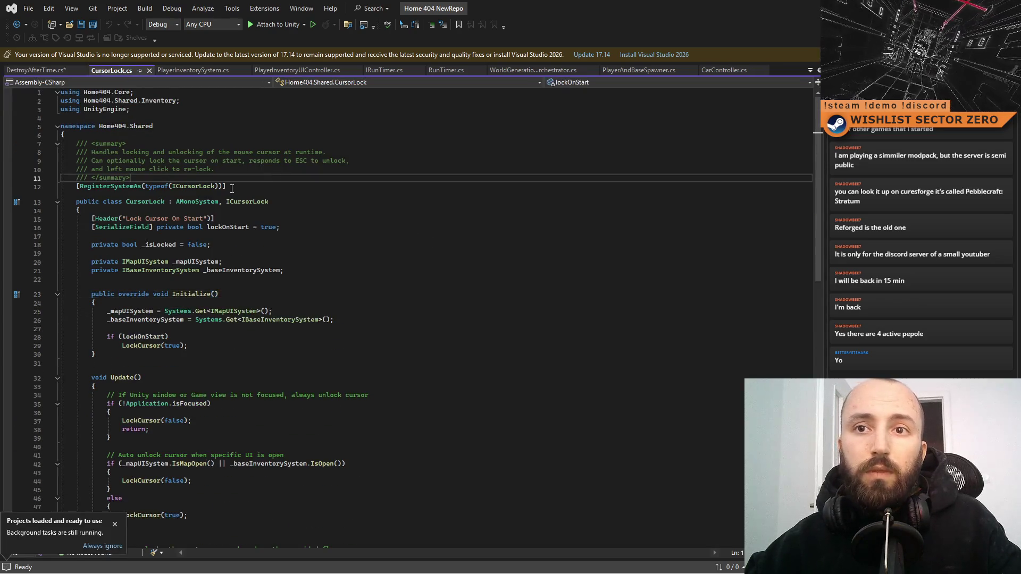
{"action": "left_click", "coordinate": [164, 129]}
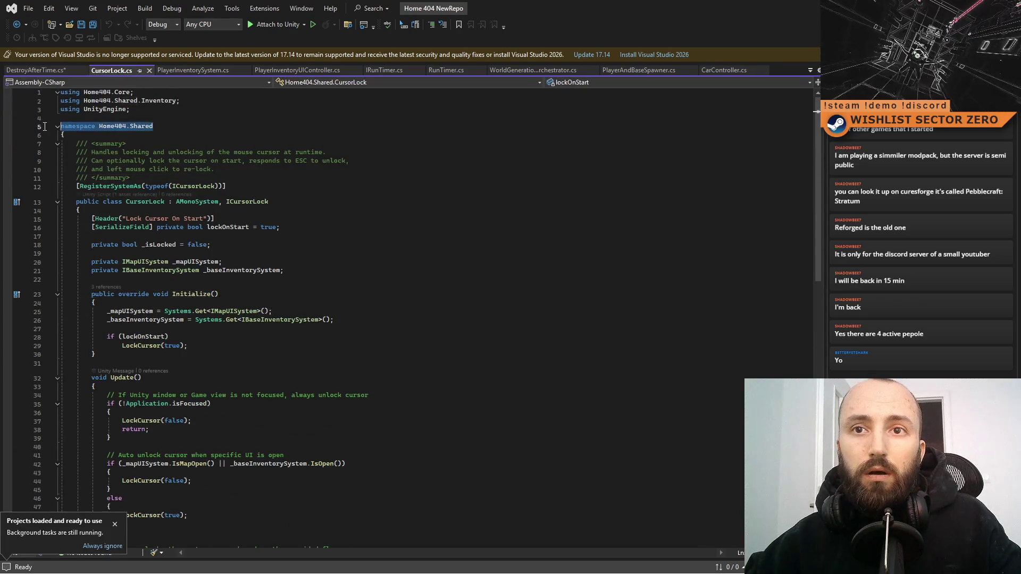
{"action": "left_click", "coordinate": [64, 73]}
{"action": "left_click", "coordinate": [195, 137]}
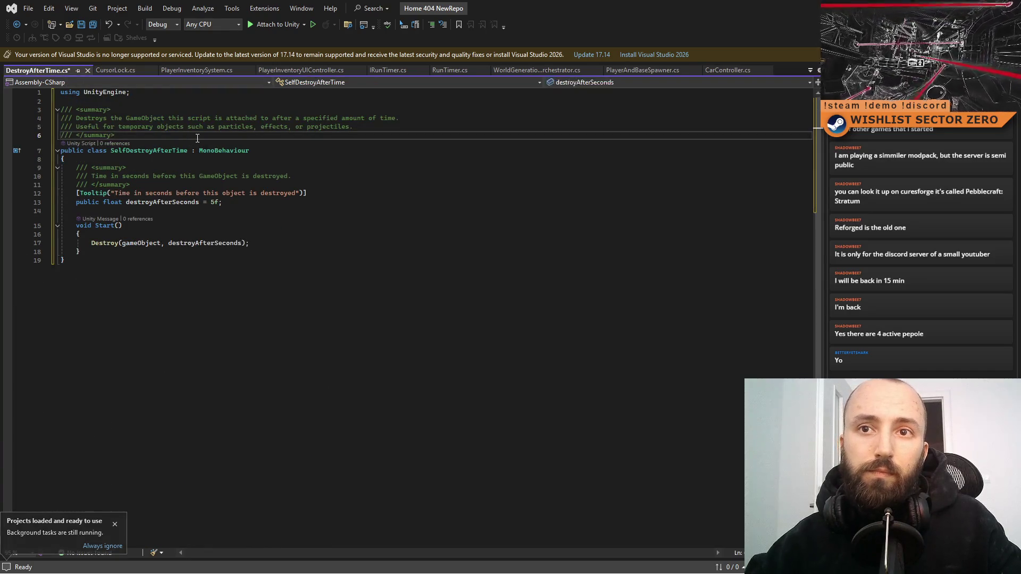
{"action": "left_click", "coordinate": [184, 101]}
{"action": "key", "text": "ctrl+v"}
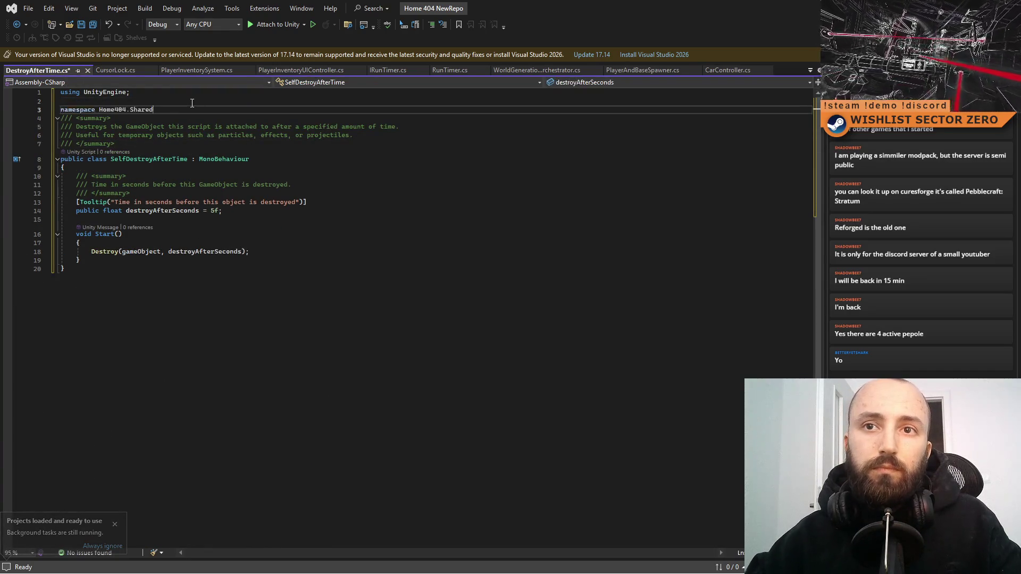
{"action": "type", "text": "{"}
Step: Close the namespace with a brace at the end of the file and save the script
{"action": "left_click", "coordinate": [209, 277]}
{"action": "key", "text": "Return"}
{"action": "type", "text": "}"}
{"action": "key", "text": "ctrl+s"}
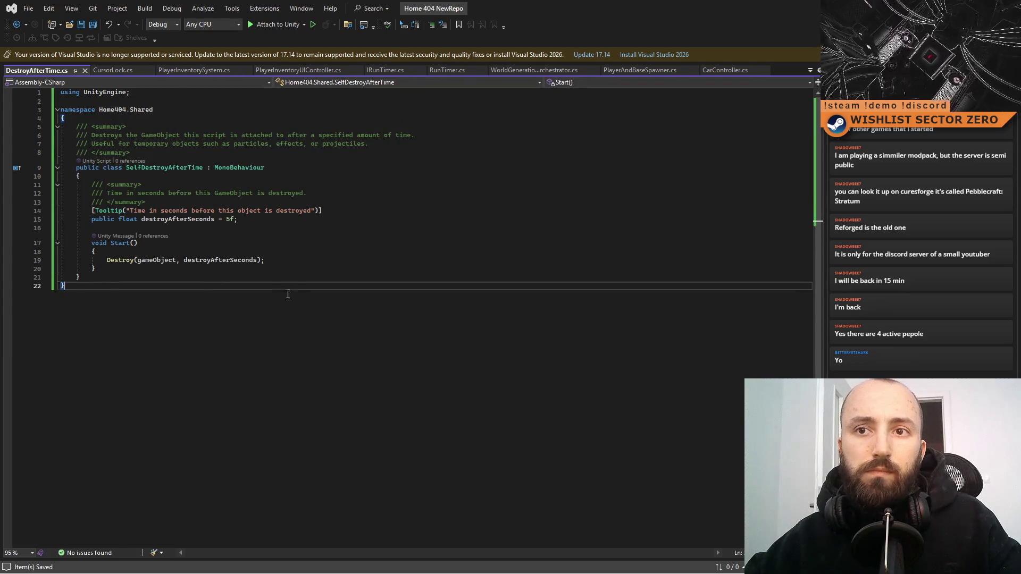
{"action": "left_click", "coordinate": [302, 236]}
{"action": "left_click", "coordinate": [196, 121]}
{"action": "left_click", "coordinate": [500, 371]}
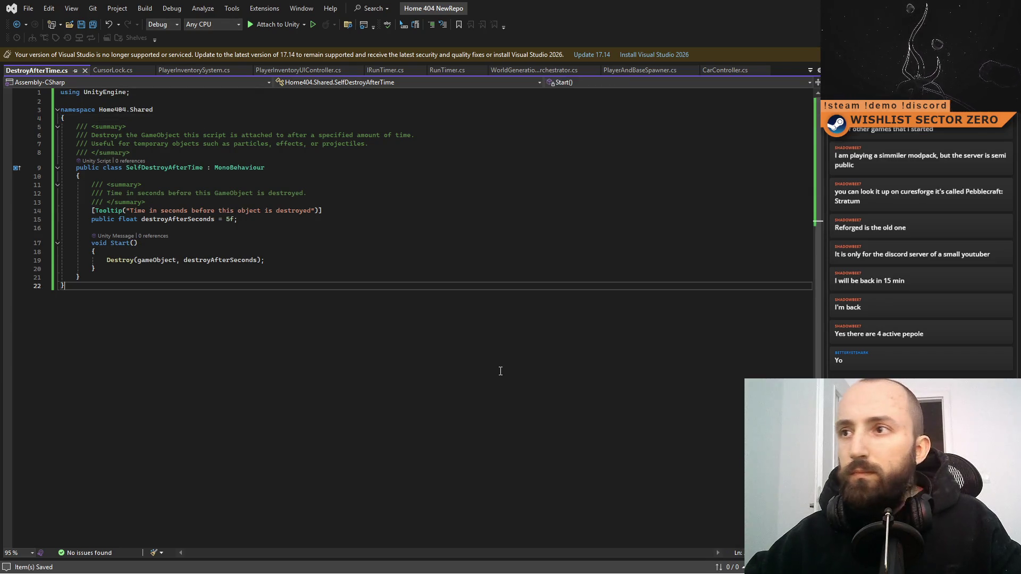
{"action": "key", "text": "alt+Tab"}
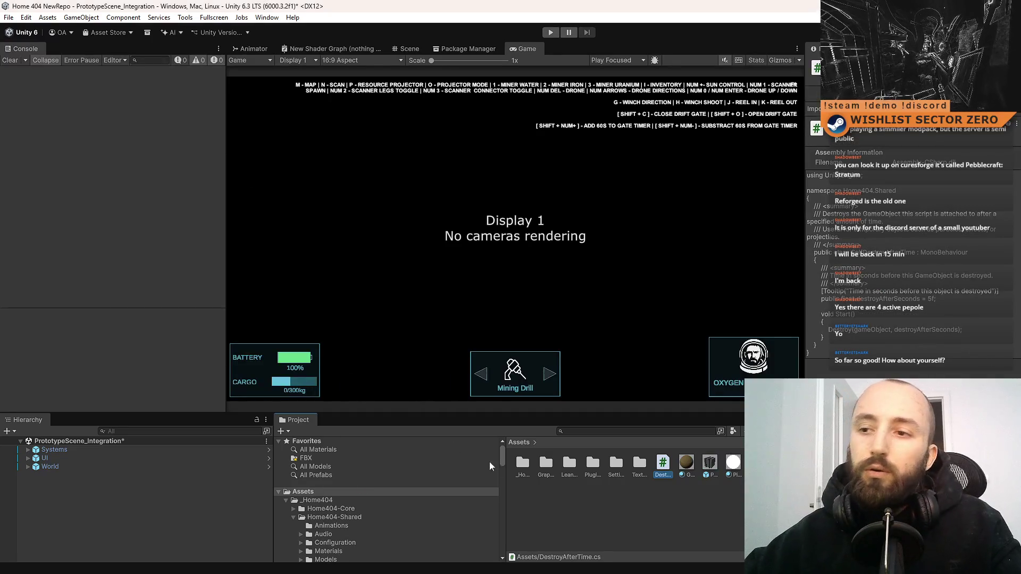
Step: Check the Scene and Game views, then begin renaming the DestroyAfterTime.cs script asset
{"action": "left_click", "coordinate": [555, 505]}
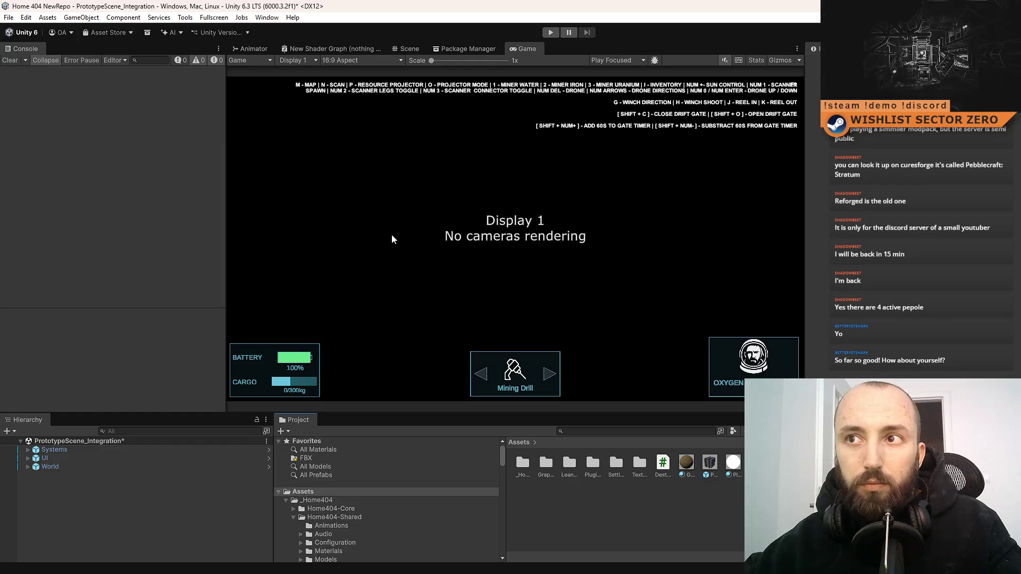
{"action": "left_click", "coordinate": [416, 52]}
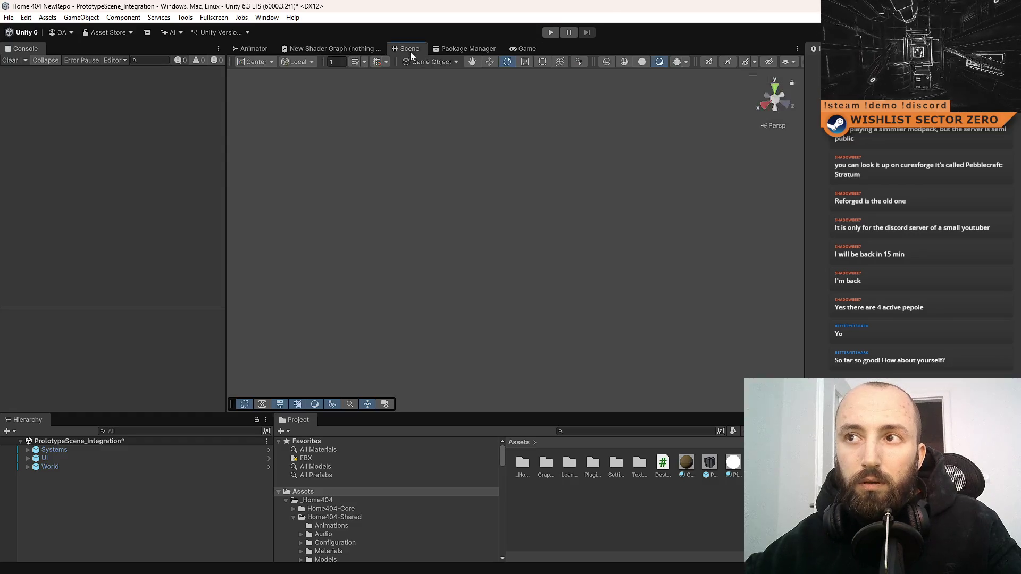
{"action": "left_click", "coordinate": [529, 50]}
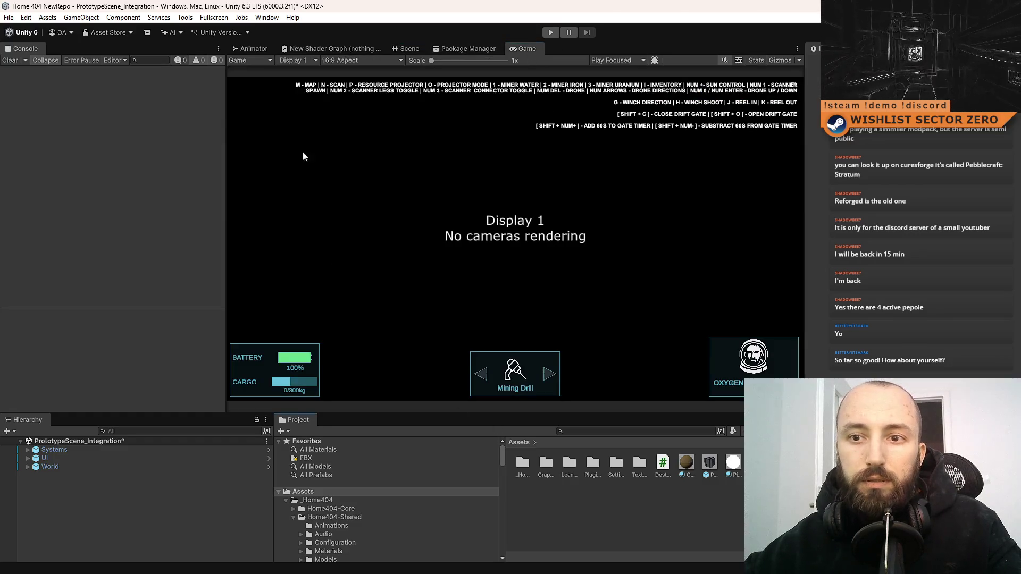
{"action": "left_click", "coordinate": [418, 49]}
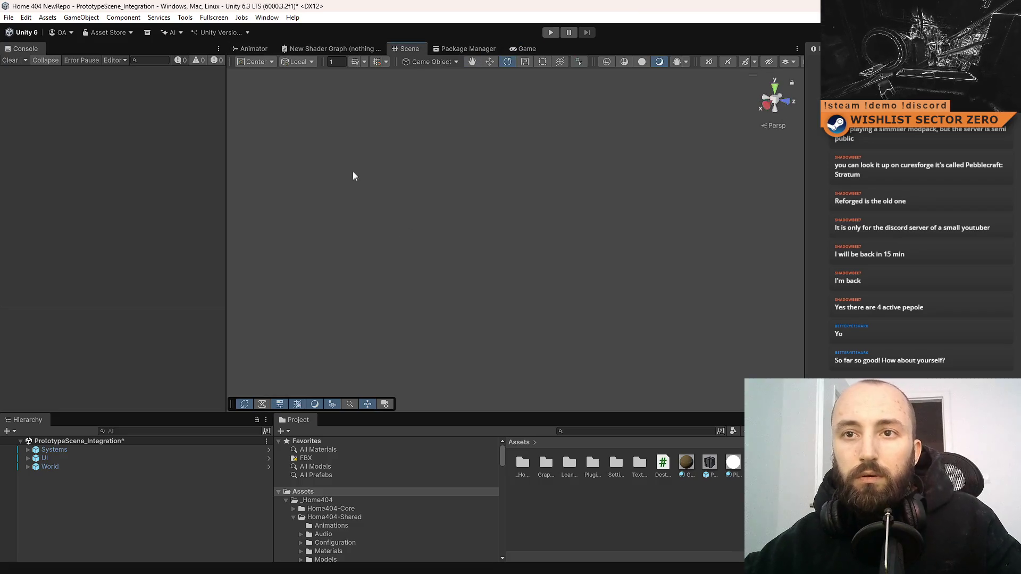
{"action": "left_click", "coordinate": [526, 49]}
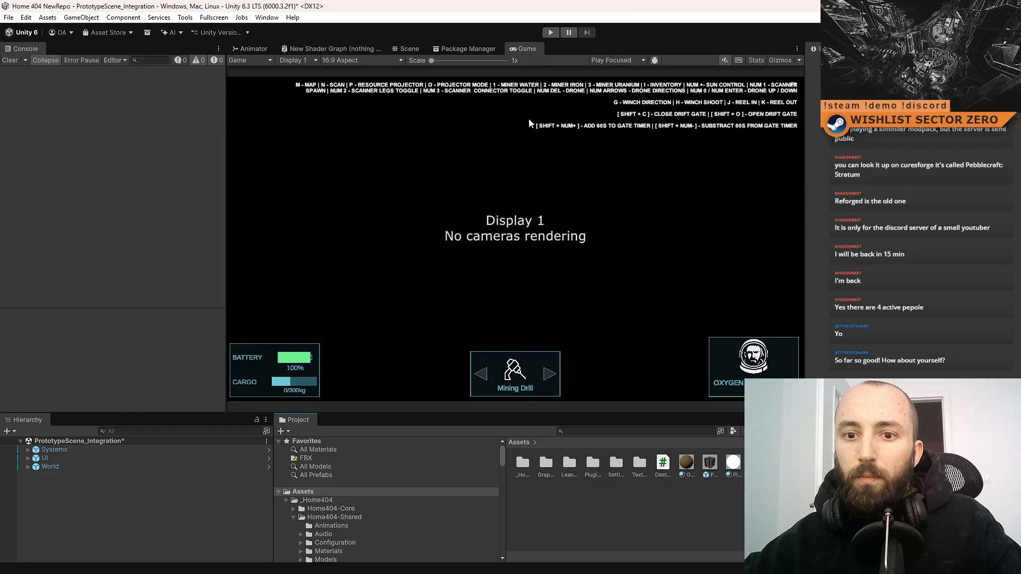
{"action": "left_click", "coordinate": [399, 49]}
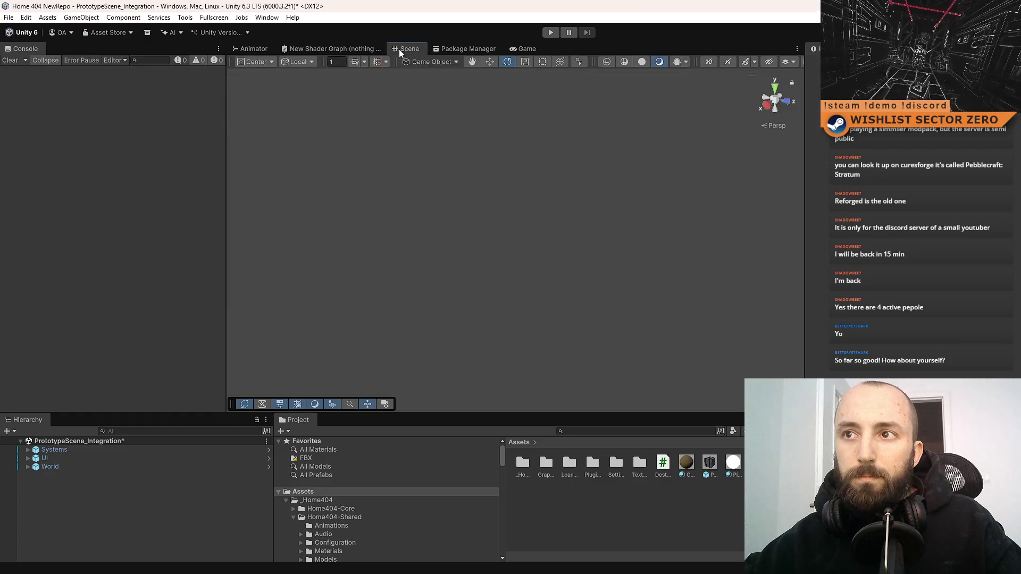
{"action": "left_click", "coordinate": [522, 51]}
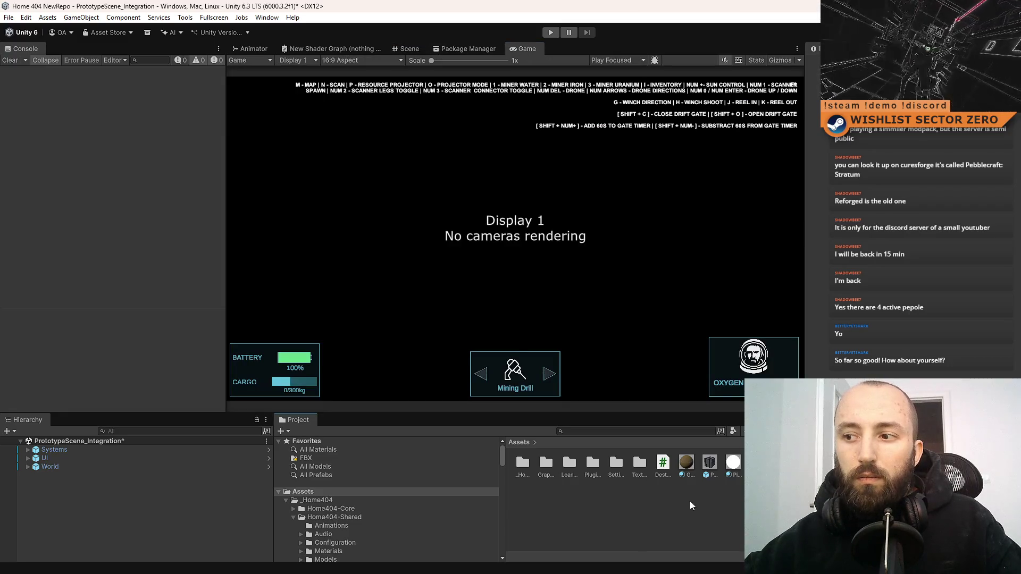
{"action": "left_click", "coordinate": [663, 468]}
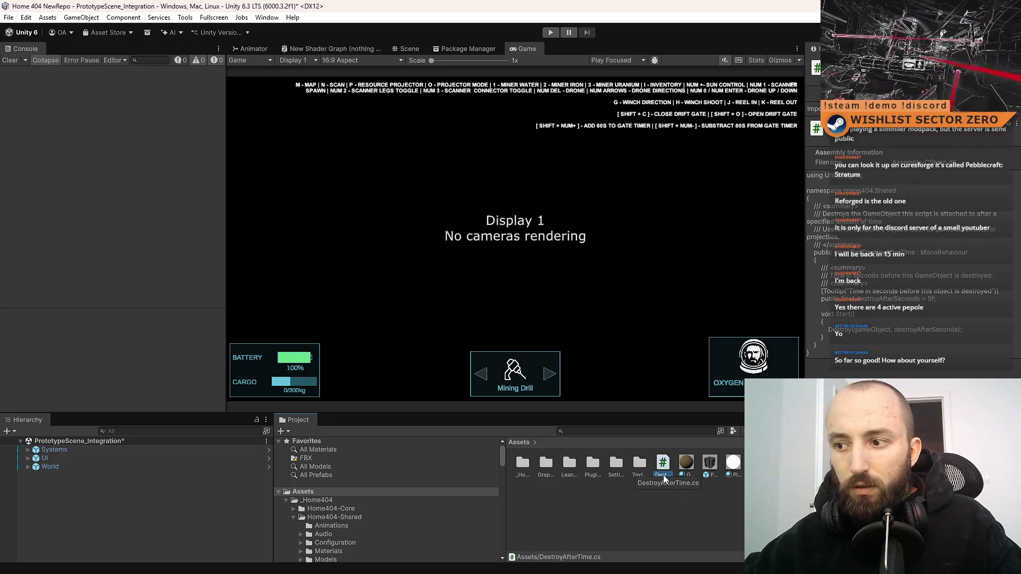
{"action": "left_click", "coordinate": [662, 474]}
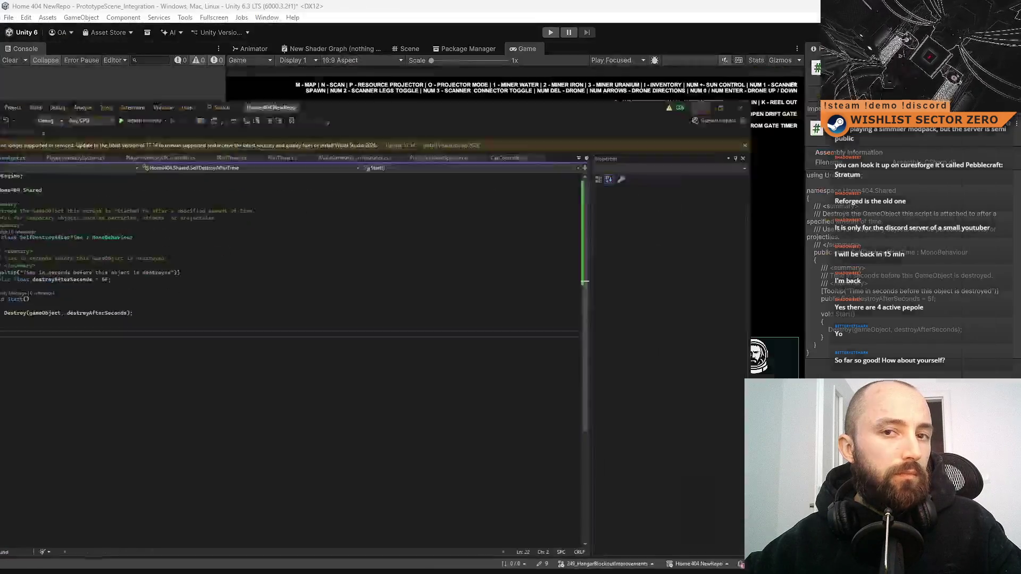
Step: Rename the DestroyAfterTime script asset to SelfDestroyAfterTime so it matches the Visual Studio class name
{"action": "double_click", "coordinate": [161, 168]}
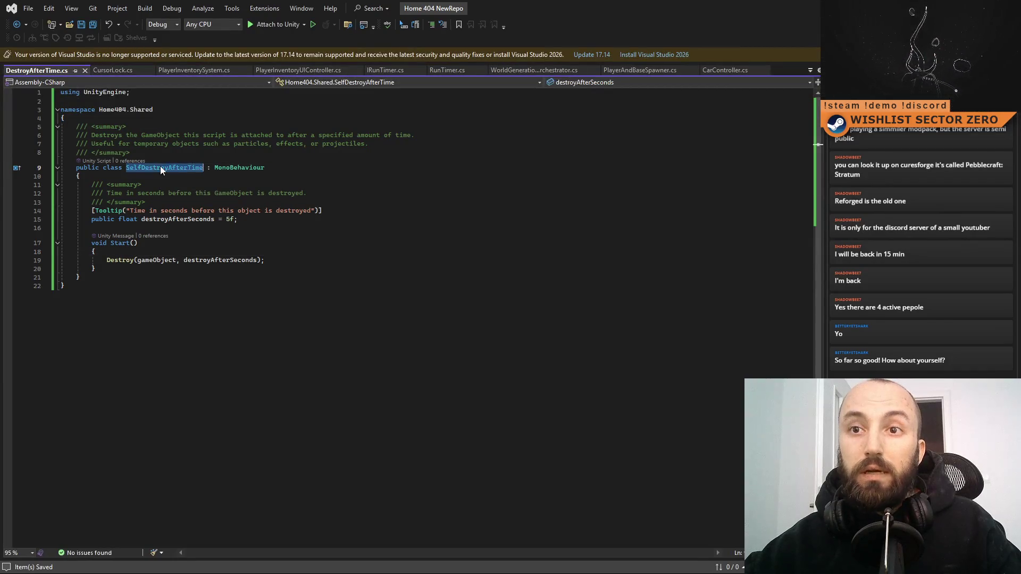
{"action": "key", "text": "alt+Tab"}
{"action": "left_click", "coordinate": [666, 477]}
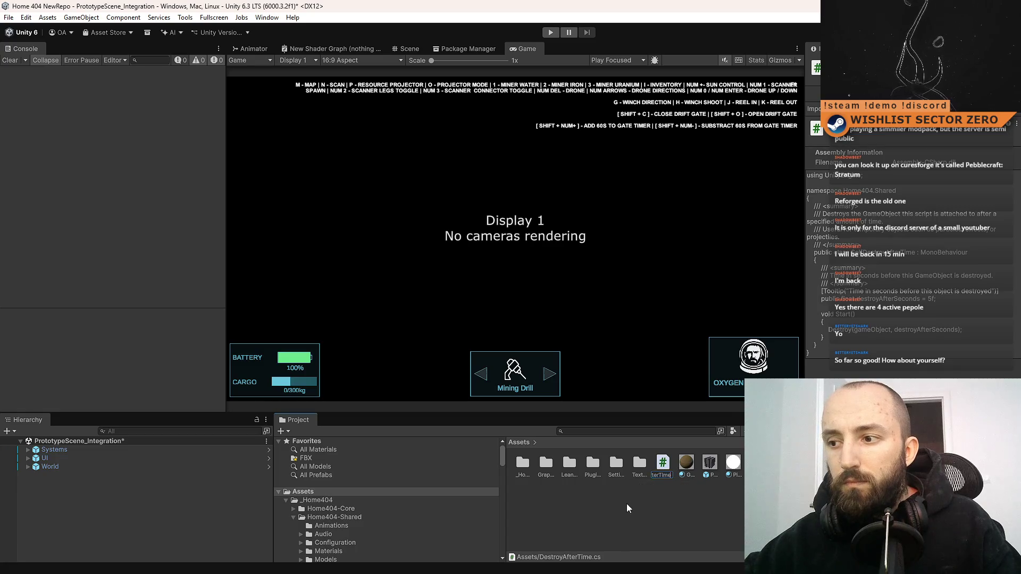
{"action": "key", "text": "Return"}
{"action": "key", "text": "alt+Tab"}
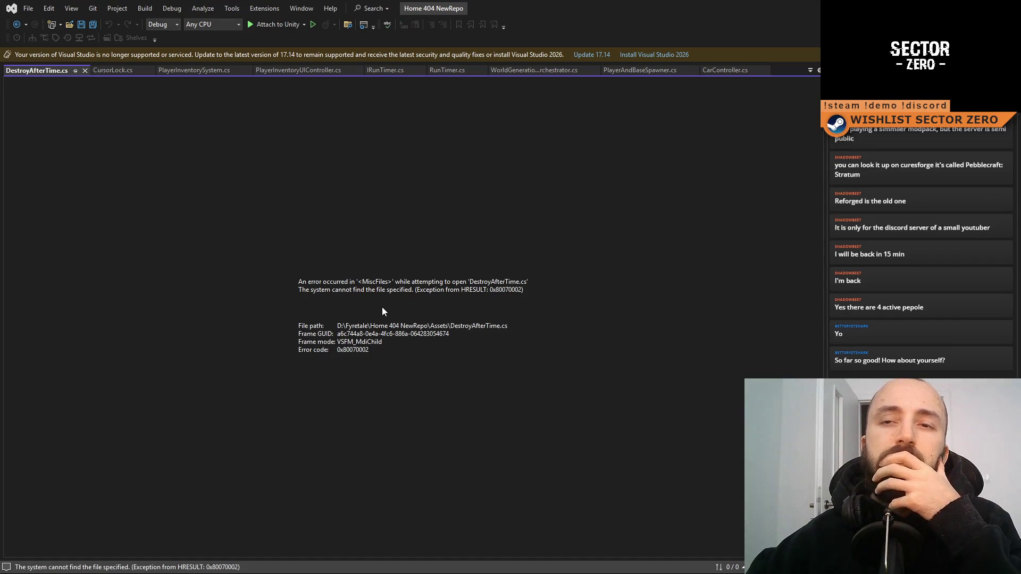
{"action": "key", "text": "alt+Tab"}
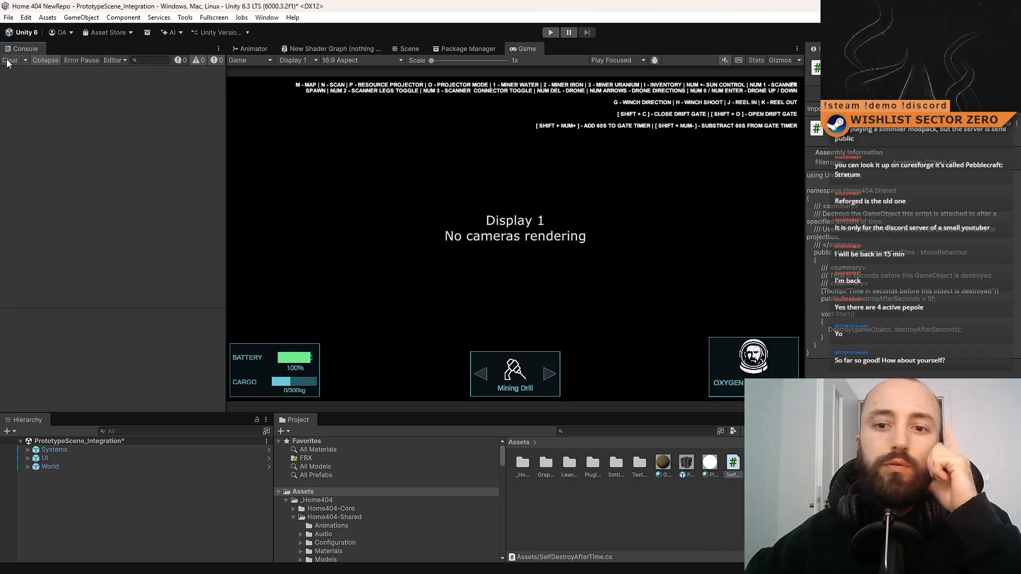
Step: Deselect the script, enter Play mode, and view the running hangar interior in the Scene view
{"action": "left_click", "coordinate": [731, 499]}
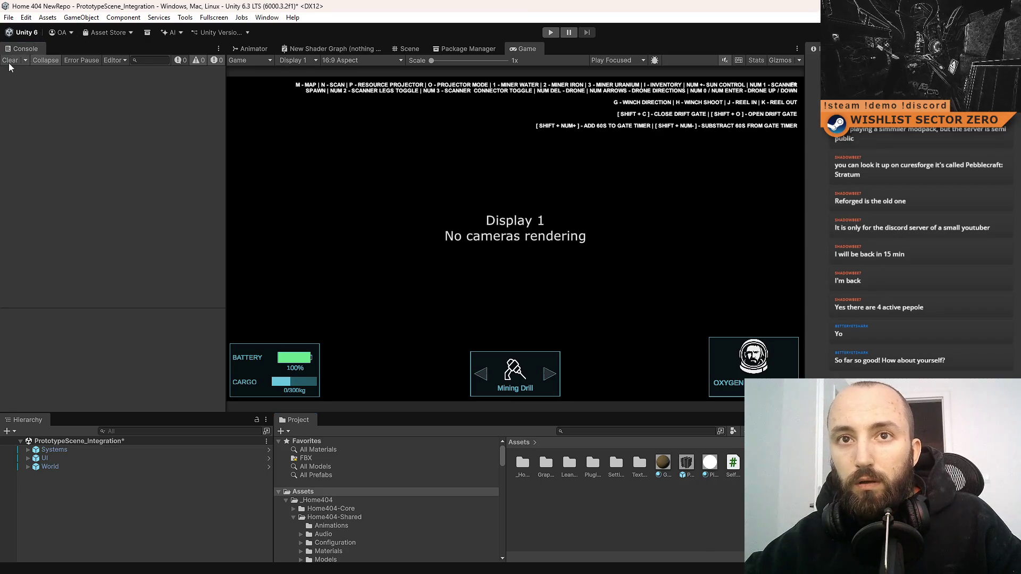
{"action": "left_click", "coordinate": [553, 33]}
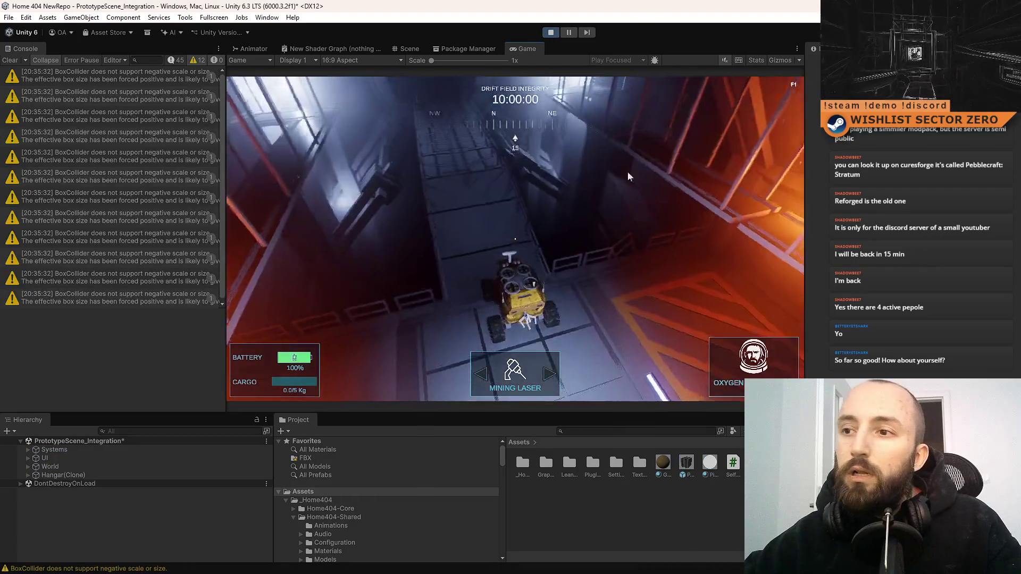
{"action": "left_click", "coordinate": [414, 48]}
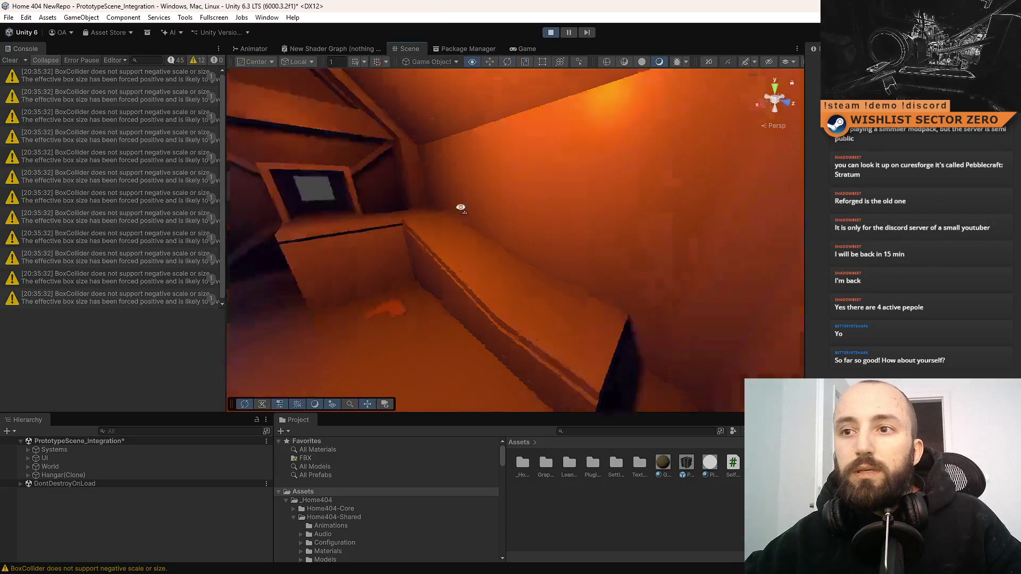
Step: Inspect the PACKAGE crate prefab's components in the Inspector
{"action": "mouse_move", "coordinate": [494, 352]}
{"action": "left_mouse_down"}
{"action": "mouse_move", "coordinate": [636, 292]}
{"action": "mouse_move", "coordinate": [564, 298]}
{"action": "left_mouse_up"}
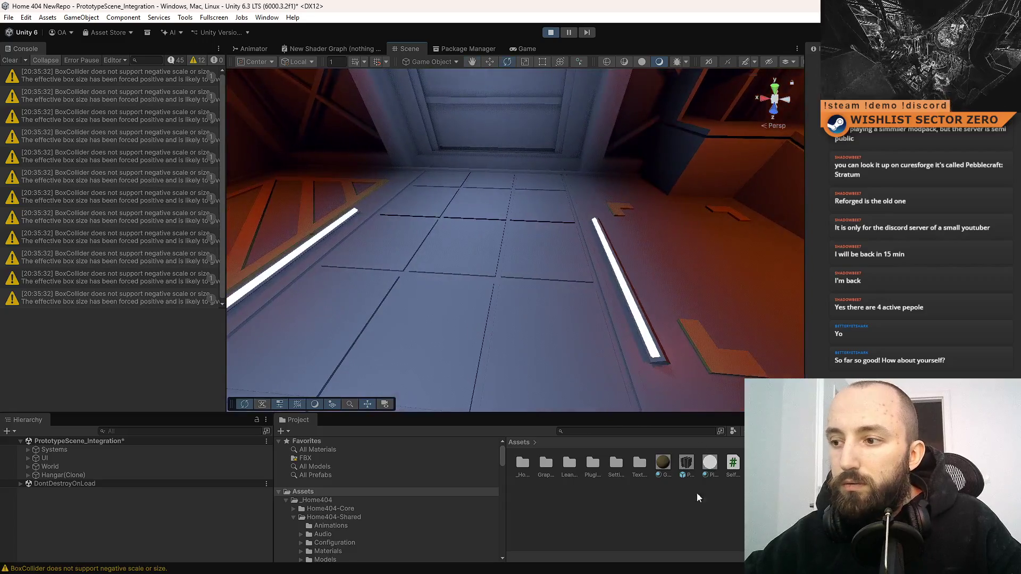
{"action": "left_click", "coordinate": [692, 464]}
{"action": "left_click", "coordinate": [939, 334]}
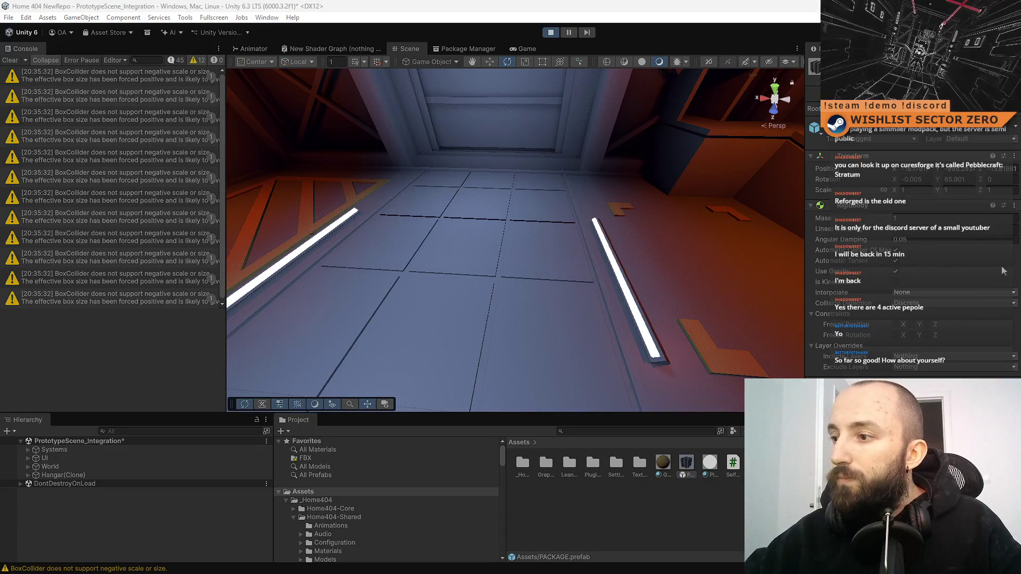
{"action": "scroll", "coordinate": [912, 239], "scroll_direction": "down", "scroll_amount": 1}
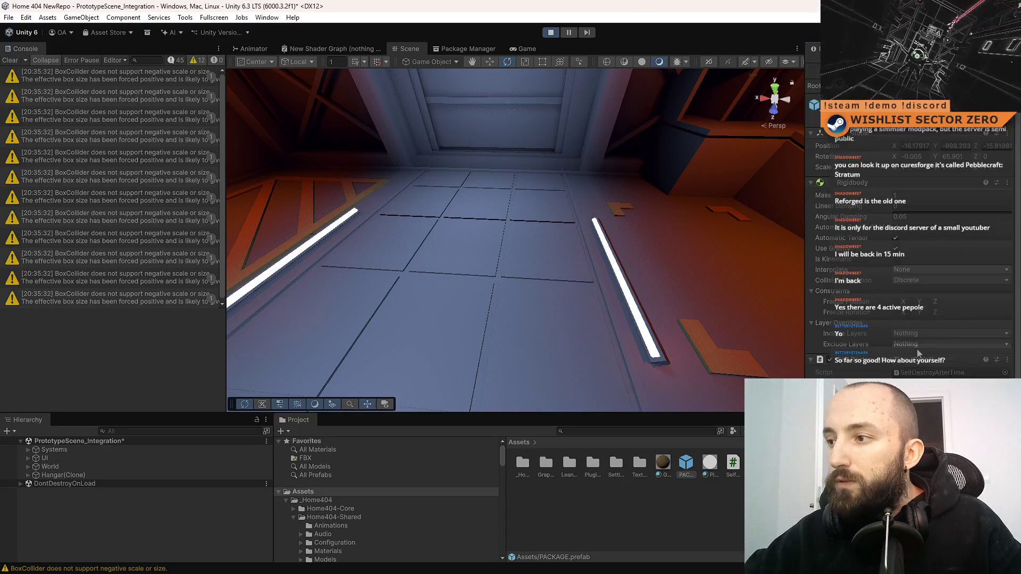
Step: Drop a PACKAGE crate onto the hangar corridor floor and watch it destroy itself
{"action": "left_click_drag", "start_coordinate": [585, 319], "coordinate": [615, 330]}
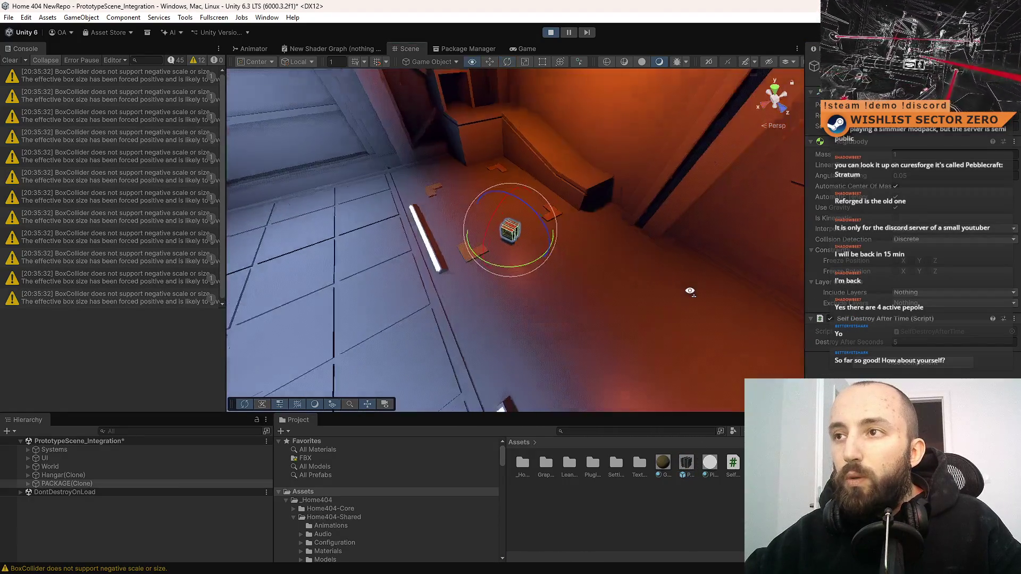
{"action": "mouse_move", "coordinate": [621, 304]}
{"action": "left_mouse_down"}
{"action": "mouse_move", "coordinate": [473, 252]}
{"action": "mouse_move", "coordinate": [410, 294]}
{"action": "mouse_move", "coordinate": [280, 257]}
{"action": "mouse_move", "coordinate": [436, 271]}
{"action": "left_mouse_up"}
{"action": "left_click", "coordinate": [686, 463]}
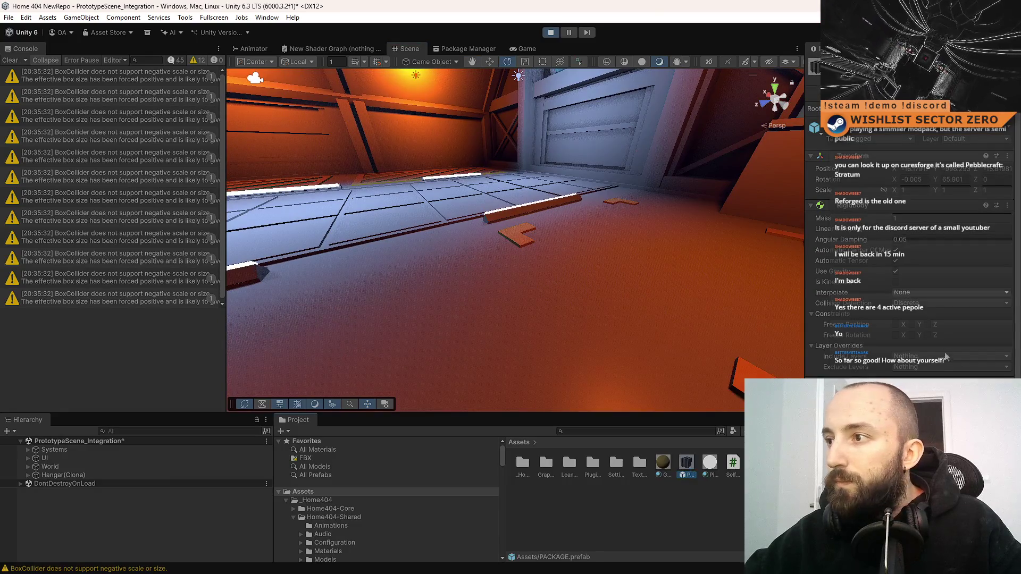
{"action": "mouse_move", "coordinate": [638, 313]}
{"action": "left_mouse_down"}
{"action": "mouse_move", "coordinate": [675, 312]}
{"action": "mouse_move", "coordinate": [606, 297]}
{"action": "left_mouse_up"}
{"action": "mouse_move", "coordinate": [674, 466]}
{"action": "left_mouse_down"}
{"action": "mouse_move", "coordinate": [617, 365]}
{"action": "mouse_move", "coordinate": [563, 184]}
{"action": "mouse_move", "coordinate": [379, 186]}
{"action": "mouse_move", "coordinate": [378, 176]}
{"action": "left_mouse_up"}
{"action": "mouse_move", "coordinate": [522, 240]}
{"action": "left_mouse_down"}
{"action": "mouse_move", "coordinate": [516, 144]}
{"action": "mouse_move", "coordinate": [521, 170]}
{"action": "mouse_move", "coordinate": [532, 138]}
{"action": "mouse_move", "coordinate": [629, 96]}
{"action": "mouse_move", "coordinate": [616, 114]}
{"action": "mouse_move", "coordinate": [793, 155]}
{"action": "mouse_move", "coordinate": [691, 133]}
{"action": "mouse_move", "coordinate": [612, 80]}
{"action": "left_mouse_up"}
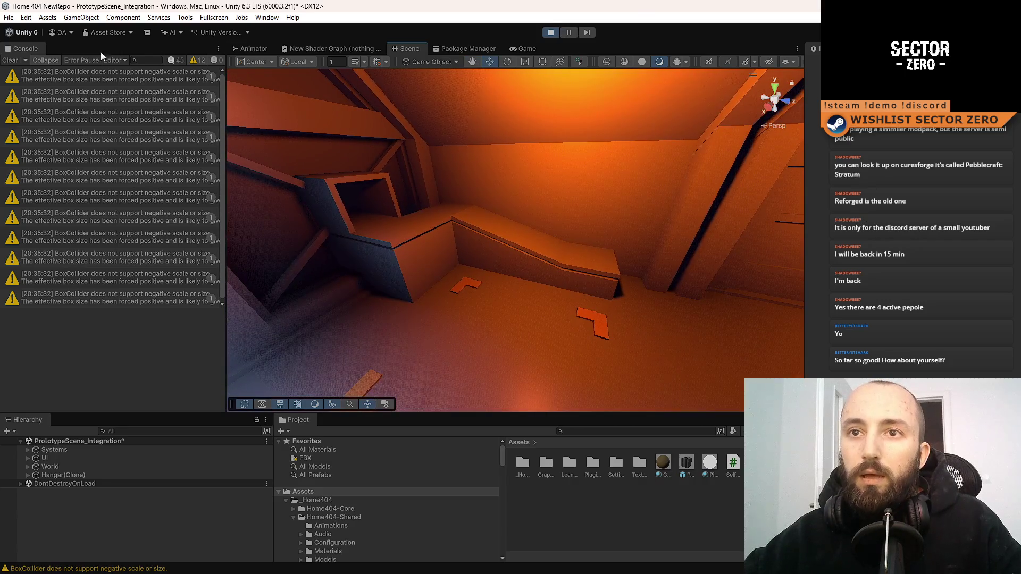
Step: Trace the BoxCollider negative-scale warnings to their Ground Line objects and frame one in the Scene
{"action": "left_click", "coordinate": [106, 113]}
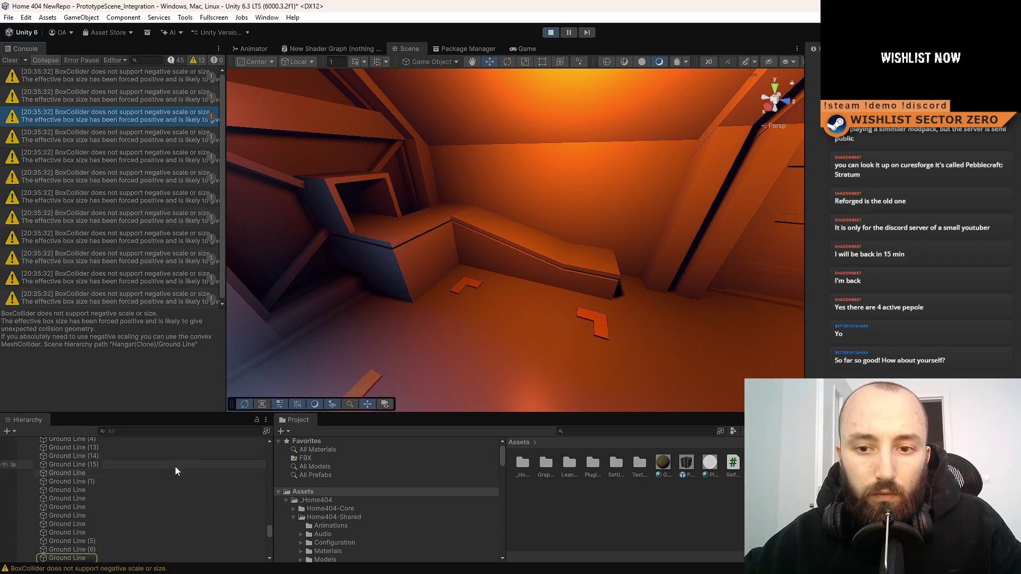
{"action": "mouse_move", "coordinate": [384, 337]}
{"action": "left_mouse_down"}
{"action": "mouse_move", "coordinate": [1004, 373]}
{"action": "mouse_move", "coordinate": [691, 345]}
{"action": "mouse_move", "coordinate": [372, 266]}
{"action": "left_mouse_up"}
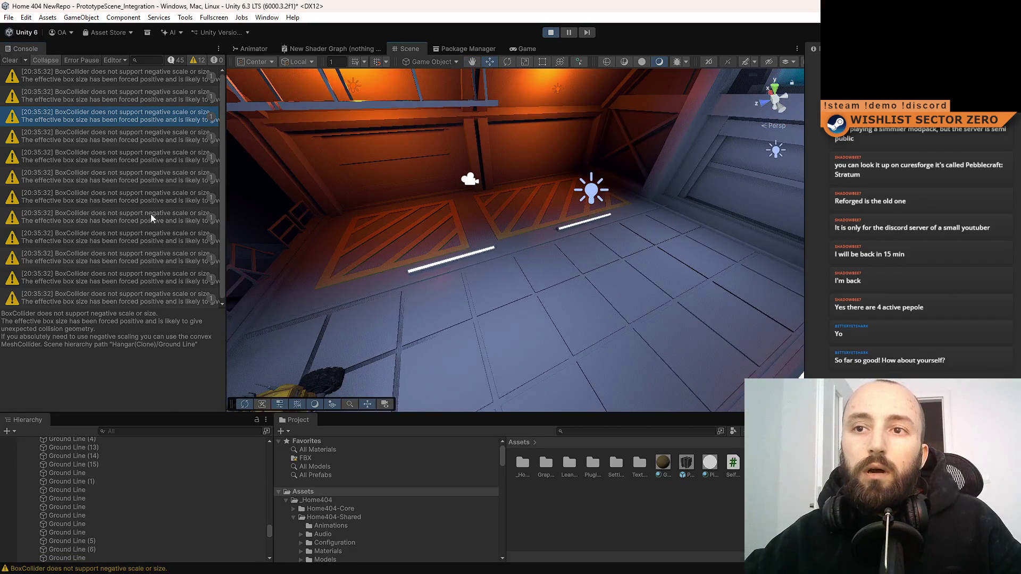
{"action": "left_click", "coordinate": [161, 297]}
{"action": "left_click", "coordinate": [157, 258]}
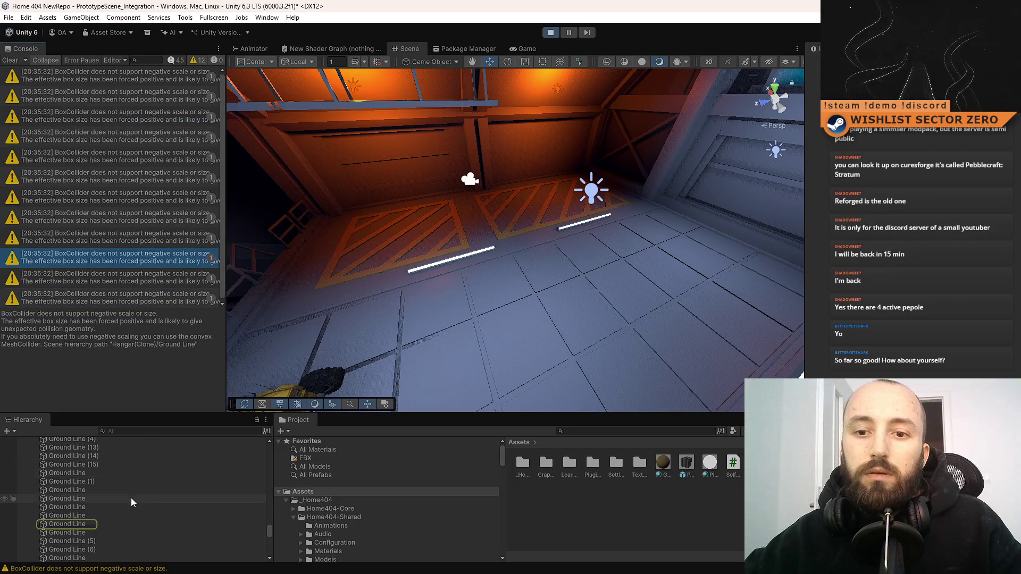
{"action": "left_click", "coordinate": [106, 524]}
{"action": "key", "text": "f"}
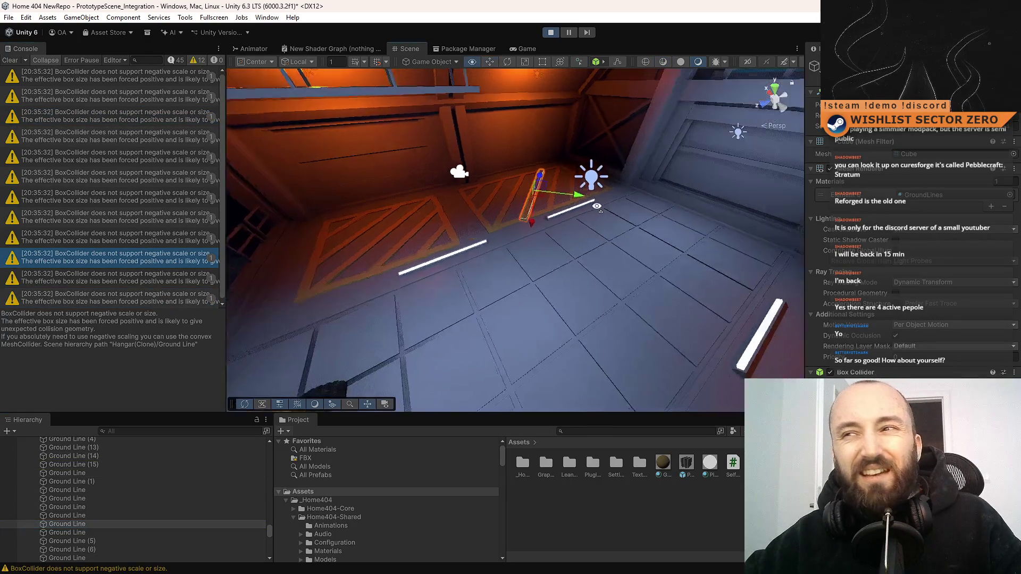
{"action": "left_click_drag", "start_coordinate": [579, 304], "coordinate": [479, 297]}
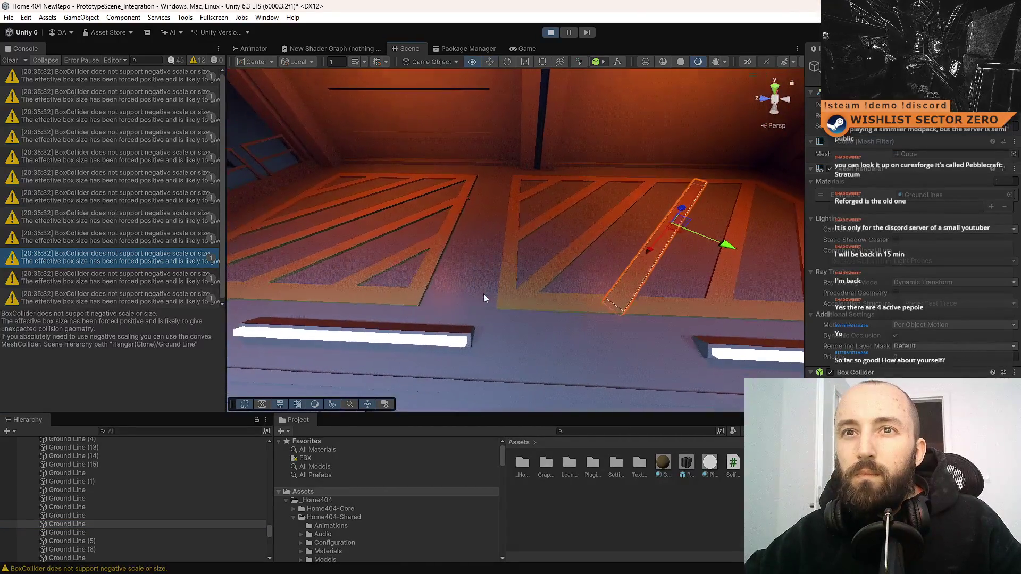
Step: Clear the Console and compare the diagonal Ground Line (14) with the vertical Ground Line (1)
{"action": "left_click", "coordinate": [6, 62]}
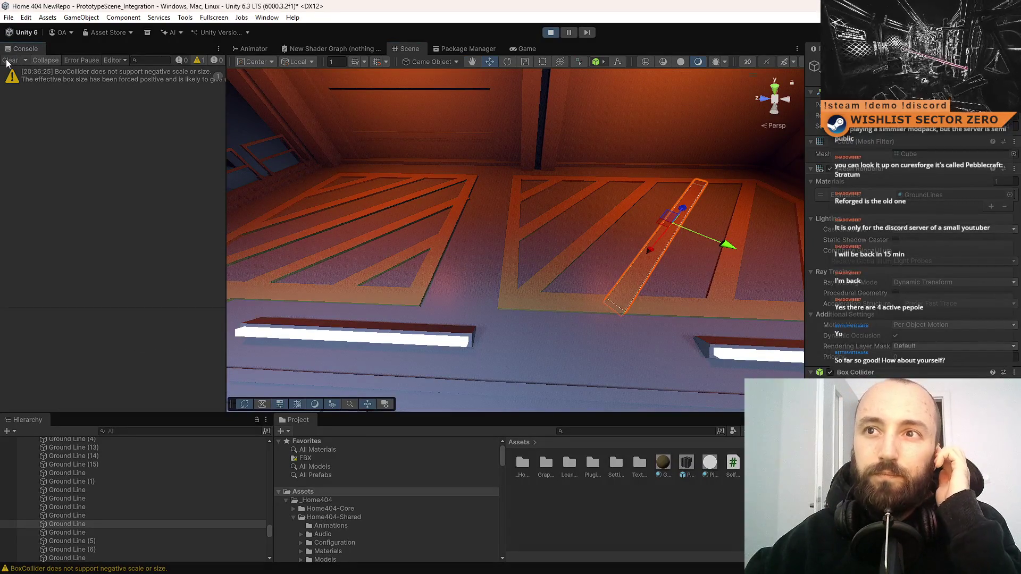
{"action": "left_click", "coordinate": [144, 81]}
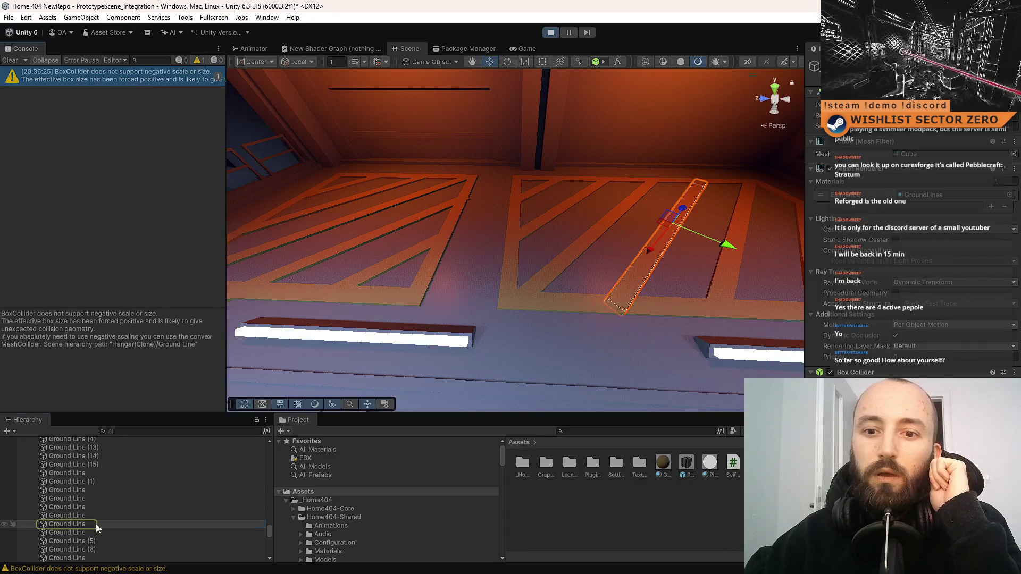
{"action": "left_click", "coordinate": [595, 237]}
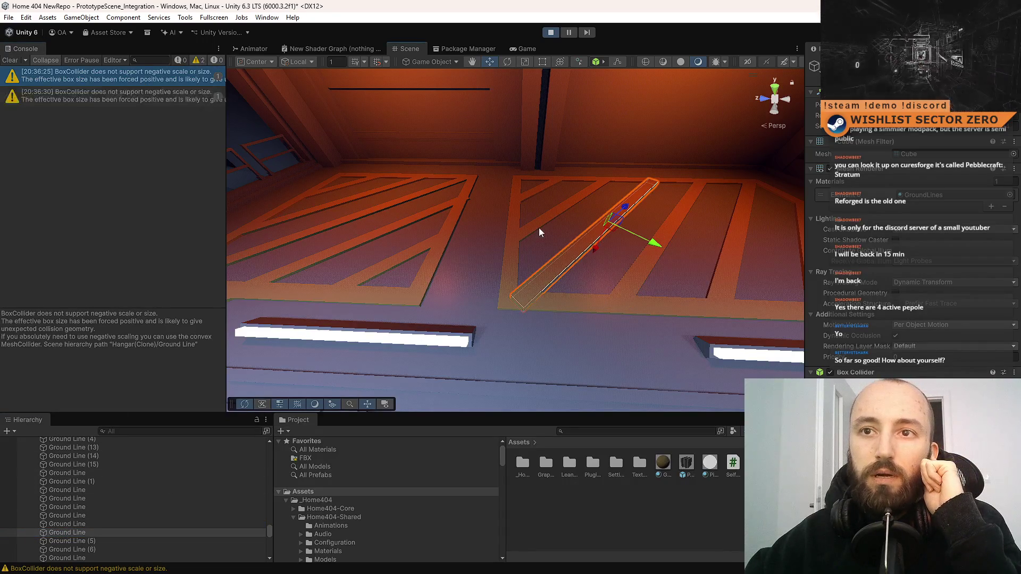
{"action": "left_click", "coordinate": [511, 254]}
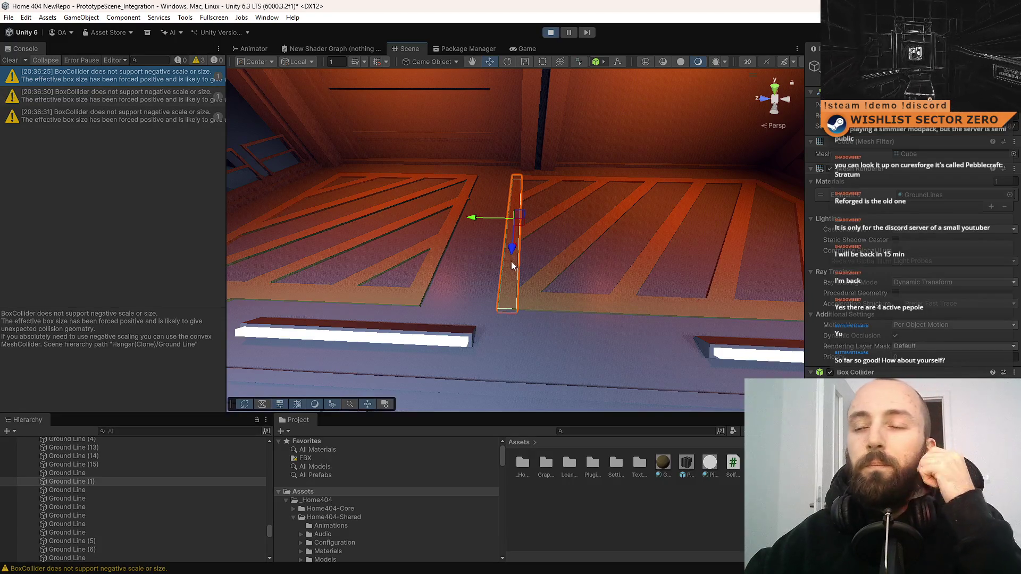
{"action": "left_click", "coordinate": [430, 215]}
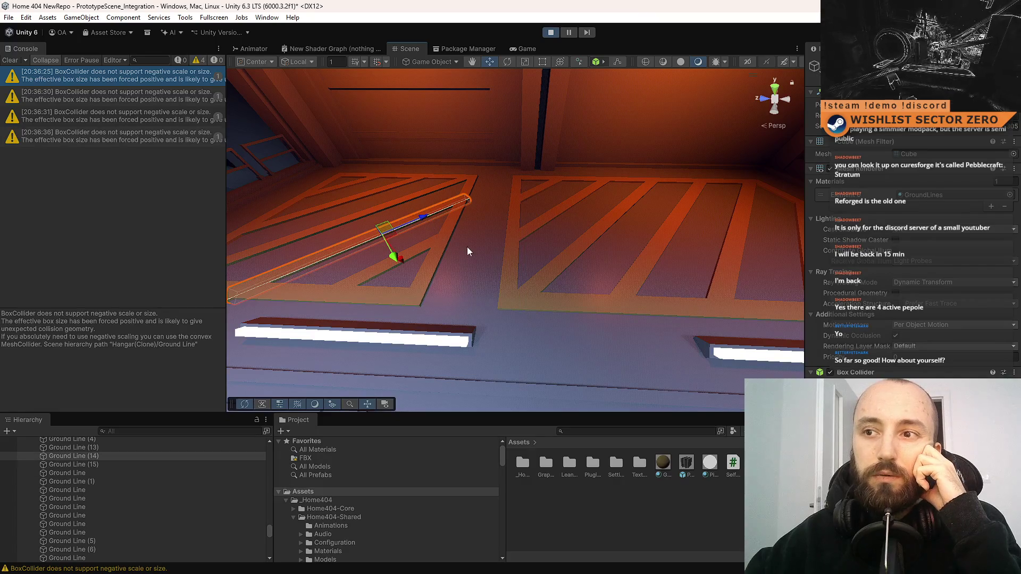
{"action": "left_click", "coordinate": [513, 248]}
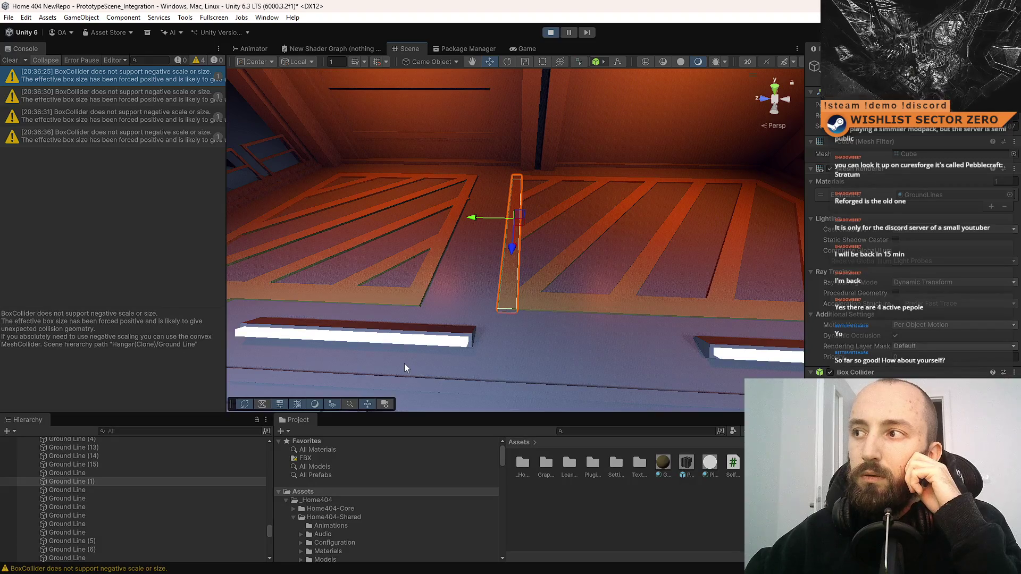
Step: Check Ground Line (5) and the plain Ground Line, then stop Play mode and show the Game view
{"action": "left_click", "coordinate": [120, 114]}
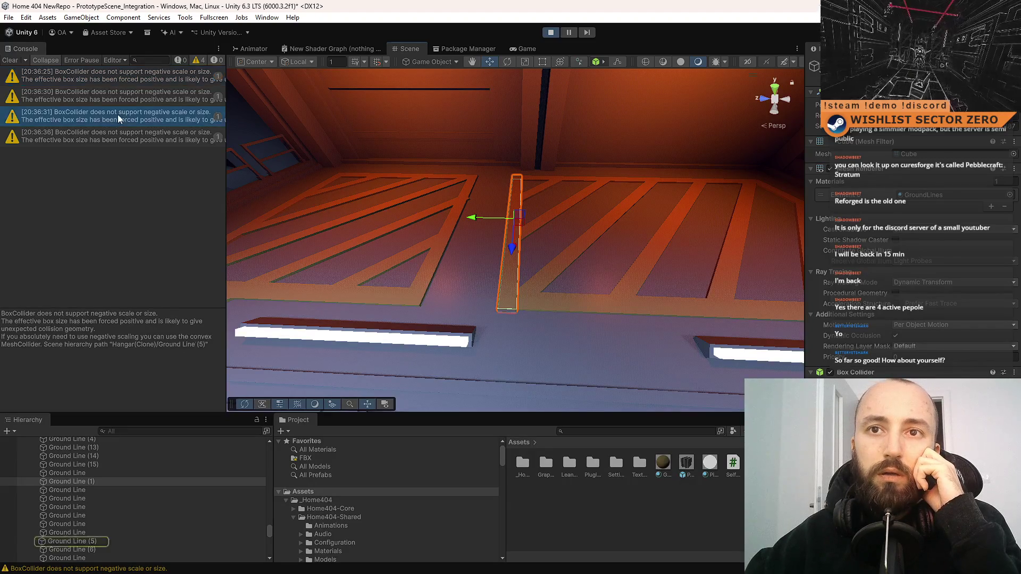
{"action": "left_click", "coordinate": [73, 540]}
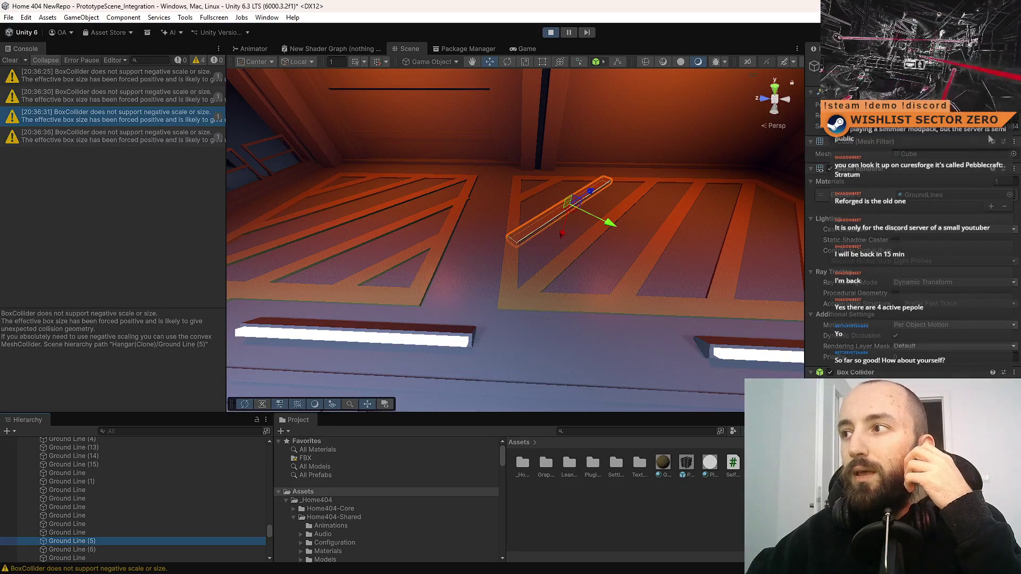
{"action": "left_click", "coordinate": [197, 490]}
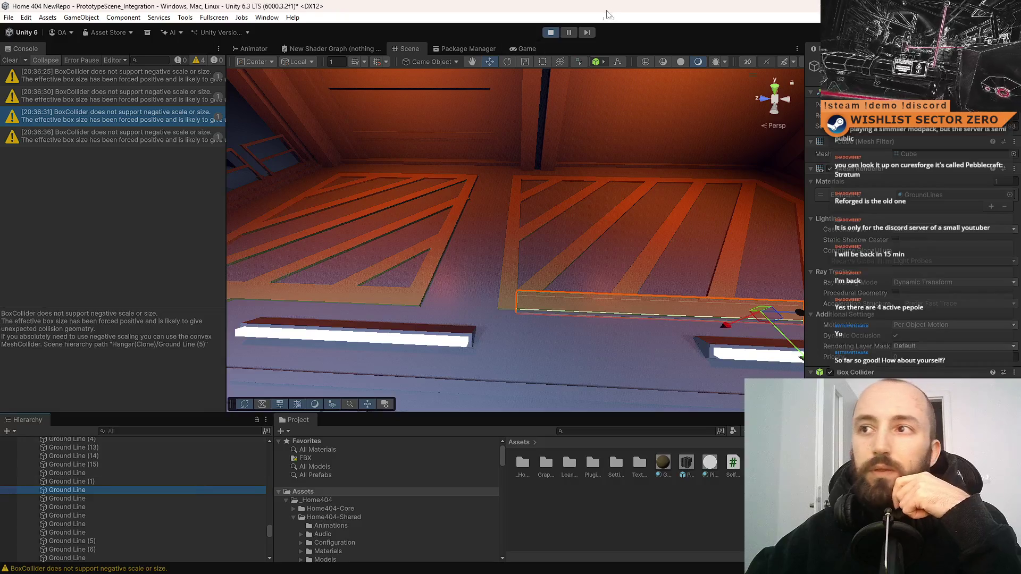
{"action": "left_click", "coordinate": [553, 33]}
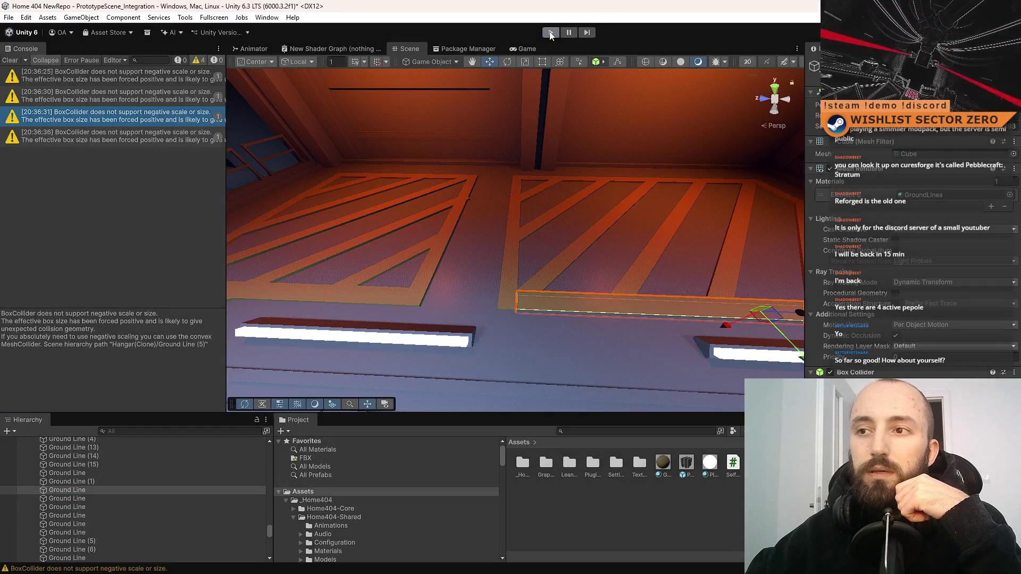
{"action": "left_click", "coordinate": [532, 49]}
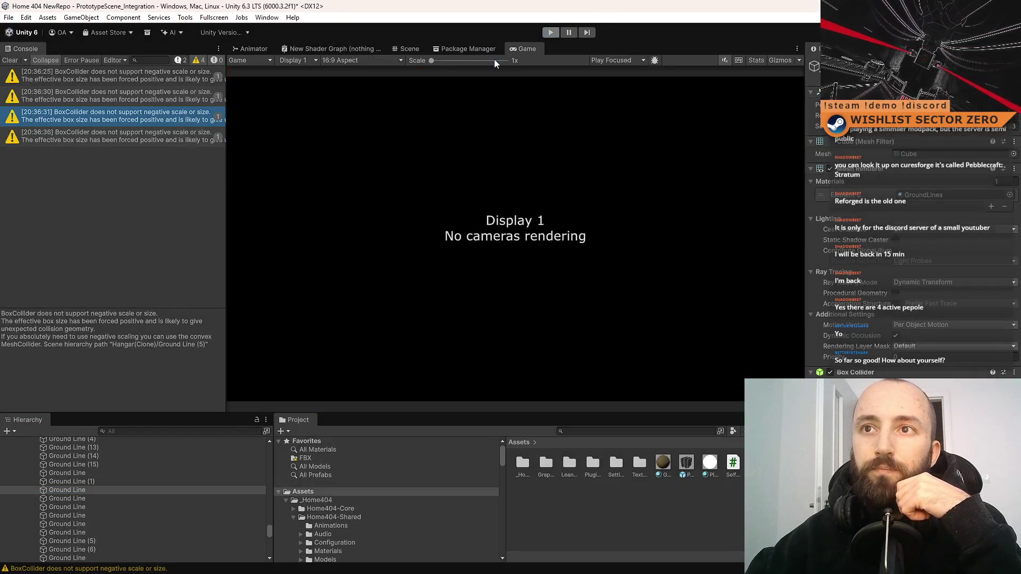
Step: Open the Tools menu and dismiss it without running anything while the Console empties
{"action": "left_click", "coordinate": [185, 18]}
{"action": "left_click", "coordinate": [383, 10]}
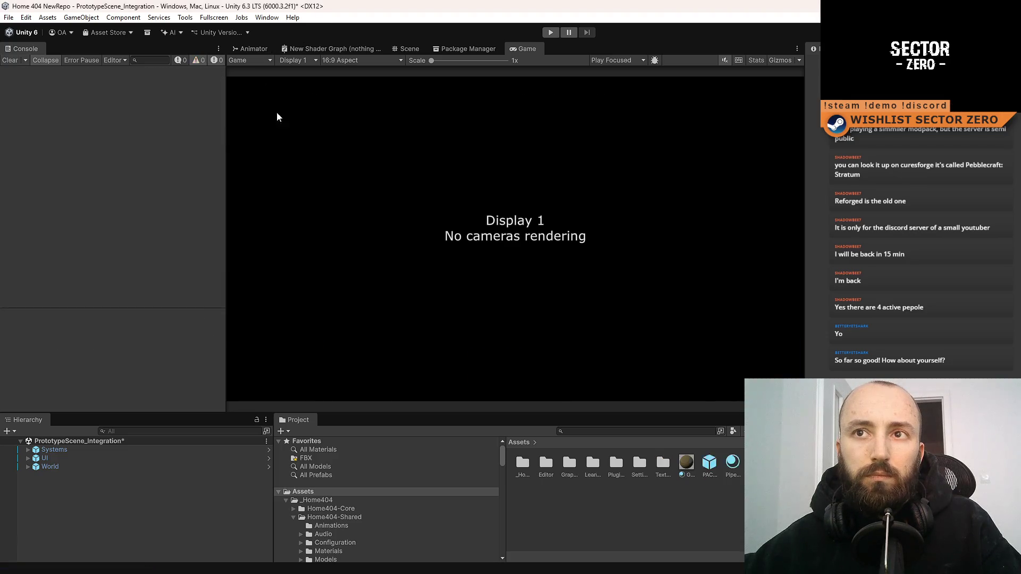
Step: Search the Project for 'hangar' and open the Hangar prefab for editing
{"action": "left_click", "coordinate": [182, 19]}
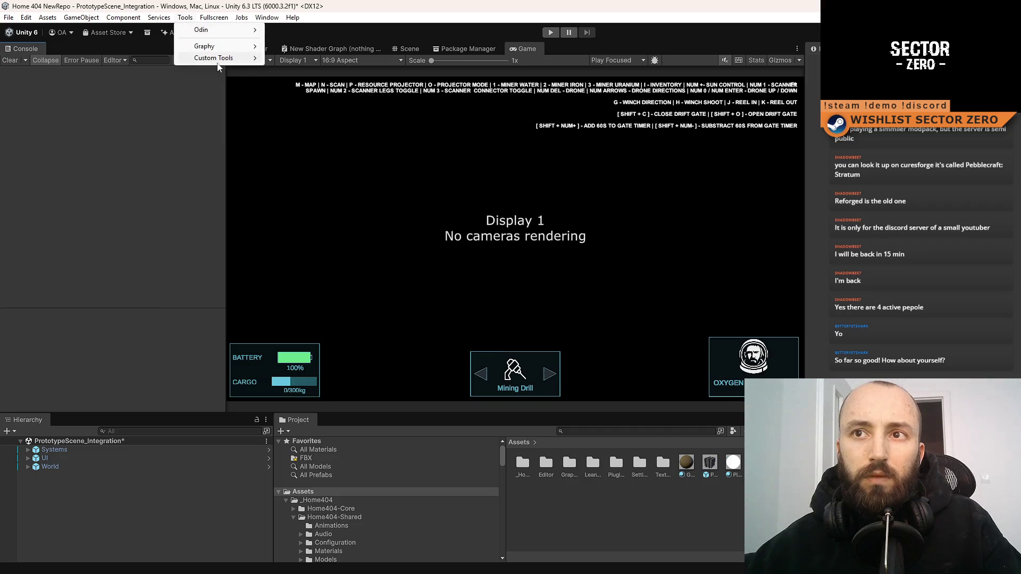
{"action": "mouse_move", "coordinate": [223, 57]}
{"action": "left_click", "coordinate": [384, 212]}
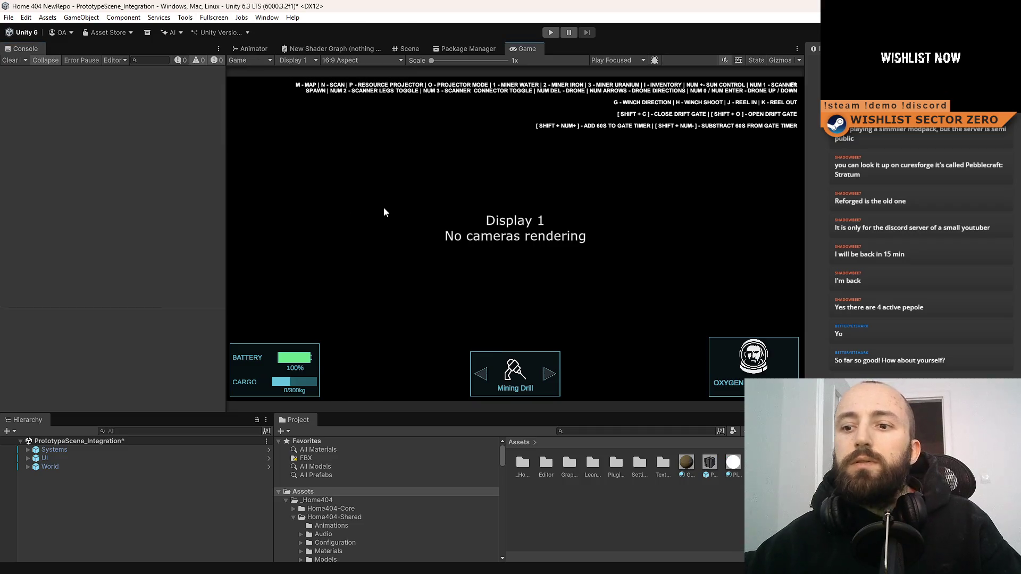
{"action": "left_click", "coordinate": [177, 500]}
{"action": "left_click", "coordinate": [589, 433]}
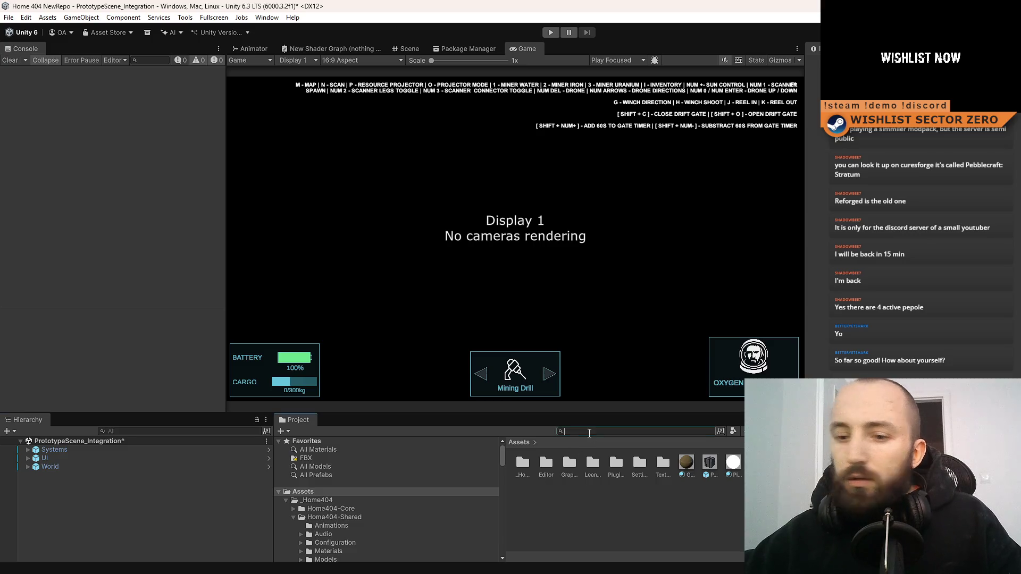
{"action": "type", "text": "hangar"}
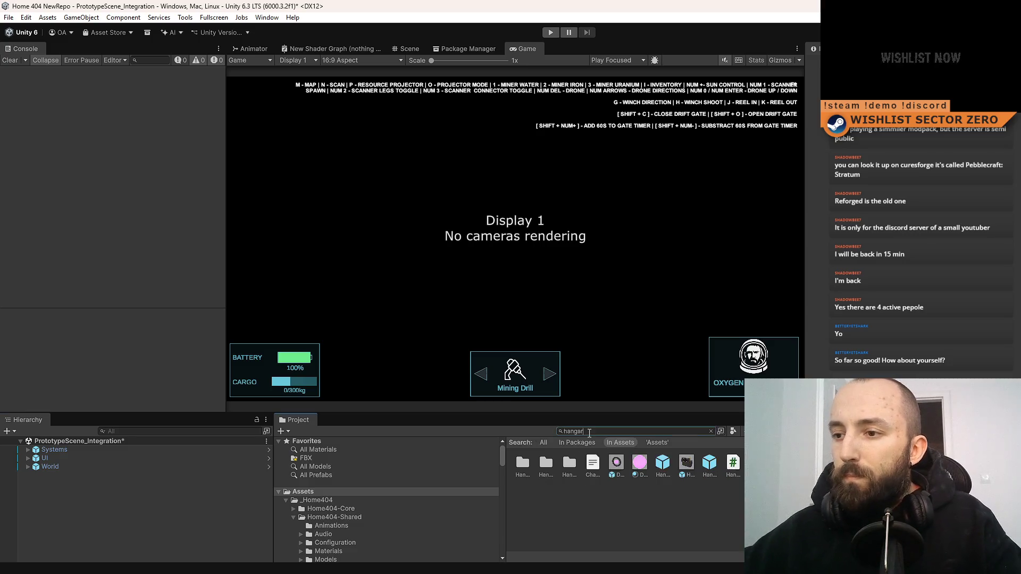
{"action": "left_click", "coordinate": [572, 496]}
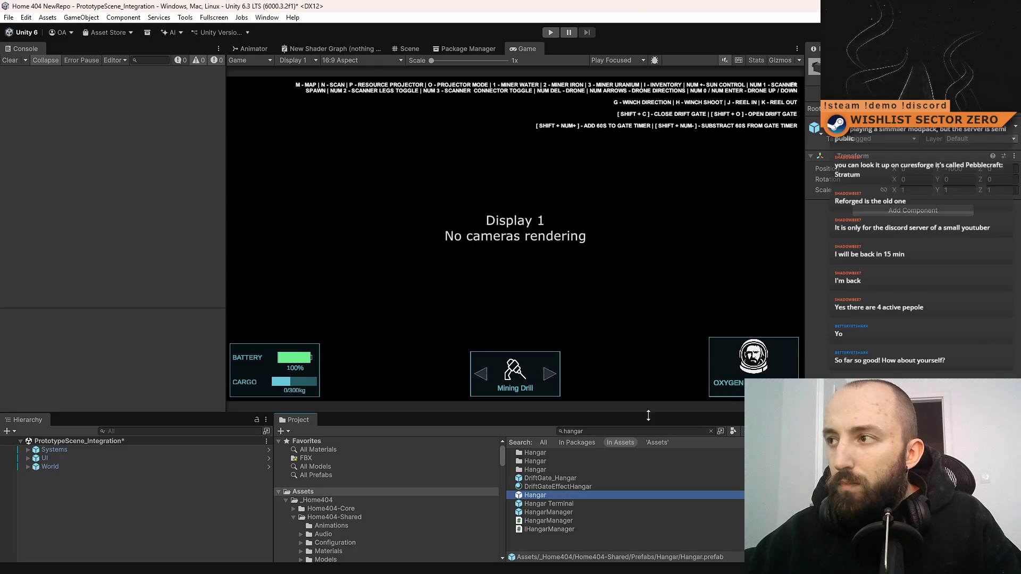
{"action": "double_click", "coordinate": [572, 495]}
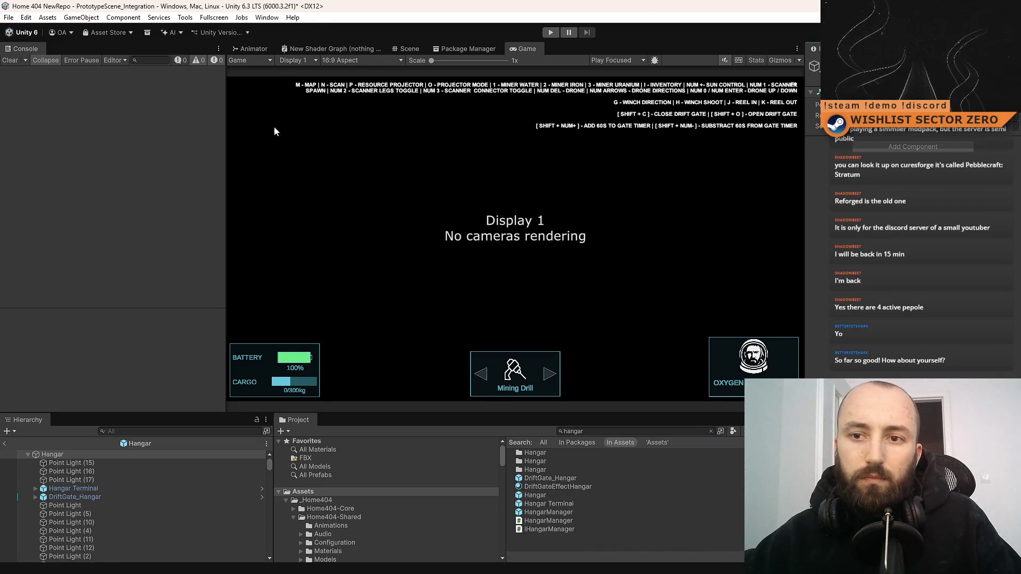
Step: Run Select Objects With Negative Scale, then Fix Negative Scale On Selected, and clear the Console
{"action": "left_click", "coordinate": [267, 17]}
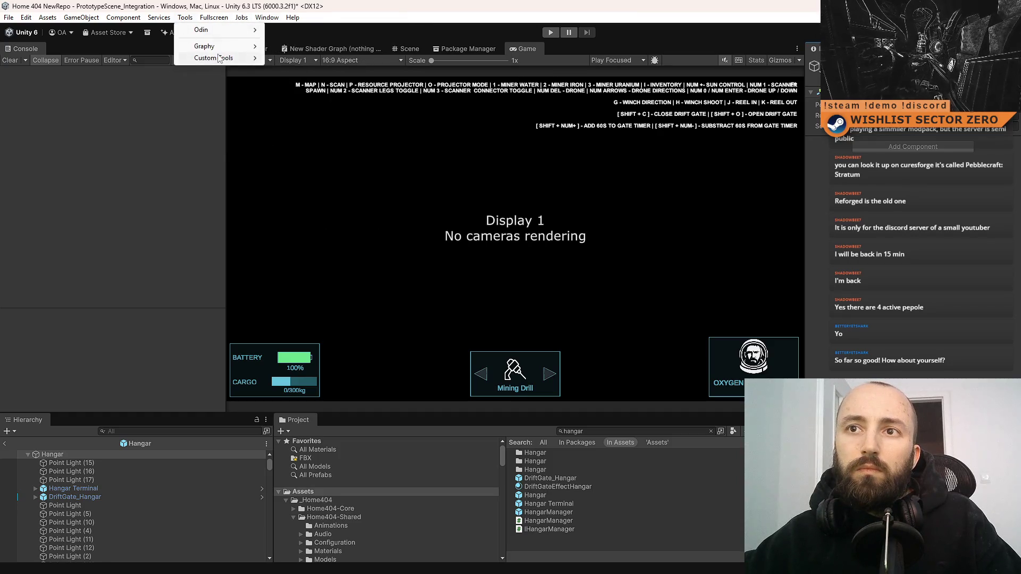
{"action": "mouse_move", "coordinate": [265, 59]}
{"action": "left_click", "coordinate": [314, 70]}
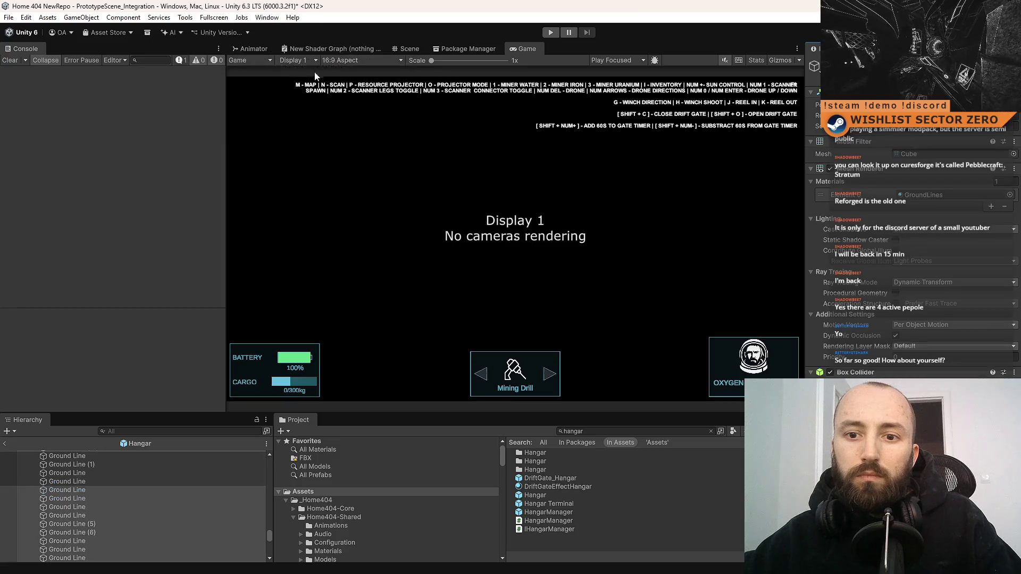
{"action": "left_click", "coordinate": [213, 18]}
{"action": "mouse_move", "coordinate": [214, 58]}
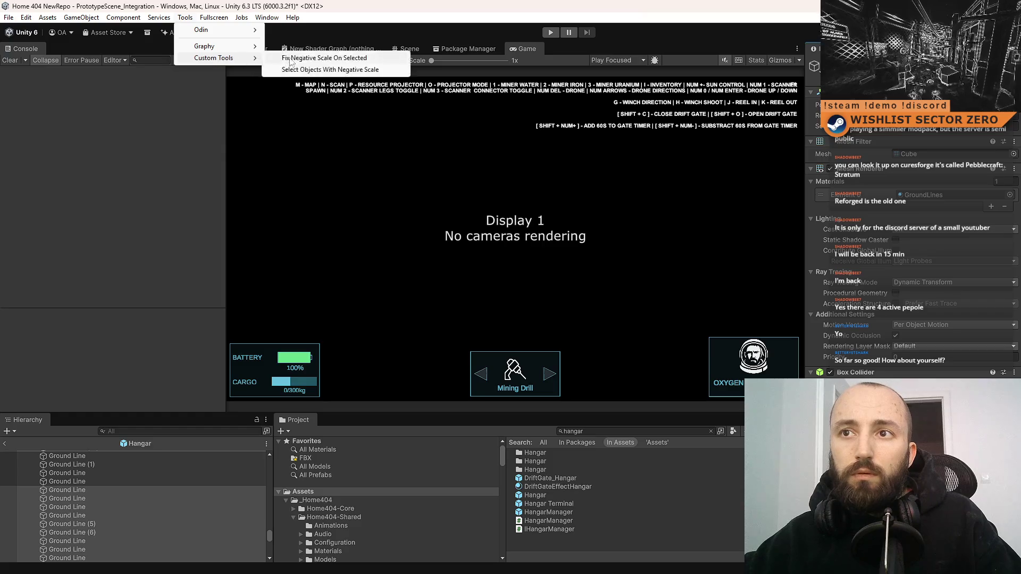
{"action": "left_click", "coordinate": [312, 60]}
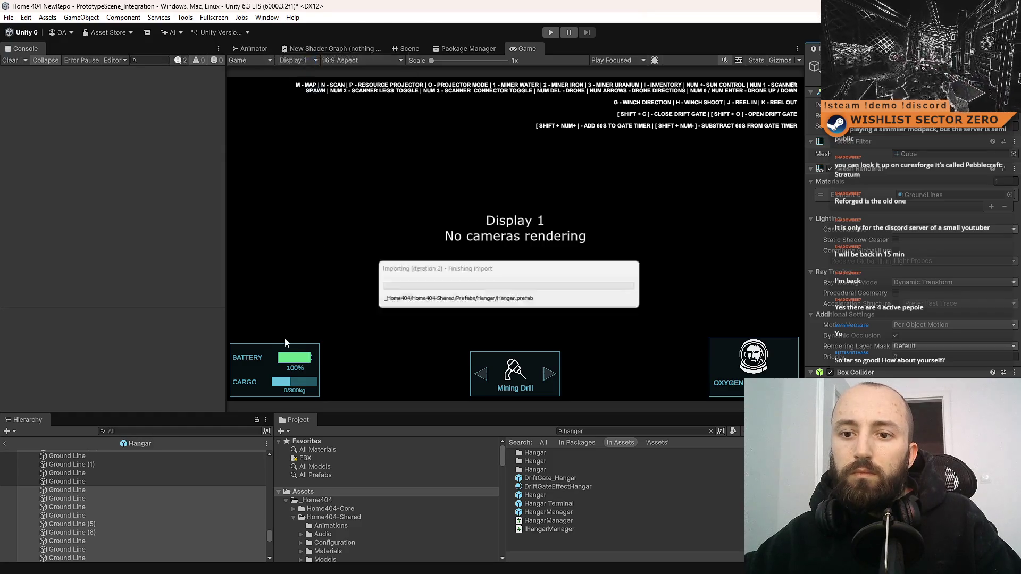
{"action": "left_click", "coordinate": [9, 60]}
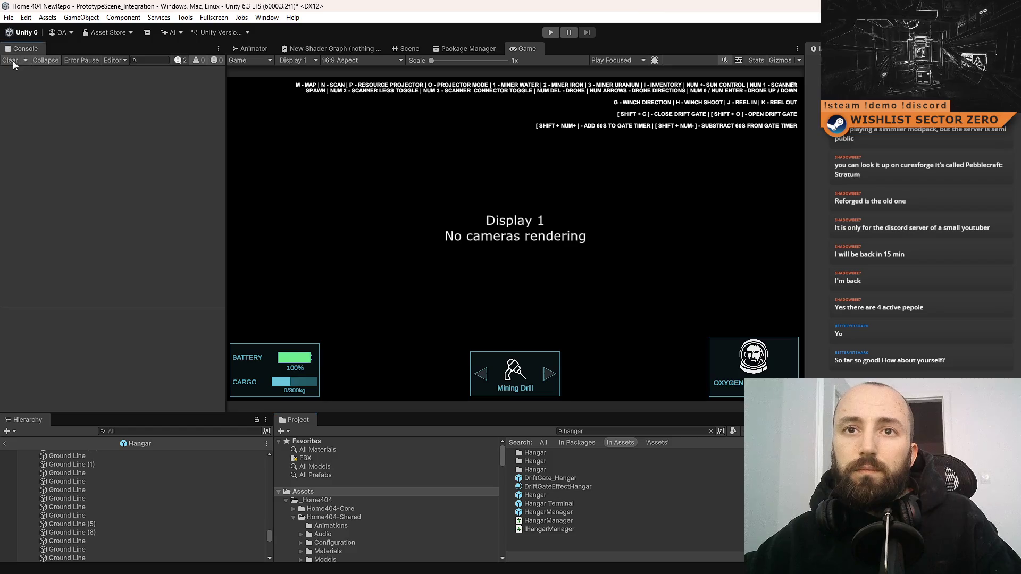
{"action": "left_click", "coordinate": [409, 49]}
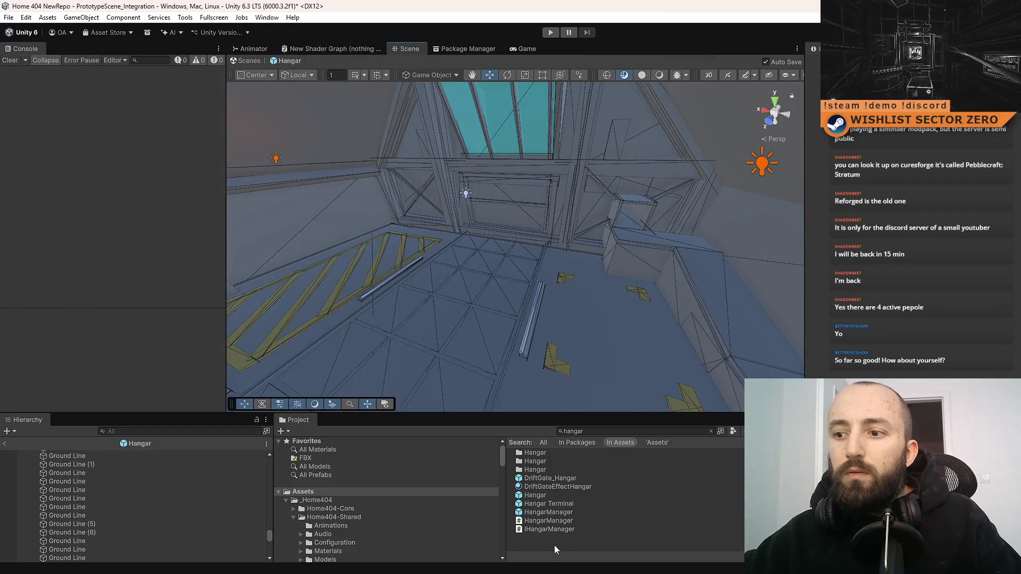
Step: Look over the hangar floor lines, then bring the ChatGPT browser window to the front
{"action": "mouse_move", "coordinate": [588, 196]}
{"action": "left_mouse_down"}
{"action": "mouse_move", "coordinate": [762, 246]}
{"action": "mouse_move", "coordinate": [558, 164]}
{"action": "mouse_move", "coordinate": [466, 240]}
{"action": "mouse_move", "coordinate": [585, 212]}
{"action": "mouse_move", "coordinate": [478, 187]}
{"action": "mouse_move", "coordinate": [472, 175]}
{"action": "mouse_move", "coordinate": [474, 278]}
{"action": "mouse_move", "coordinate": [470, 255]}
{"action": "left_mouse_up"}
{"action": "mouse_move", "coordinate": [536, 265]}
{"action": "left_mouse_down"}
{"action": "mouse_move", "coordinate": [593, 262]}
{"action": "mouse_move", "coordinate": [539, 153]}
{"action": "mouse_move", "coordinate": [730, 266]}
{"action": "mouse_move", "coordinate": [376, 164]}
{"action": "mouse_move", "coordinate": [400, 105]}
{"action": "mouse_move", "coordinate": [342, 112]}
{"action": "mouse_move", "coordinate": [376, 166]}
{"action": "mouse_move", "coordinate": [605, 317]}
{"action": "mouse_move", "coordinate": [499, 345]}
{"action": "mouse_move", "coordinate": [476, 333]}
{"action": "mouse_move", "coordinate": [729, 328]}
{"action": "mouse_move", "coordinate": [588, 301]}
{"action": "mouse_move", "coordinate": [741, 296]}
{"action": "mouse_move", "coordinate": [627, 289]}
{"action": "mouse_move", "coordinate": [553, 301]}
{"action": "mouse_move", "coordinate": [574, 296]}
{"action": "left_mouse_up"}
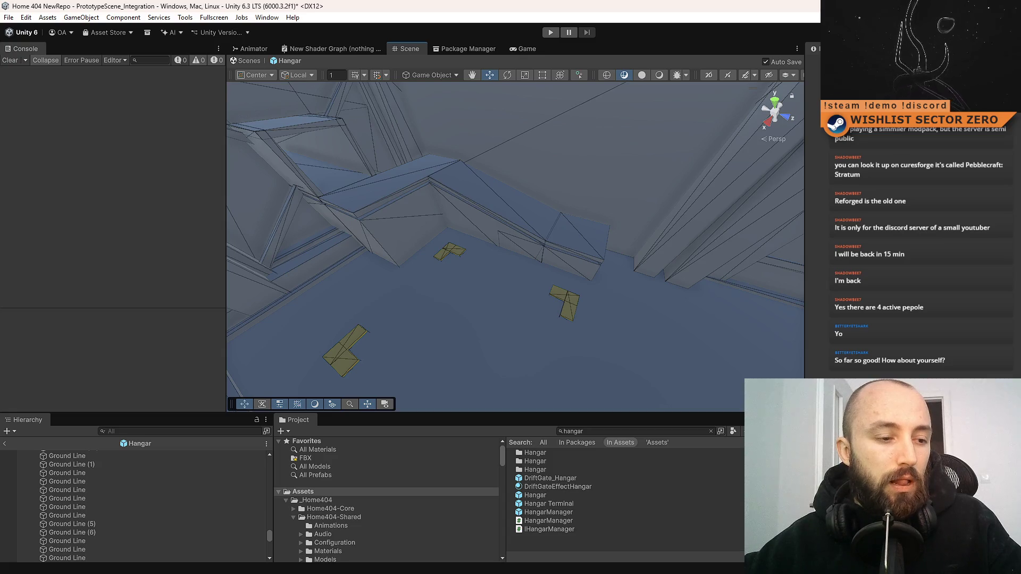
{"action": "key", "text": "alt+Tab"}
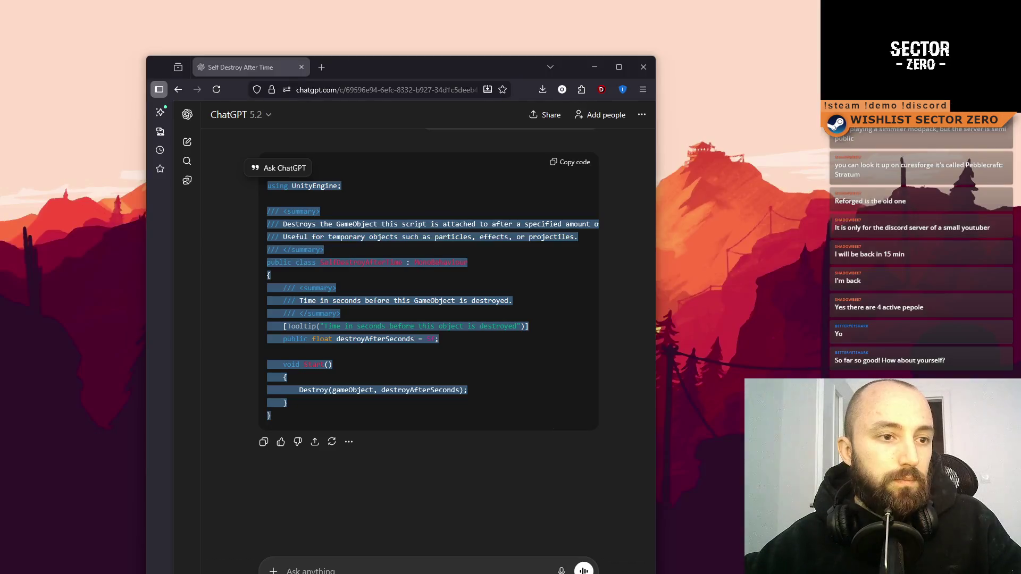
Step: Begin a ChatGPT prompt: 'Make RigidbodyPushZone.cs - This is a zone with box collider trigger.'
{"action": "mouse_move", "coordinate": [439, 68]}
{"action": "left_mouse_down"}
{"action": "mouse_move", "coordinate": [534, 35]}
{"action": "mouse_move", "coordinate": [494, 37]}
{"action": "left_mouse_up"}
{"action": "left_click", "coordinate": [410, 552]}
{"action": "type", "text": "Make"}
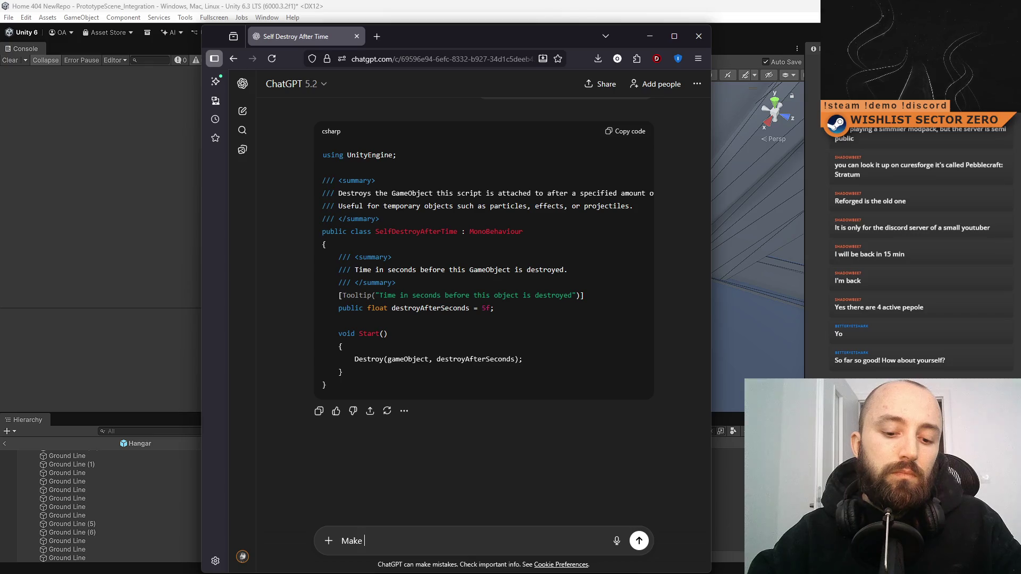
{"action": "type", "text": " RigidbodyPushZo"}
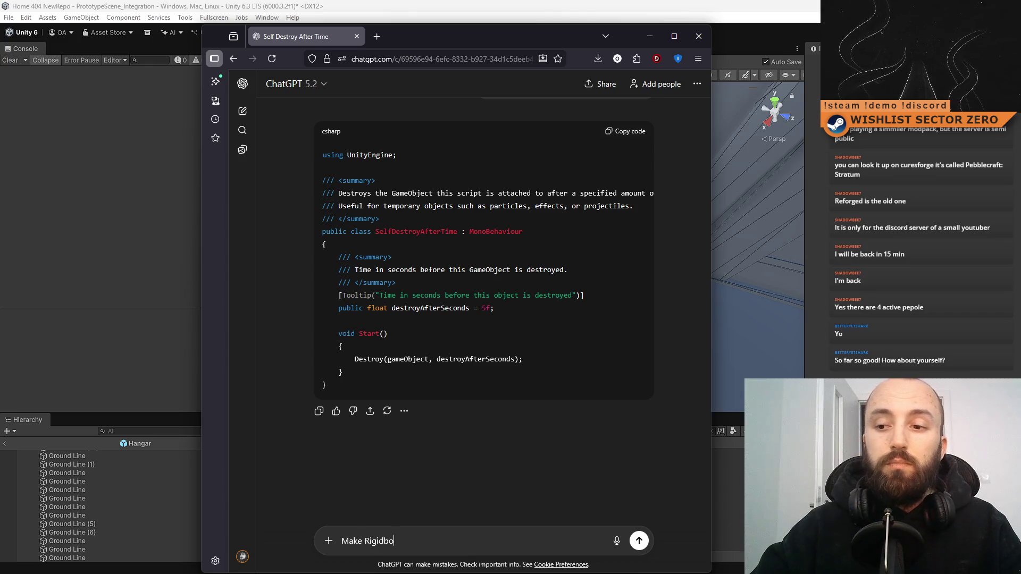
{"action": "type", "text": "ne."}
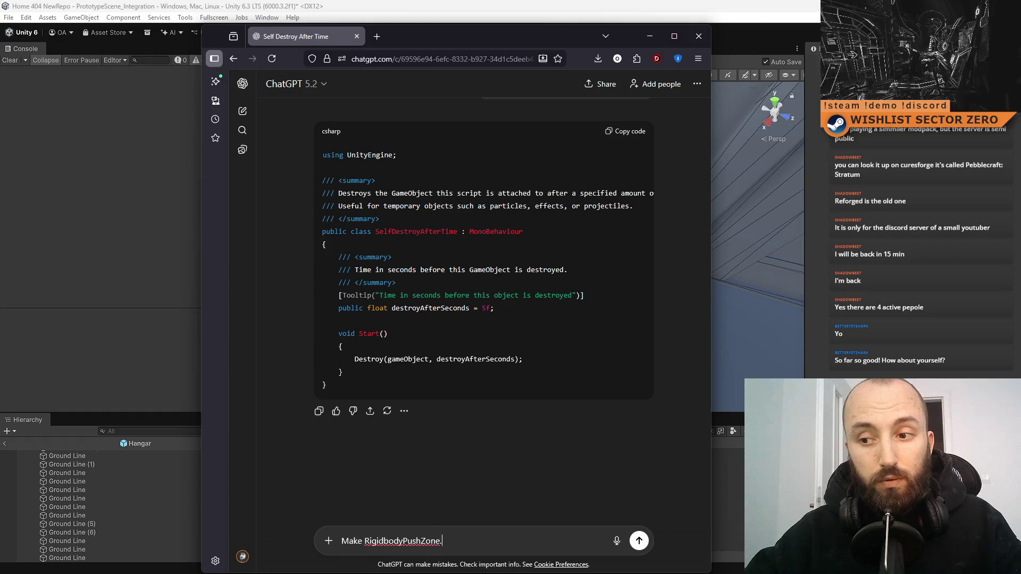
{"action": "type", "text": "cs - This is a"}
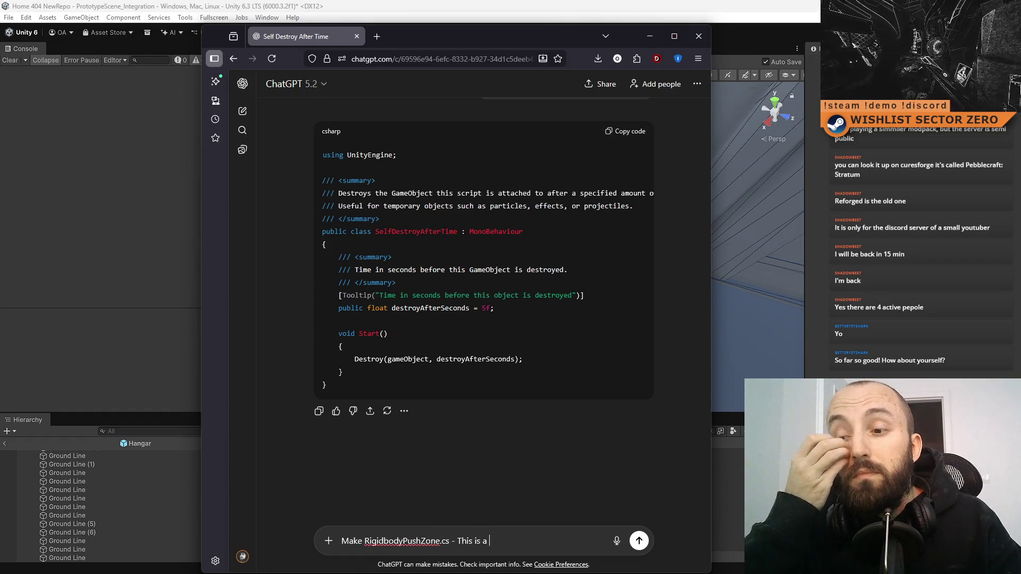
{"action": "key", "text": "BackSpace"}
{"action": "key", "text": "BackSpace"}
{"action": "type", "text": "object "}
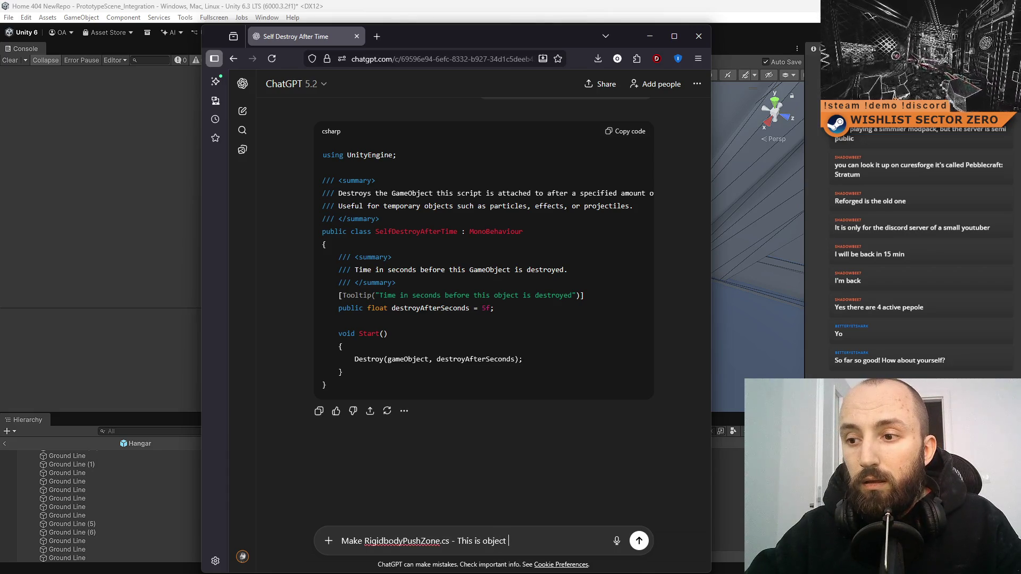
{"action": "key", "text": "BackSpace"}
{"action": "key", "text": "BackSpace"}
{"action": "key", "text": "BackSpace"}
{"action": "key", "text": "BackSpace"}
{"action": "key", "text": "BackSpace"}
{"action": "key", "text": "BackSpace"}
{"action": "key", "text": "BackSpace"}
{"action": "type", "text": "a zone with"}
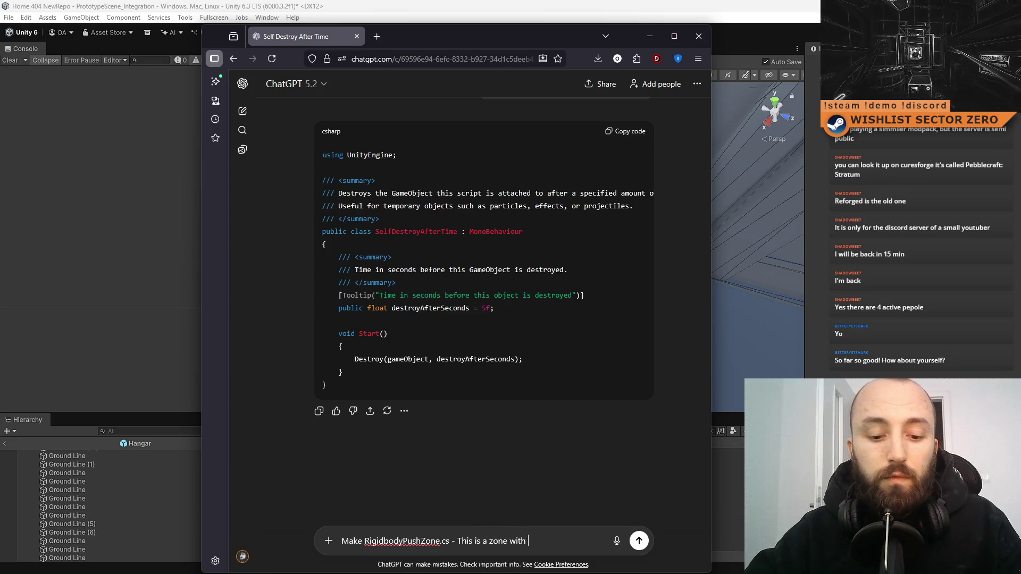
{"action": "type", "text": " box collid"}
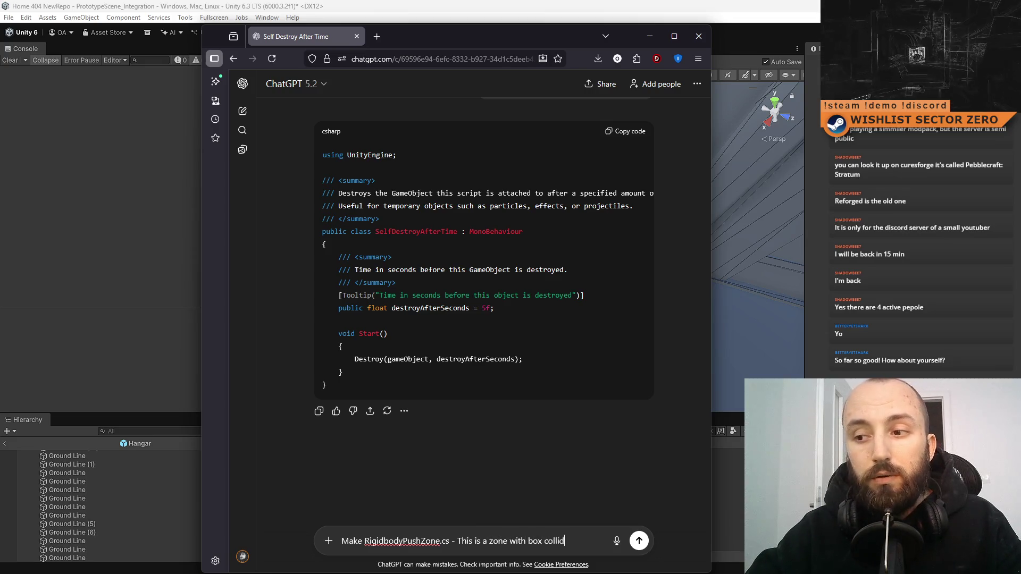
{"action": "type", "text": "er tr"}
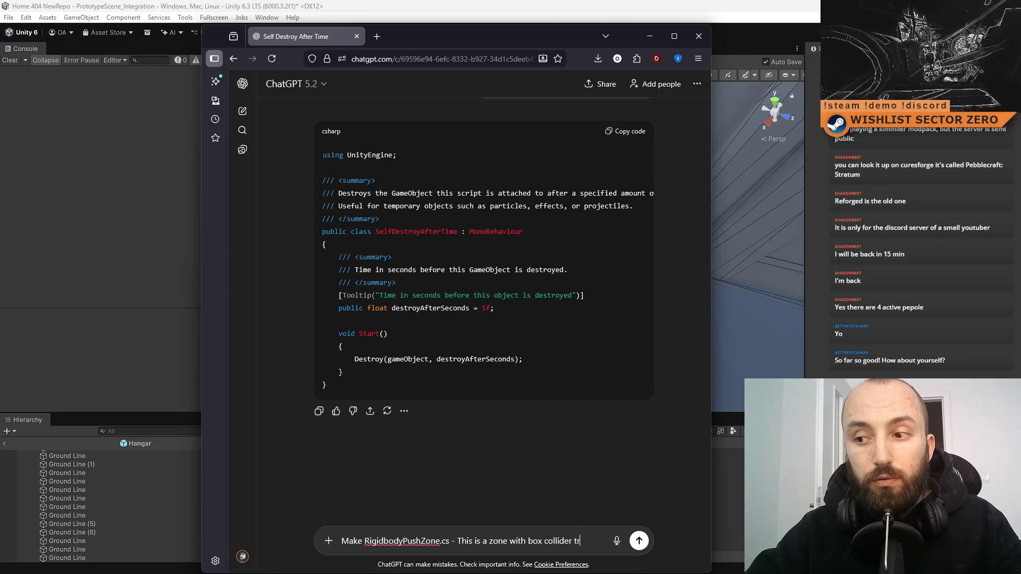
{"action": "type", "text": "igger. M"}
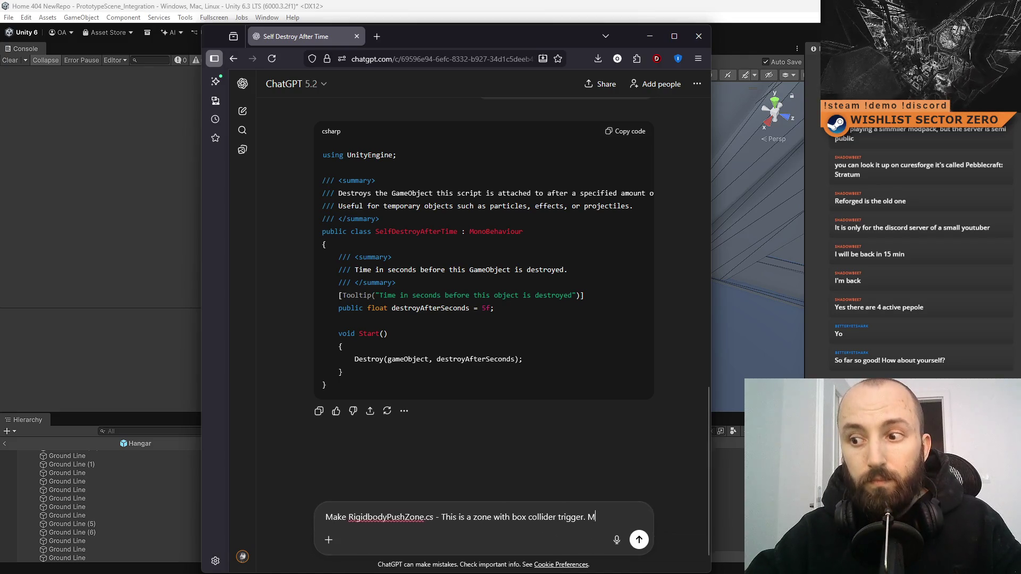
{"action": "key", "text": "BackSpace"}
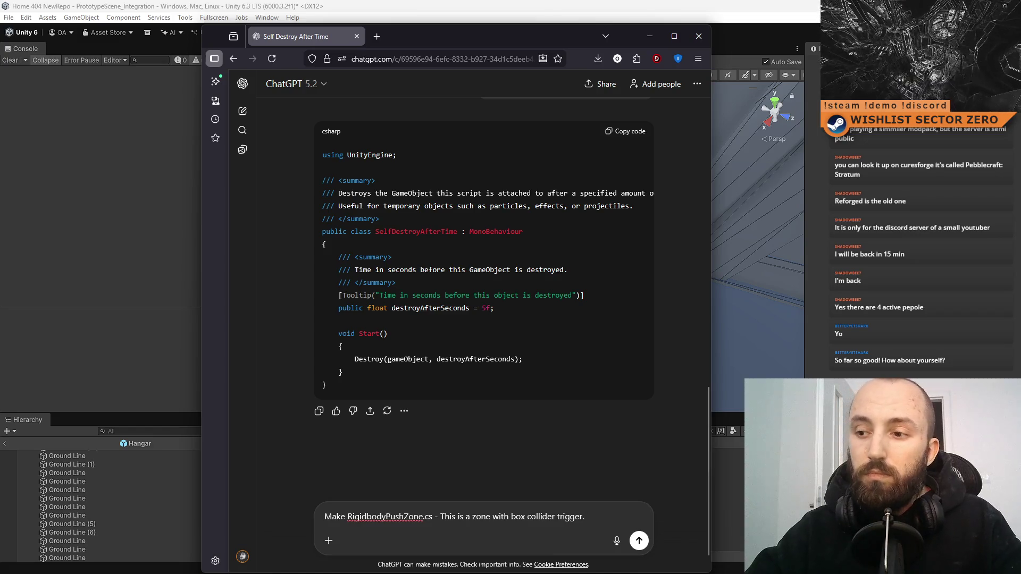
Step: Add that the zone scales manually in the inspector and draws transparent blue via OnDrawGizmosSelected
{"action": "type", "text": "I can manually scale it"}
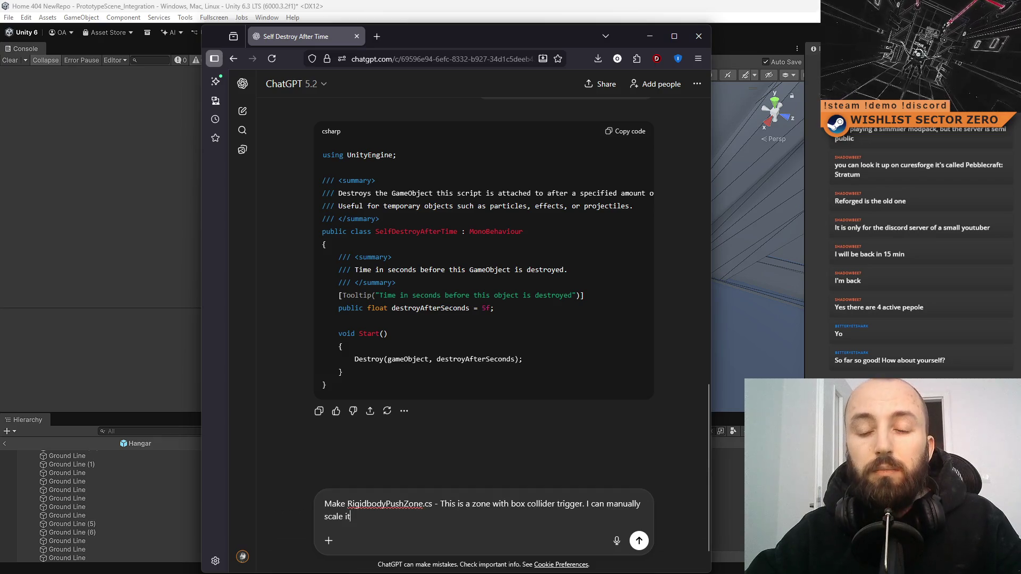
{"action": "type", "text": " in inspector b"}
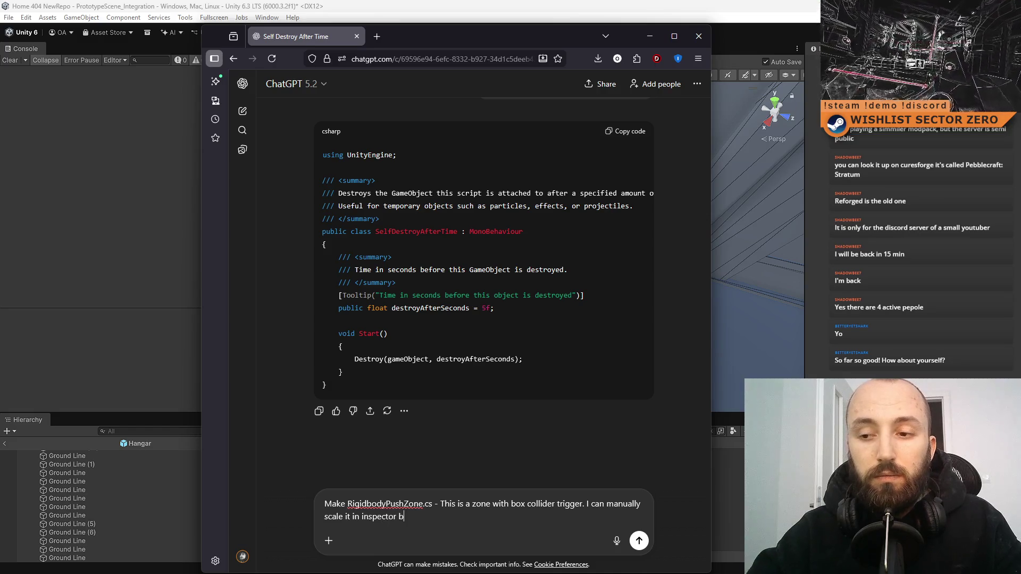
{"action": "type", "text": "y changing unity o"}
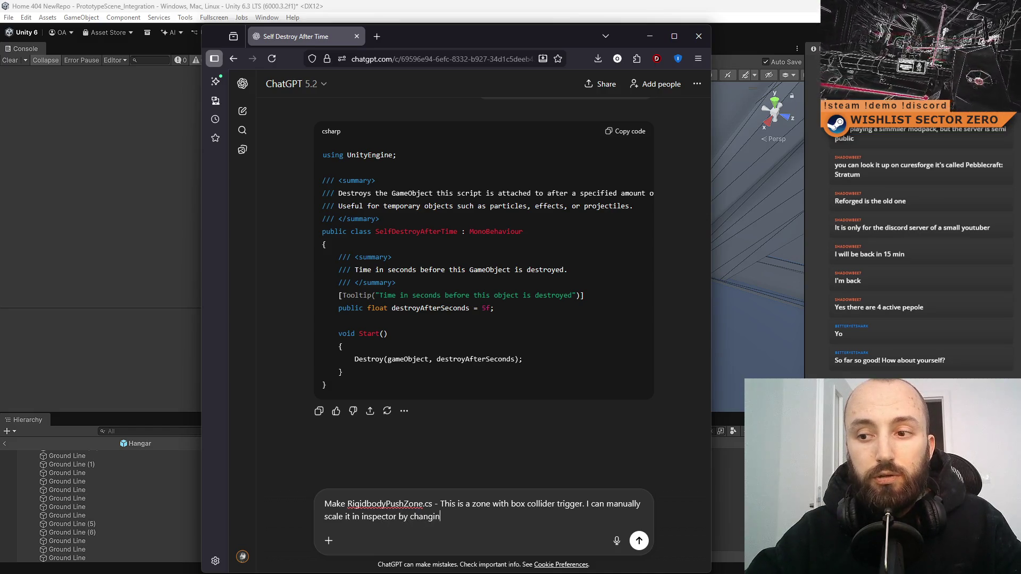
{"action": "key", "text": "BackSpace"}
{"action": "type", "text": "ob"}
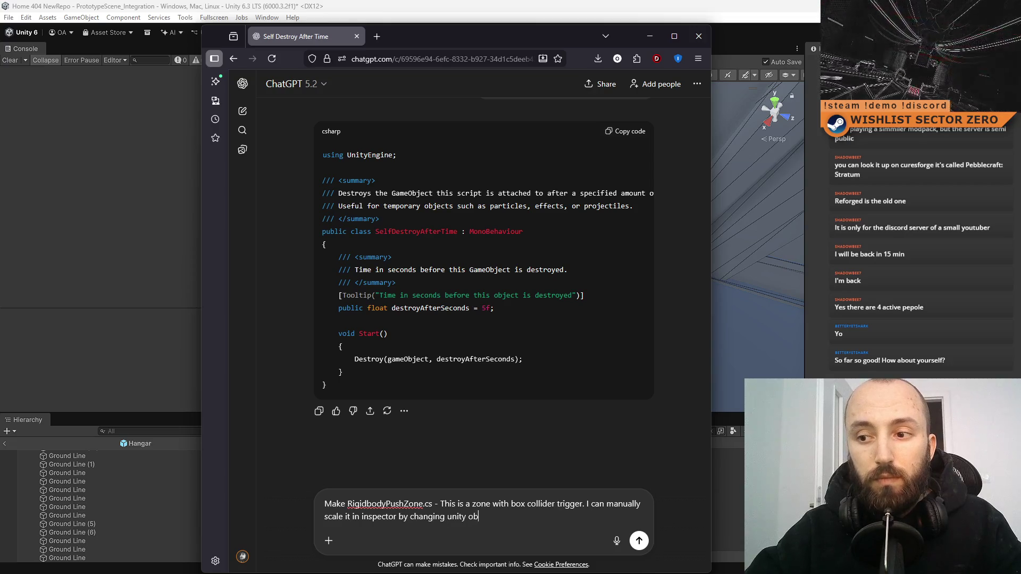
{"action": "type", "text": "ject scale"}
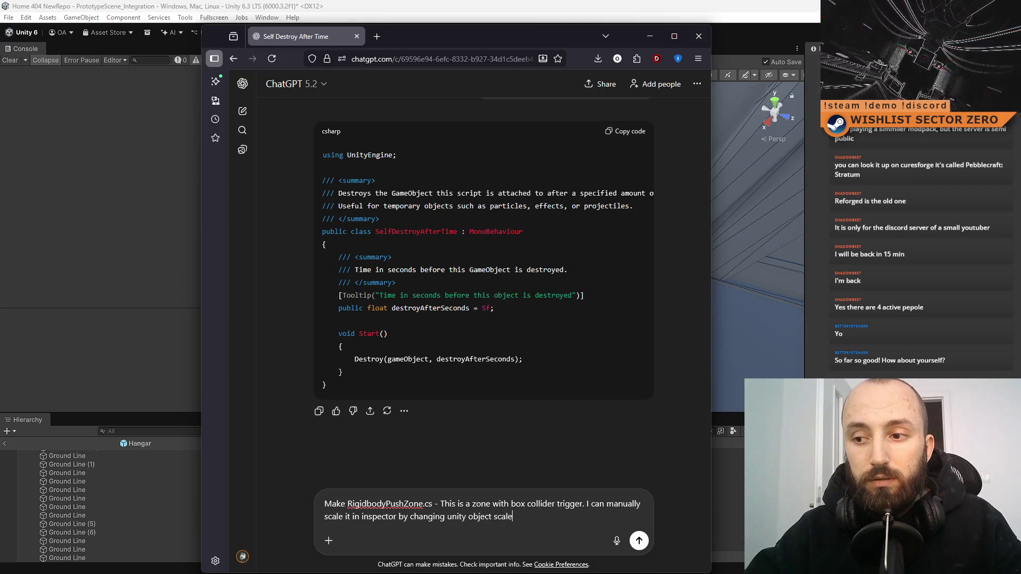
{"action": "type", "text": ", rotation etc."}
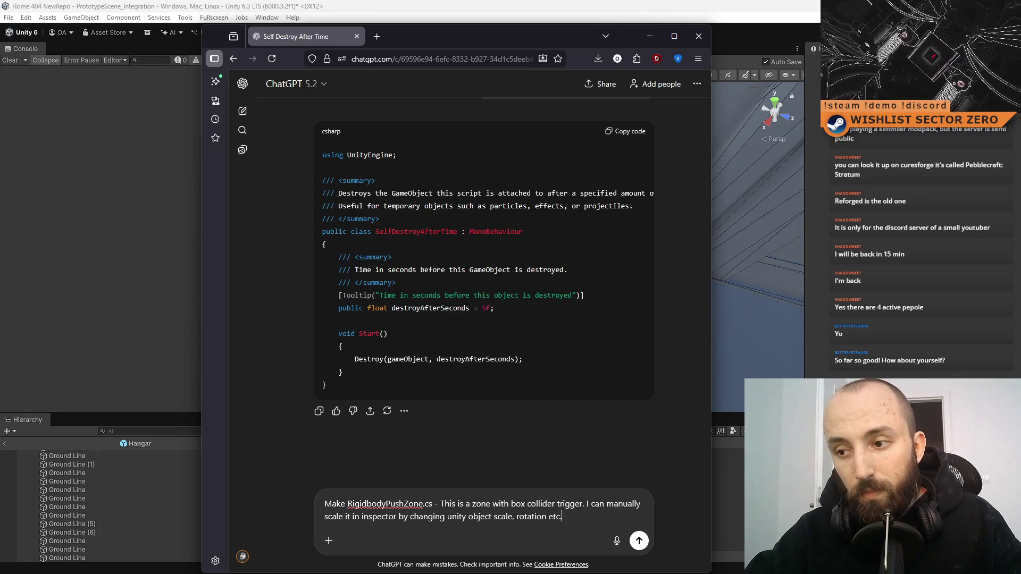
{"action": "key", "text": "shift+Return"}
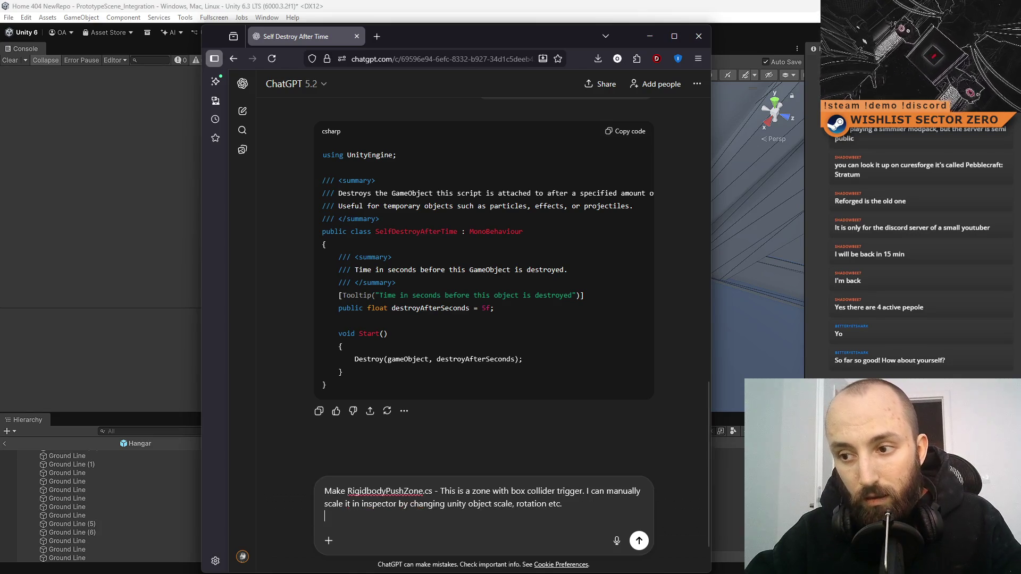
{"action": "key", "text": "shift+Return"}
{"action": "type", "text": "This zone is "}
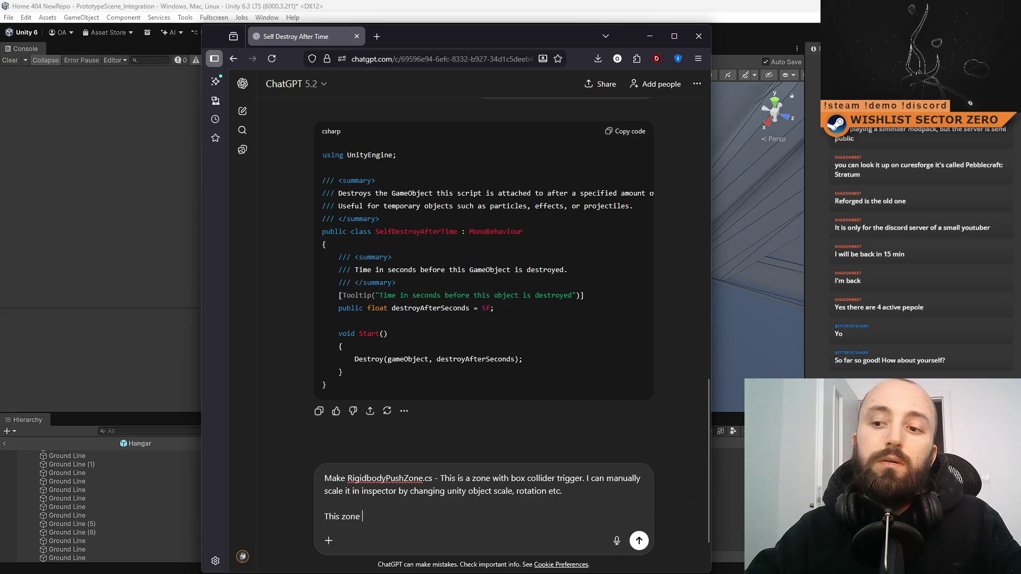
{"action": "type", "text": "draw"}
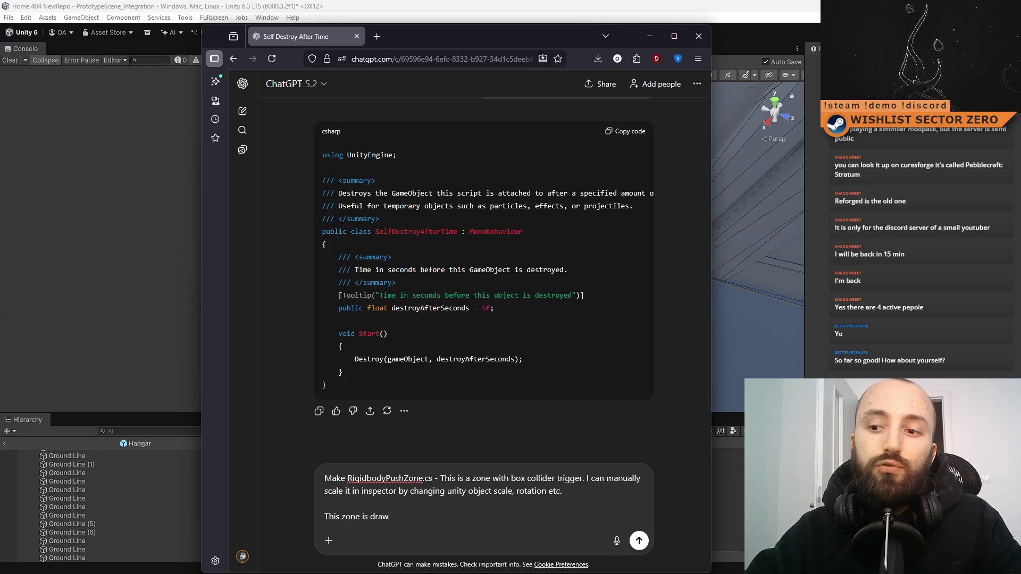
{"action": "type", "text": "n transparent blue "}
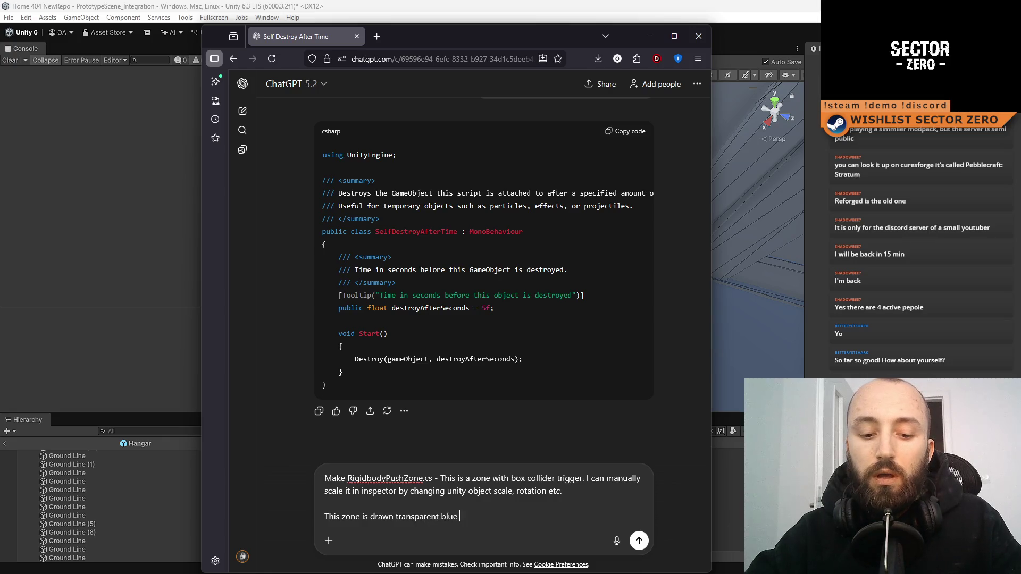
{"action": "type", "text": "when selected using OnDrawGizmosSelected."}
Step: Describe a gizmo line from centre toward the zone's local transform.forward, then start the per-frame force paragraph
{"action": "key", "text": "shift+Return"}
{"action": "type", "text": "There is a l"}
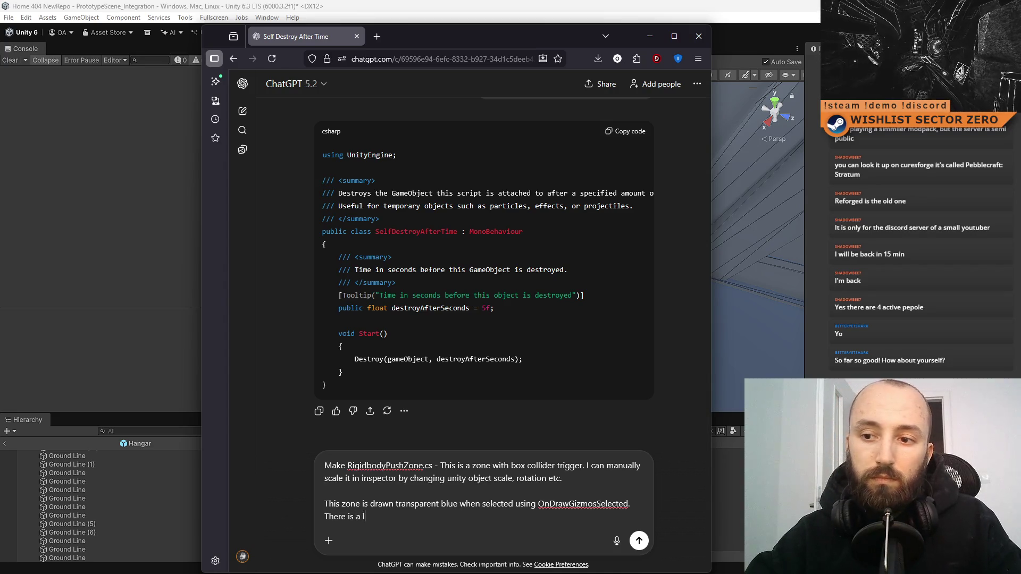
{"action": "type", "text": "ine "}
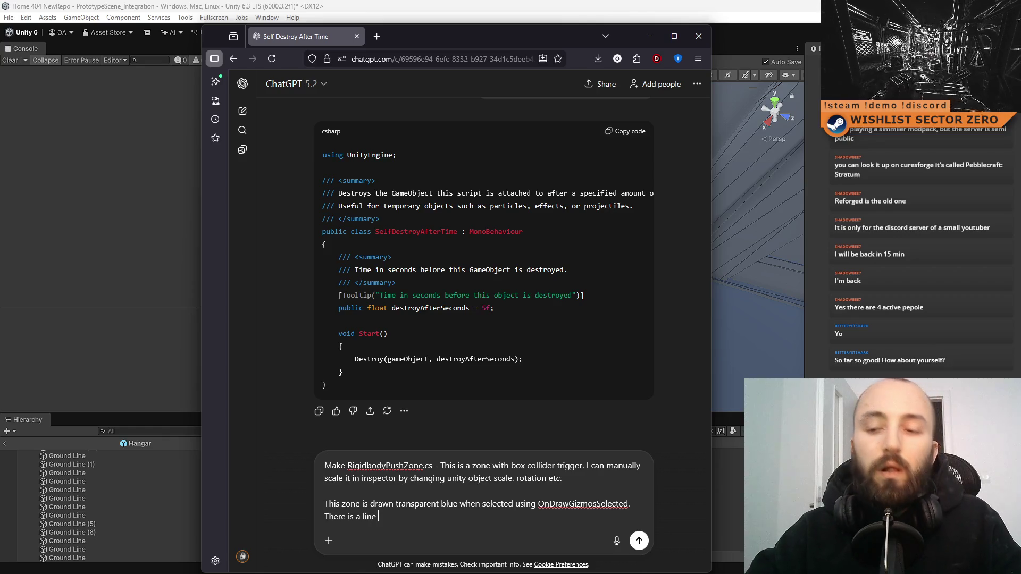
{"action": "type", "text": "hoi"}
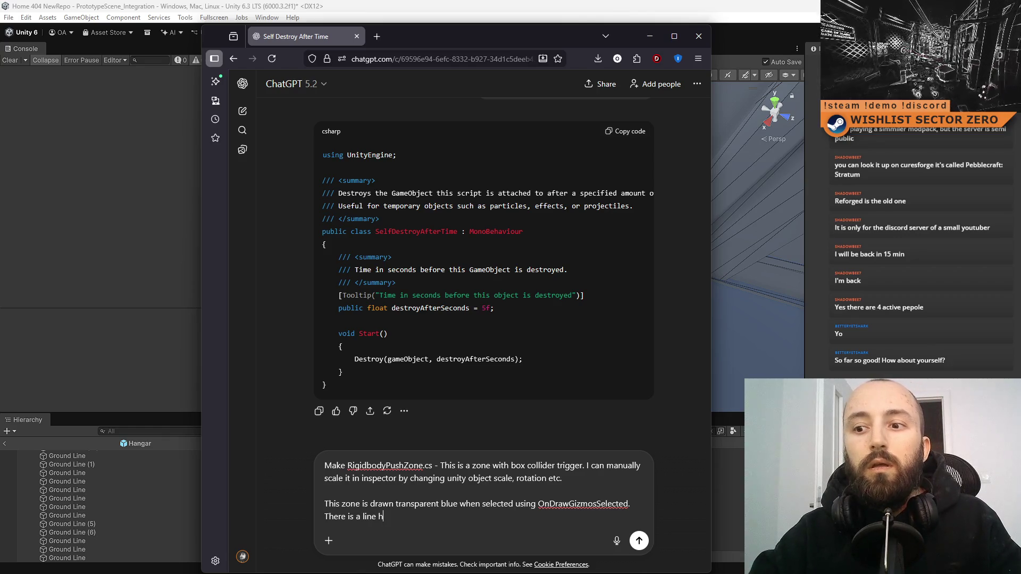
{"action": "key", "text": "BackSpace"}
{"action": "key", "text": "BackSpace"}
{"action": "key", "text": "BackSpace"}
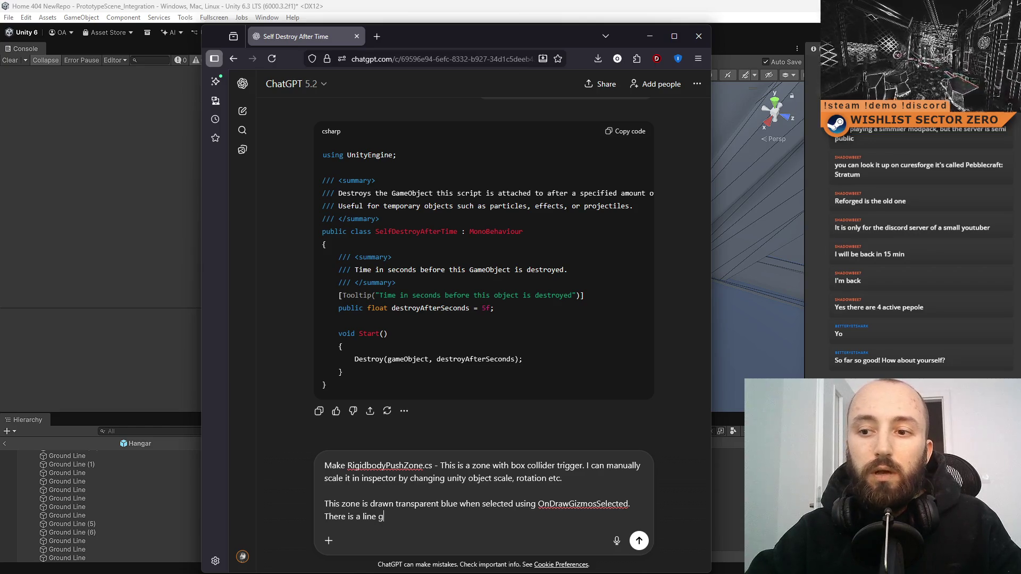
{"action": "type", "text": "gizmo l"}
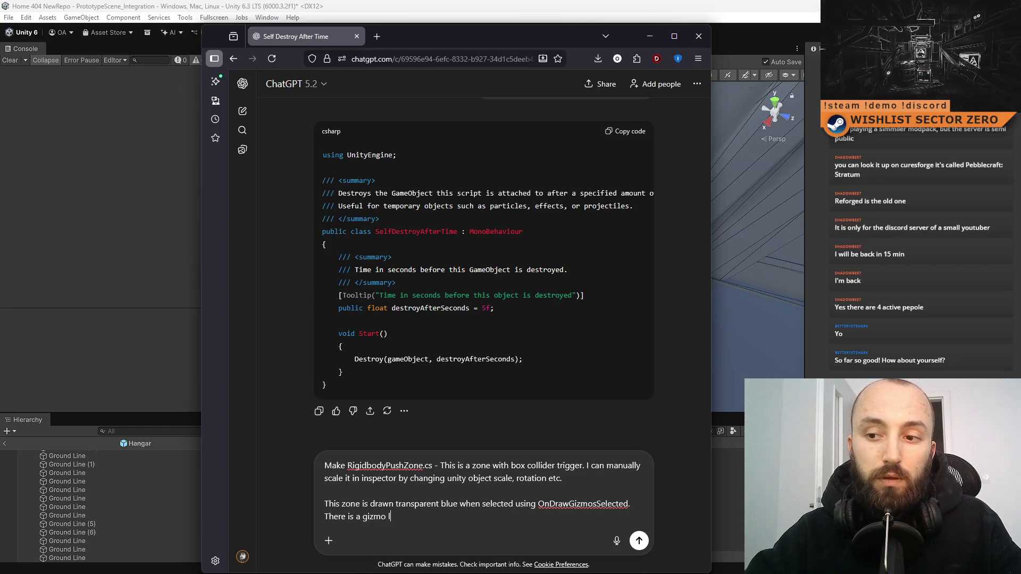
{"action": "type", "text": "ine going from center"}
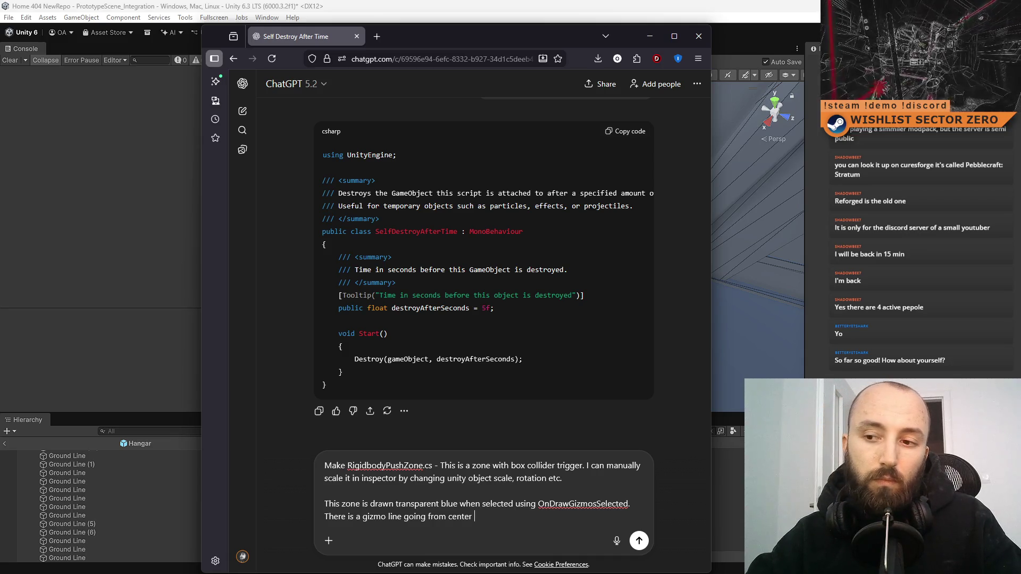
{"action": "type", "text": "tow"}
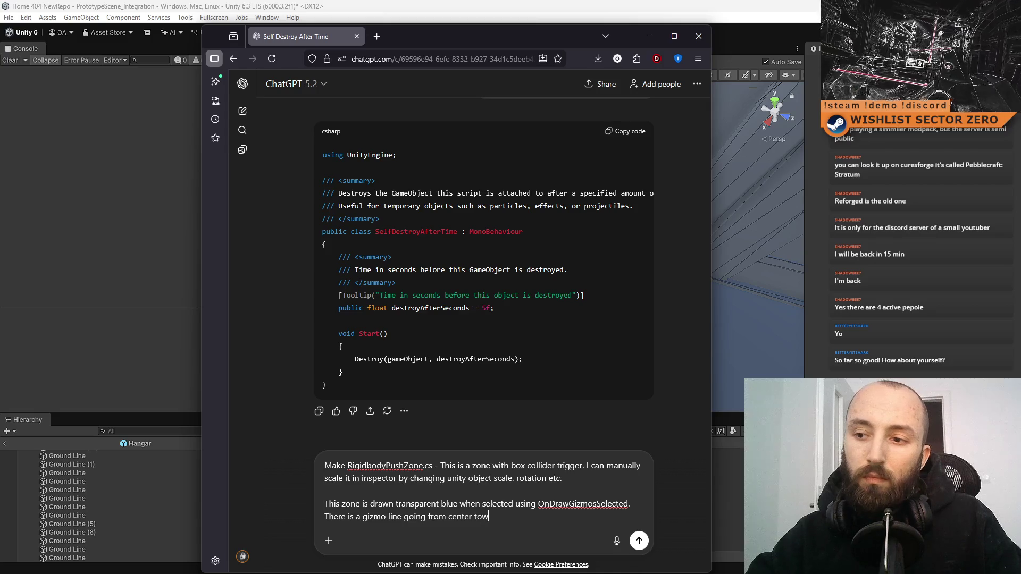
{"action": "type", "text": "ars transform"}
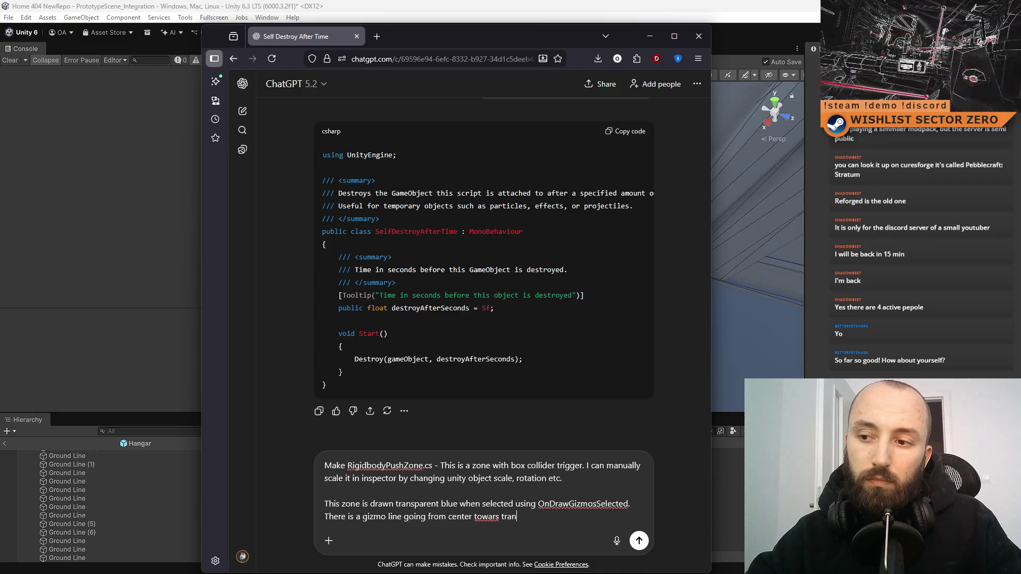
{"action": "key", "text": "BackSpace"}
{"action": "key", "text": "BackSpace"}
{"action": "key", "text": "BackSpace"}
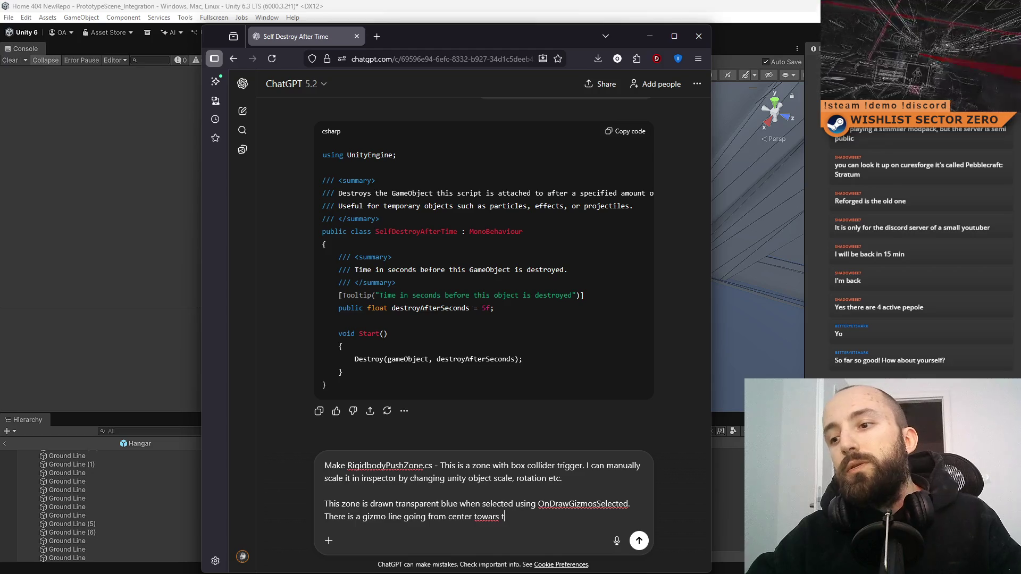
{"action": "type", "text": "local transform"}
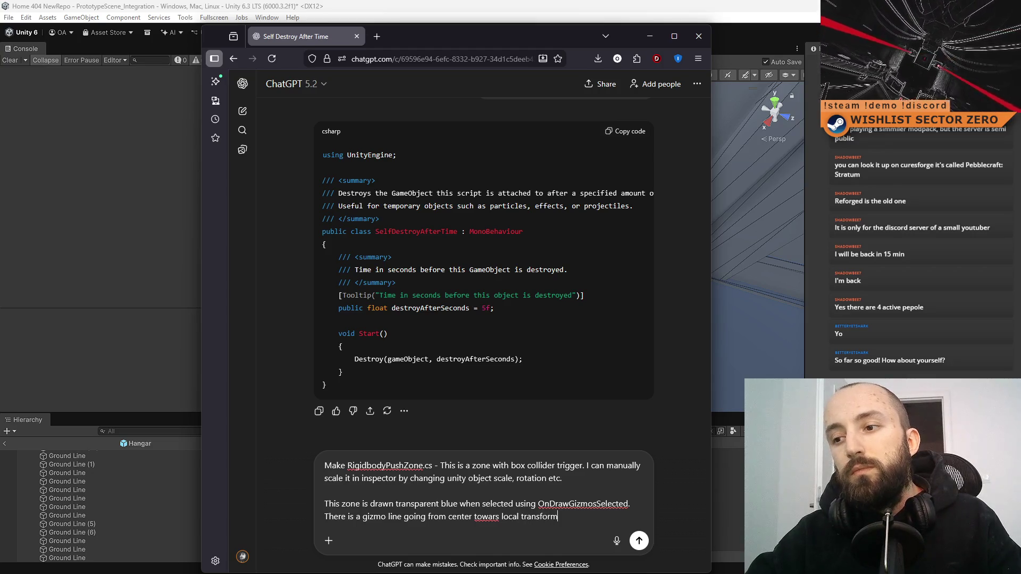
{"action": "type", "text": ".for"}
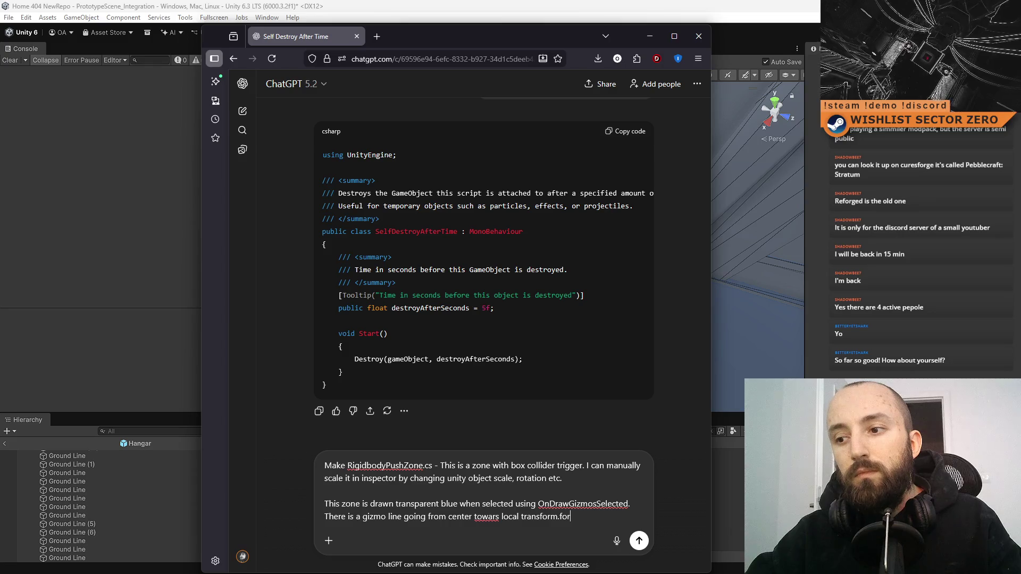
{"action": "type", "text": "ward of this zone ."}
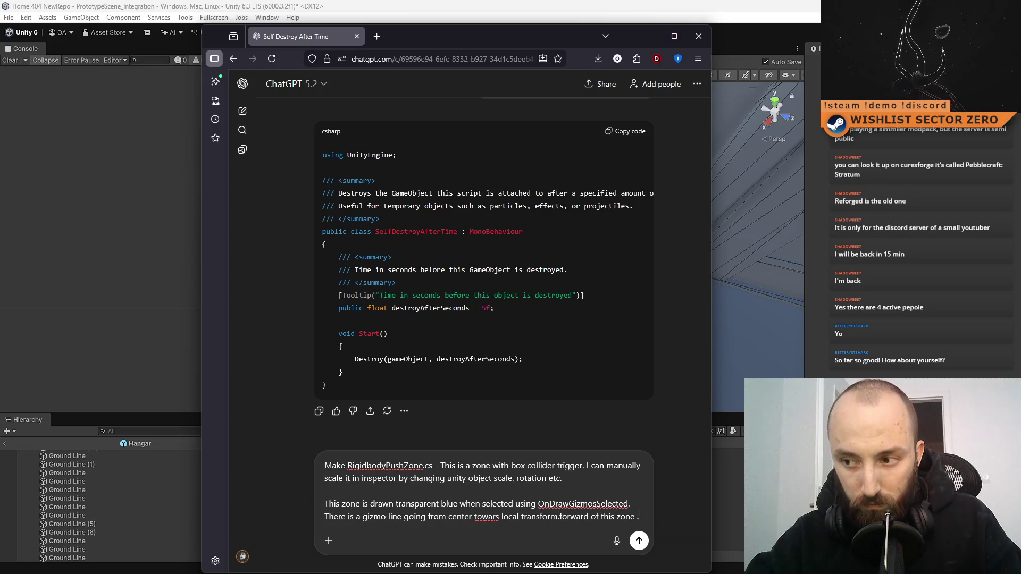
{"action": "key", "text": "shift+Return"}
{"action": "key", "text": "shift+Return"}
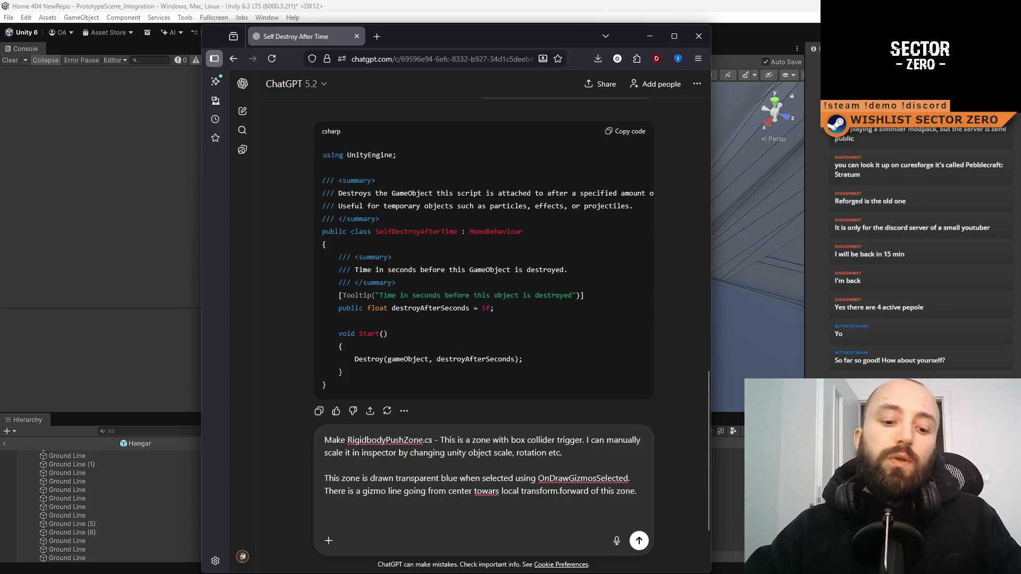
{"action": "type", "text": "Fore"}
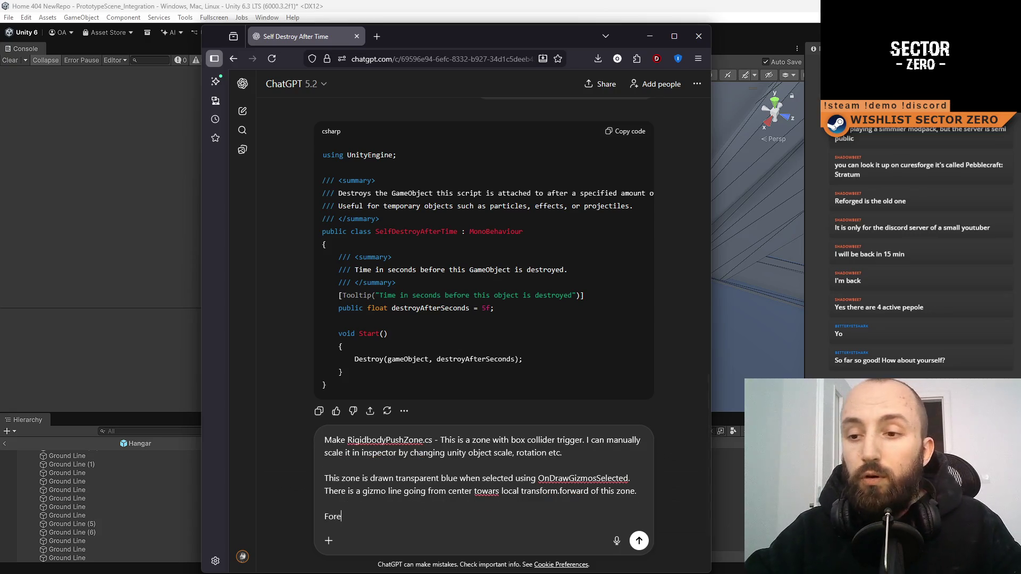
{"action": "key", "text": "BackSpace"}
{"action": "type", "text": "ce is appl"}
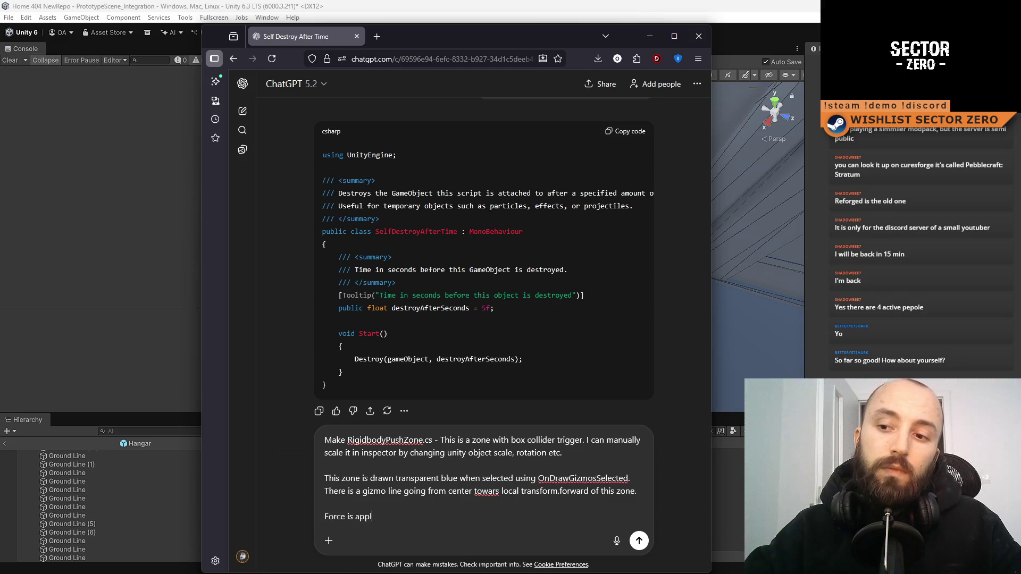
{"action": "type", "text": "ied to obj"}
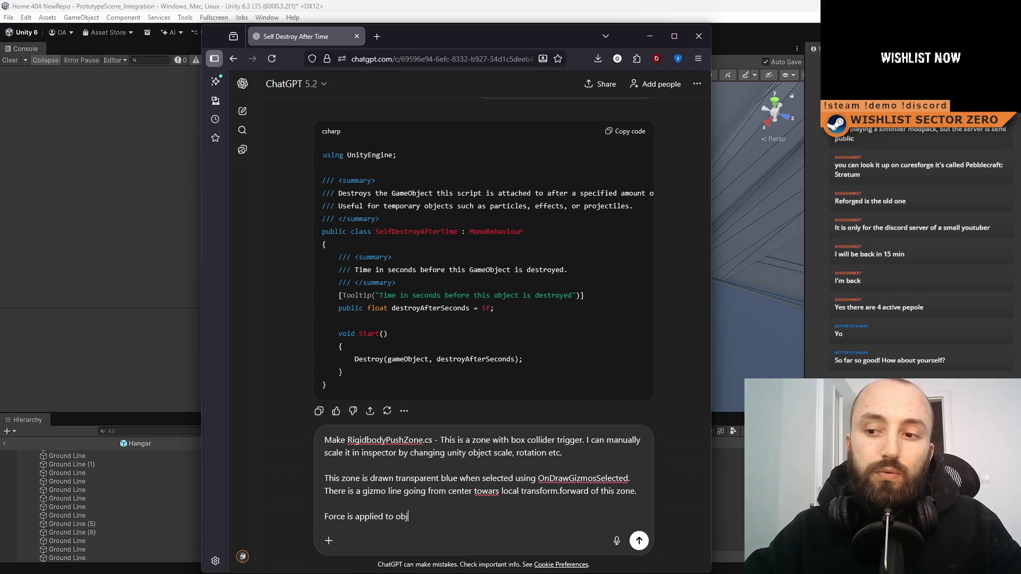
{"action": "type", "text": "ects every"}
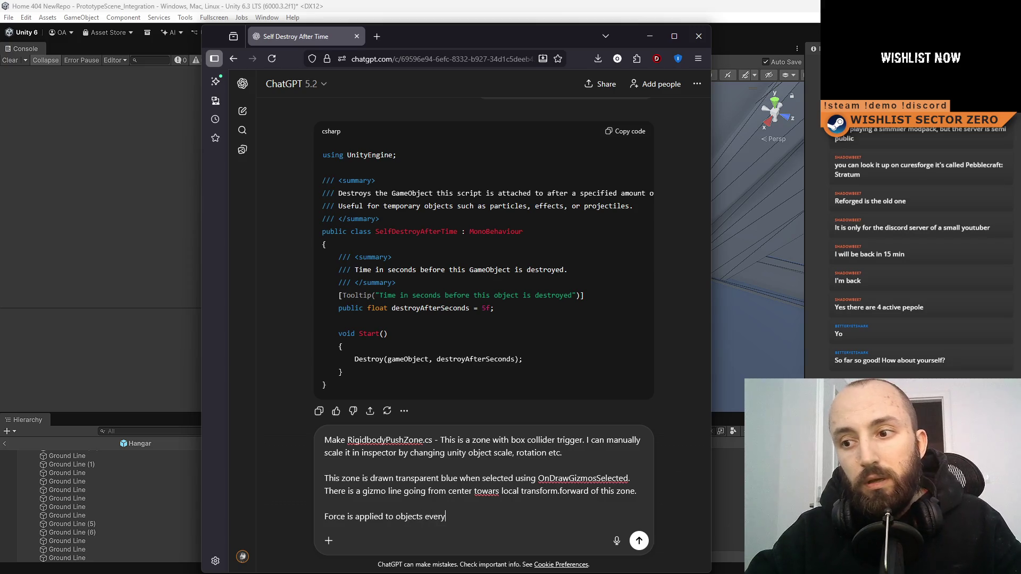
{"action": "type", "text": " frame inside the zone i"}
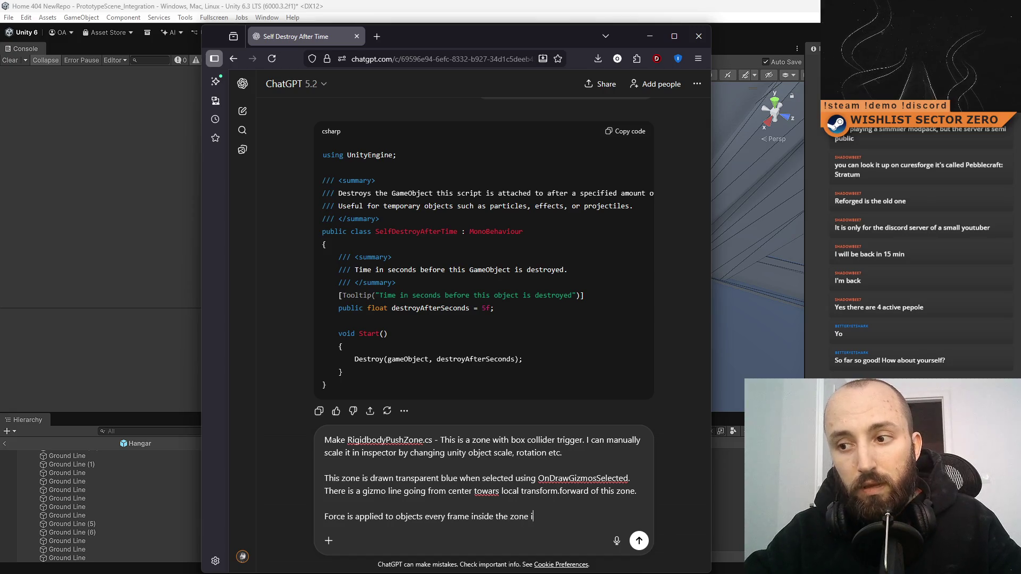
{"action": "key", "text": "BackSpace"}
Step: Finish the prompt with an inspector-set force and a layer filter, then send it
{"action": "type", "text": "of "}
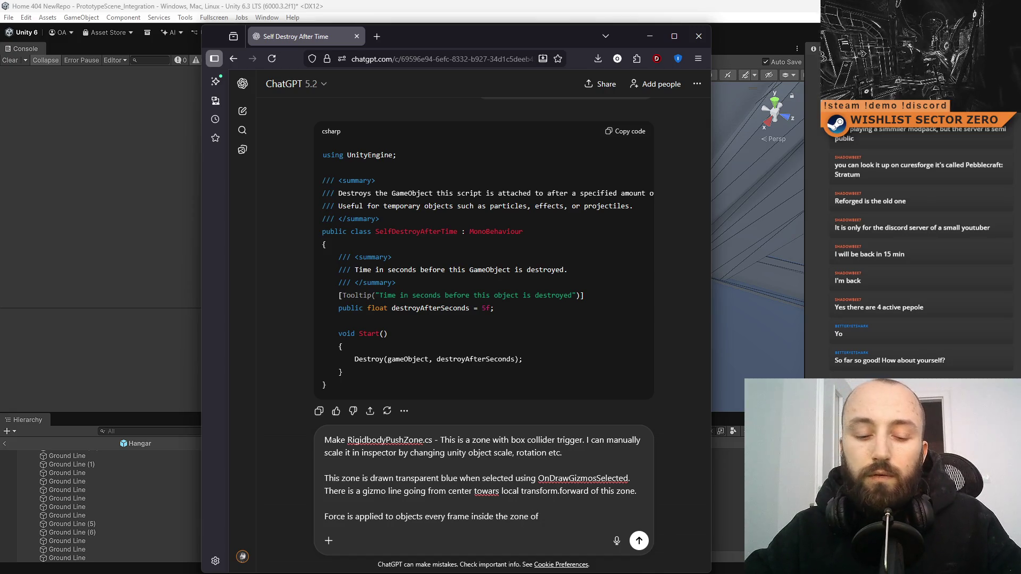
{"action": "type", "text": "force w"}
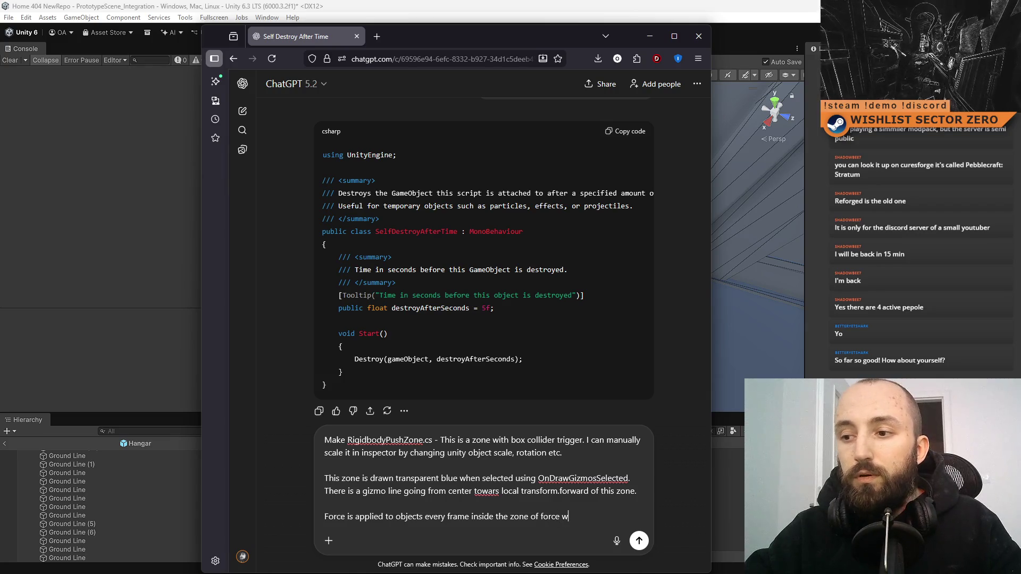
{"action": "type", "text": "hich I can "}
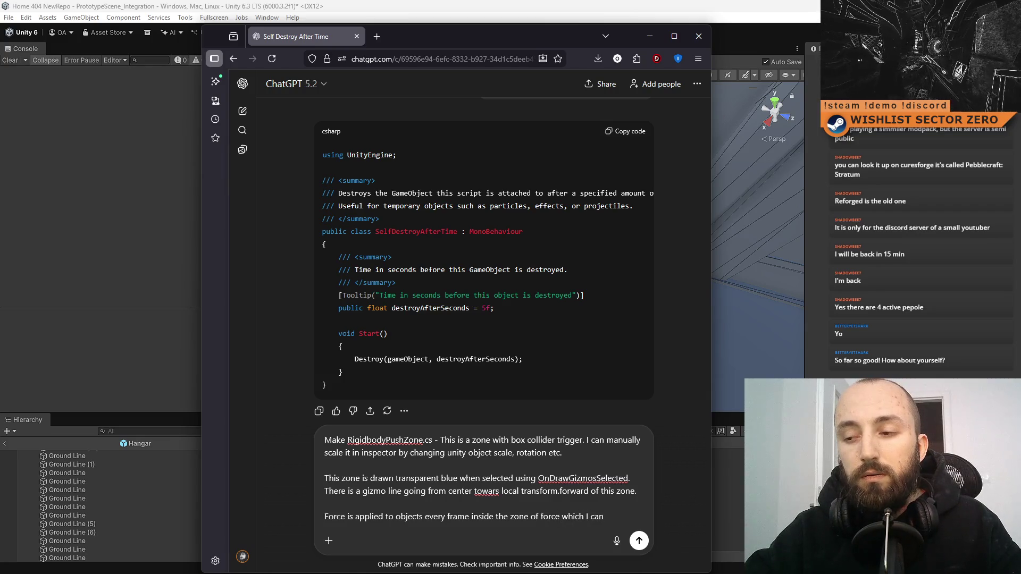
{"action": "type", "text": "specify "}
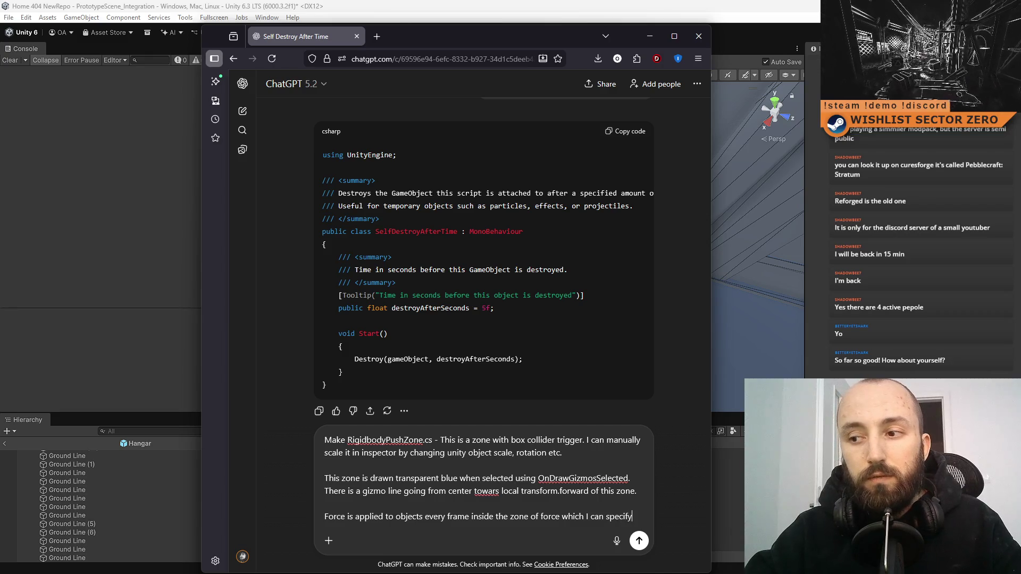
{"action": "type", "text": "using"}
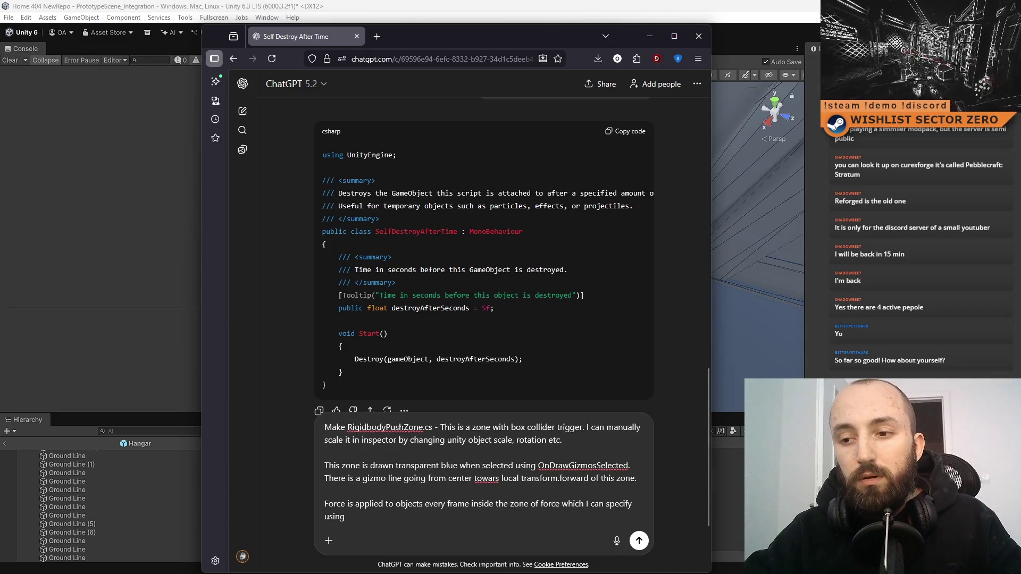
{"action": "key", "text": "BackSpace"}
{"action": "key", "text": "BackSpace"}
{"action": "key", "text": "BackSpace"}
{"action": "key", "text": "BackSpace"}
{"action": "key", "text": "BackSpace"}
{"action": "type", "text": "by ch"}
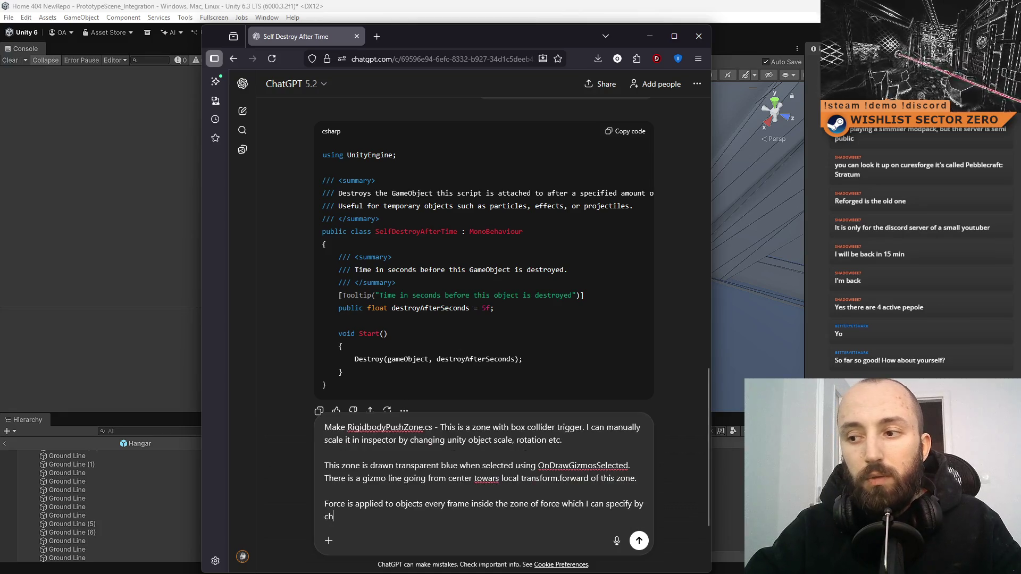
{"action": "type", "text": "anging variable in in"}
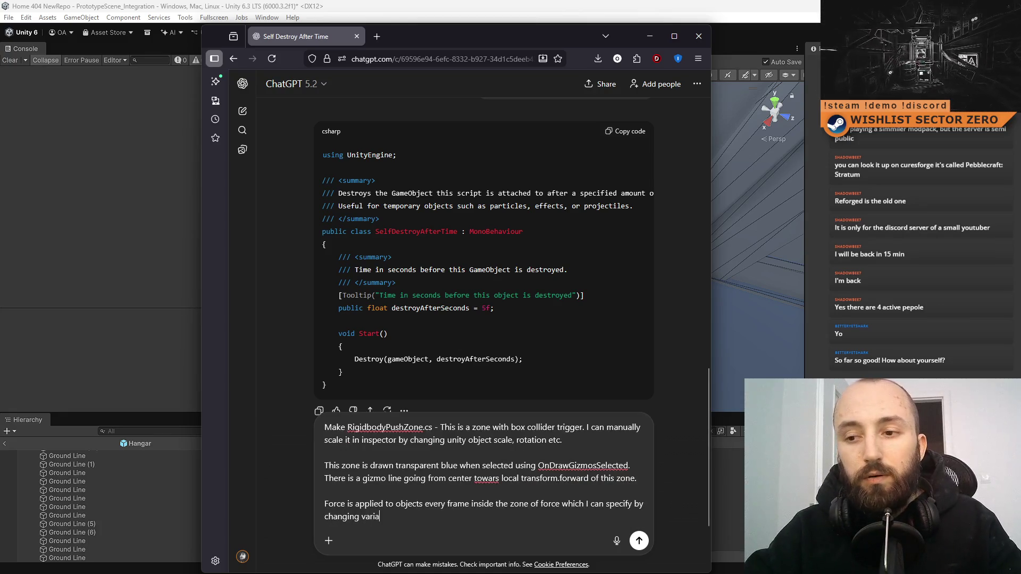
{"action": "key", "text": "BackSpace"}
{"action": "type", "text": "nspector."}
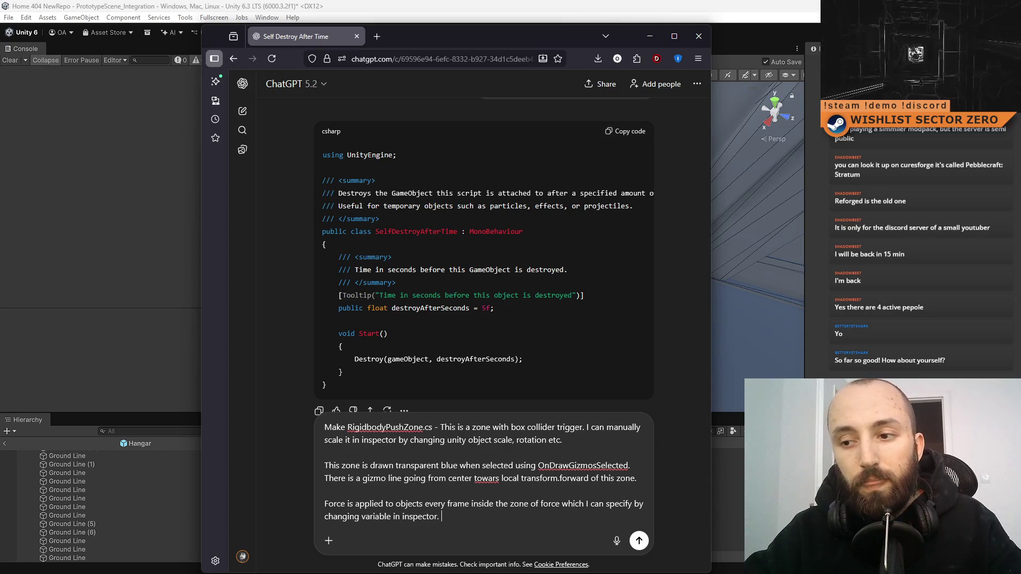
{"action": "type", "text": " There is a la"}
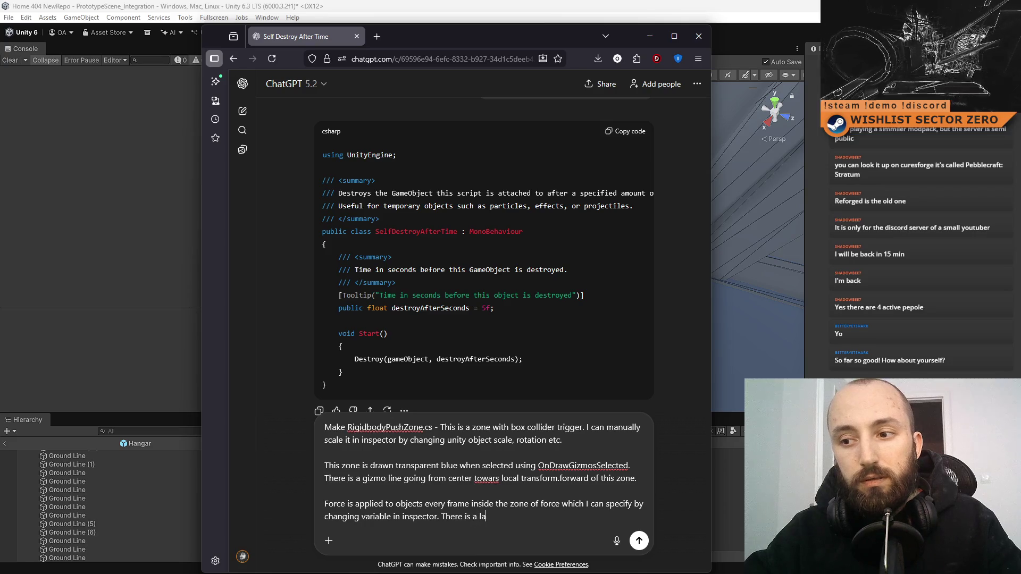
{"action": "type", "text": "yer filter for which"}
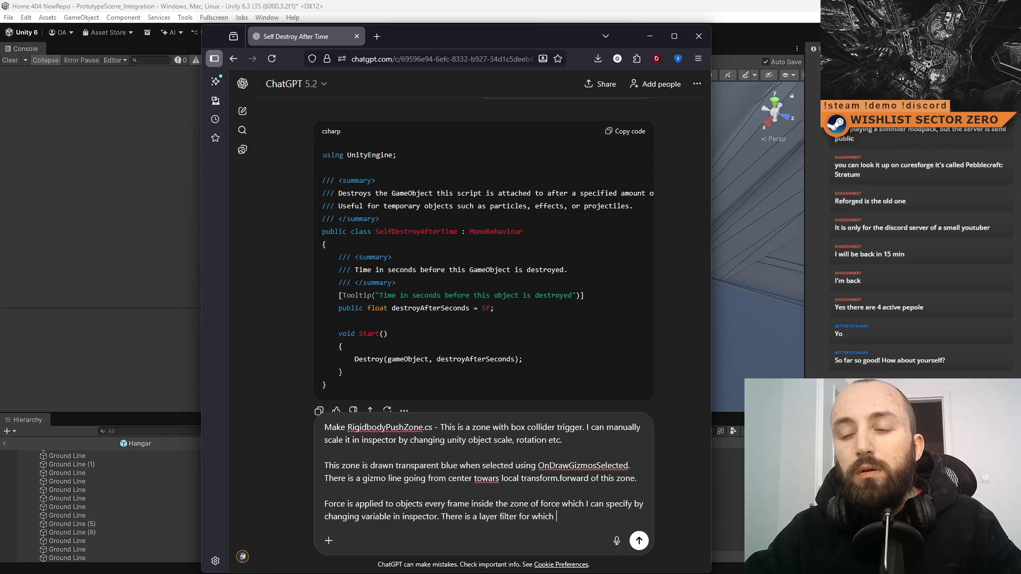
{"action": "key", "text": "BackSpace"}
{"action": "key", "text": "BackSpace"}
{"action": "key", "text": "BackSpace"}
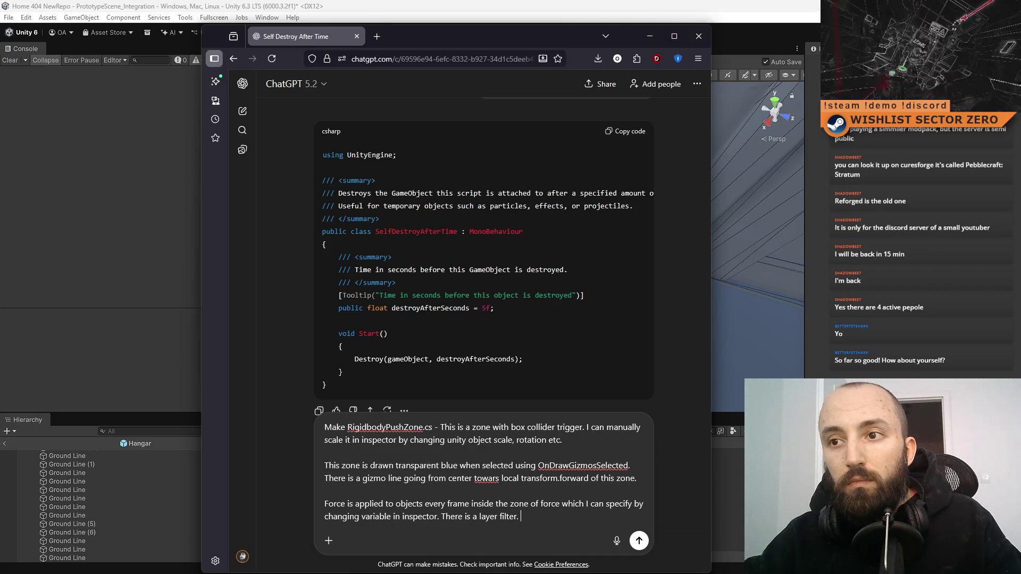
{"action": "key", "text": "Return"}
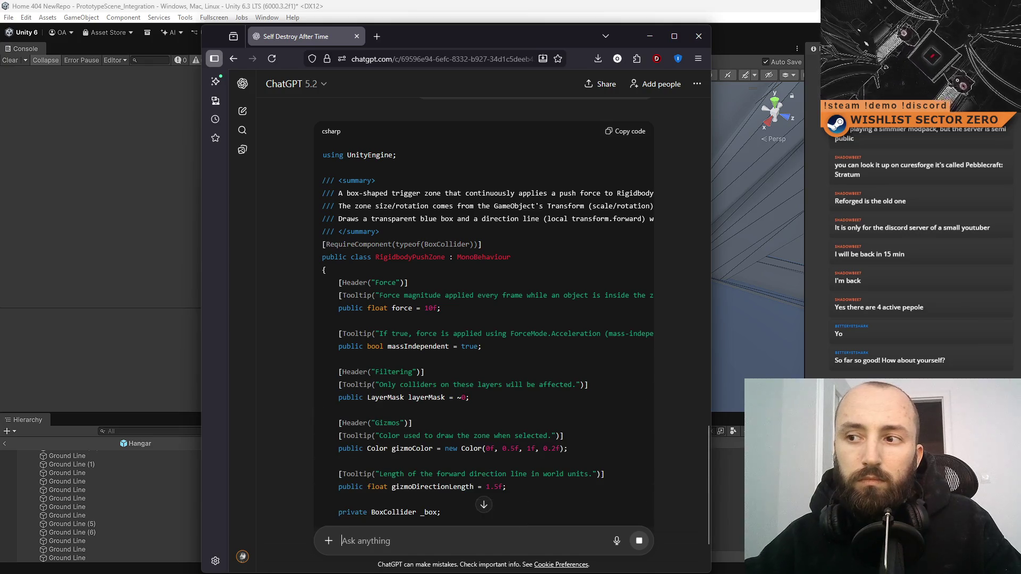
Step: Scroll through ChatGPT's RigidbodyPushZone code to its force, layerMask, gizmo fields and OnTriggerStay
{"action": "scroll", "coordinate": [462, 280], "scroll_direction": "down", "scroll_amount": 2}
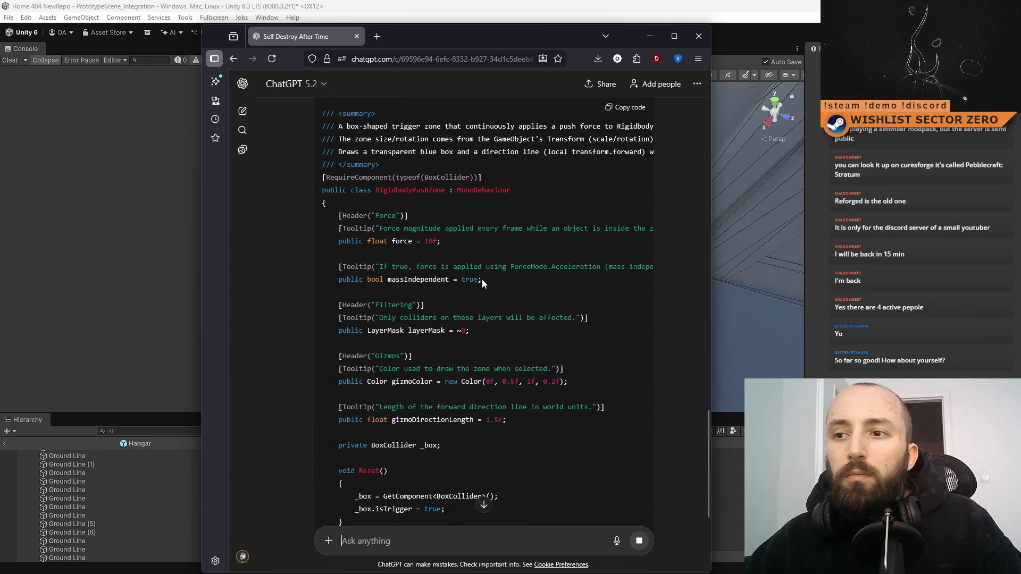
{"action": "scroll", "coordinate": [486, 285], "scroll_direction": "down", "scroll_amount": 3}
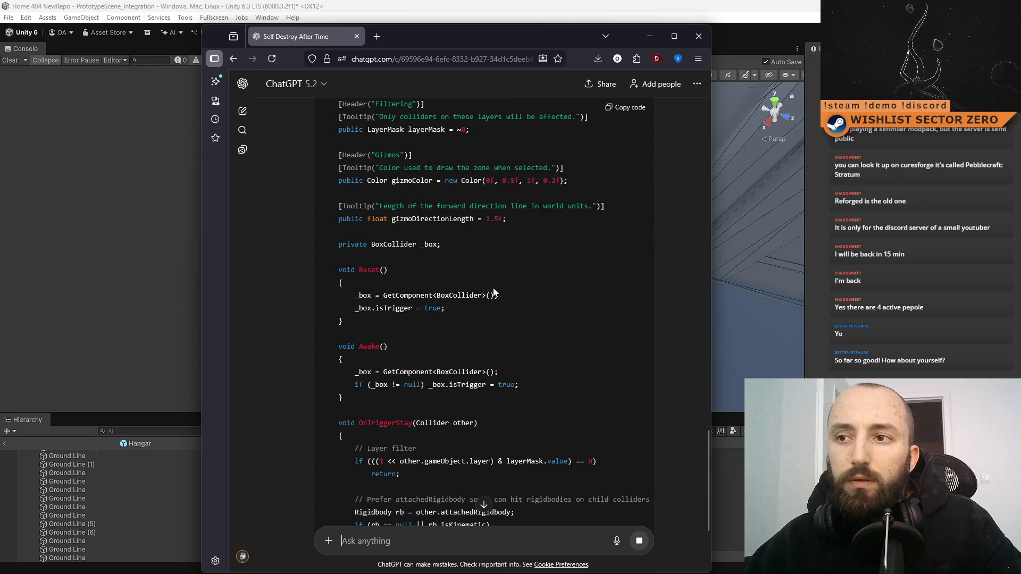
{"action": "scroll", "coordinate": [535, 312], "scroll_direction": "down", "scroll_amount": 5}
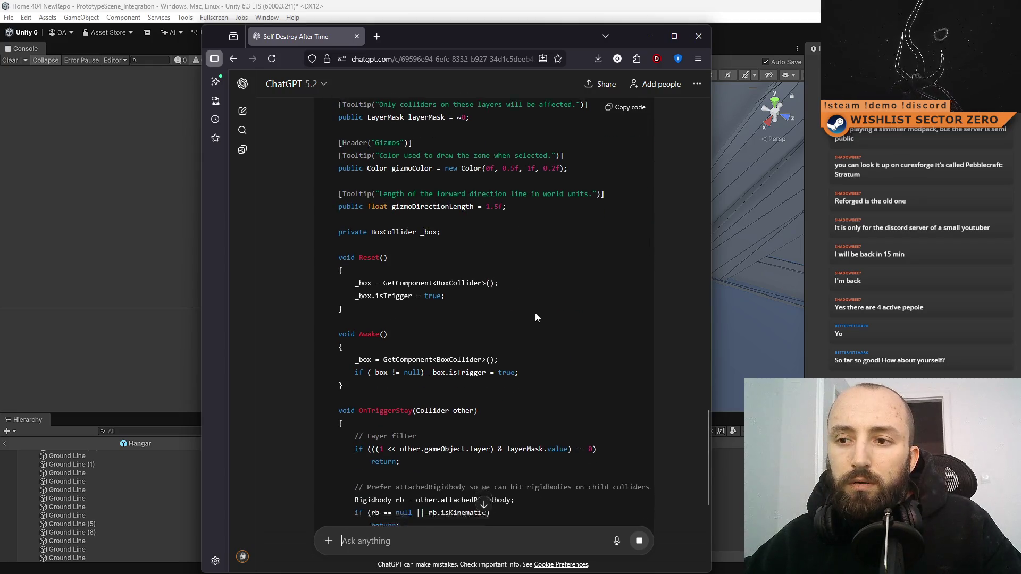
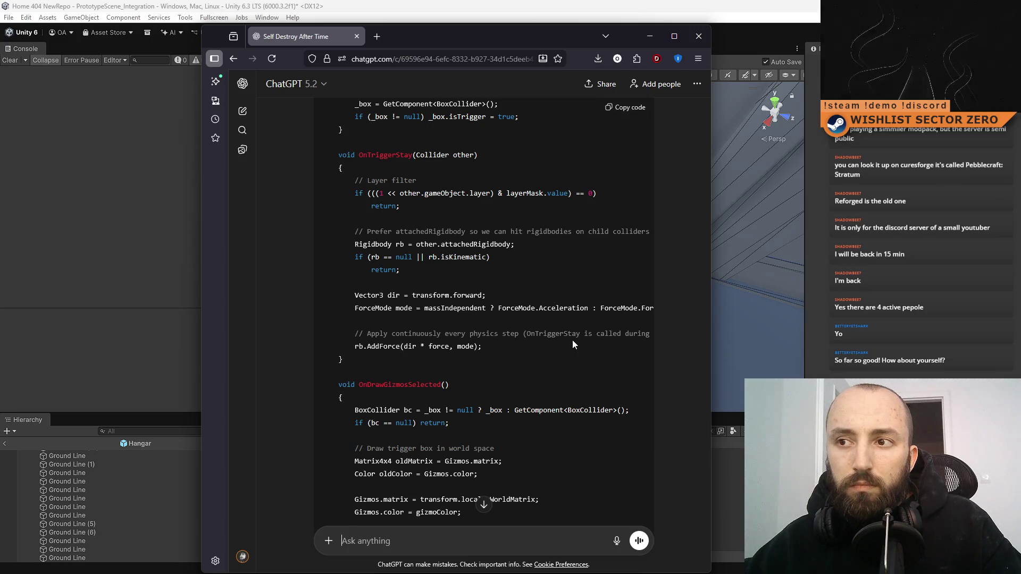
Step: Copy ChatGPT's generated RigidbodyPushZone C# script and return to the Unity editor
{"action": "scroll", "coordinate": [573, 340], "scroll_direction": "down", "scroll_amount": 6}
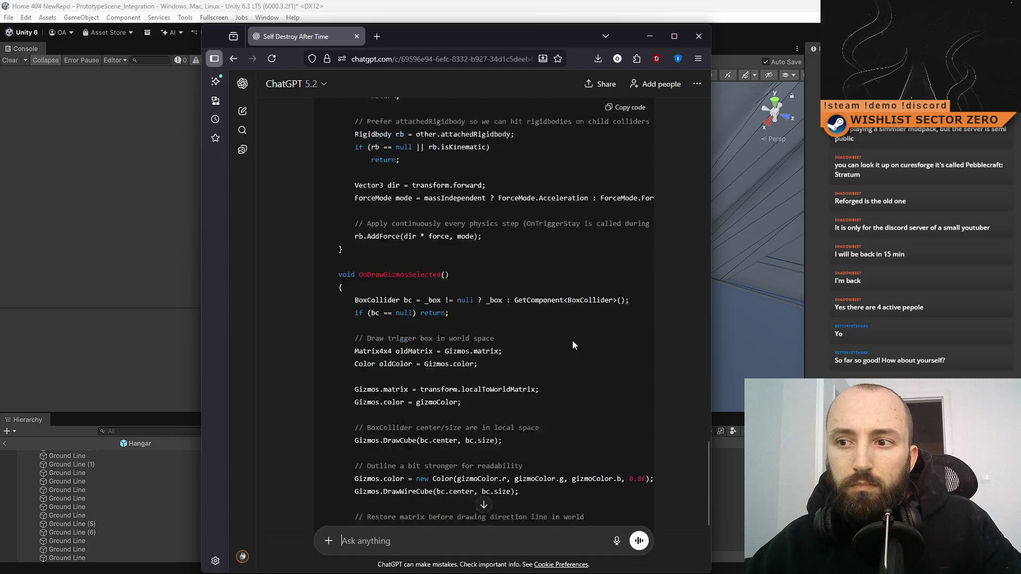
{"action": "scroll", "coordinate": [572, 340], "scroll_direction": "up", "scroll_amount": 15}
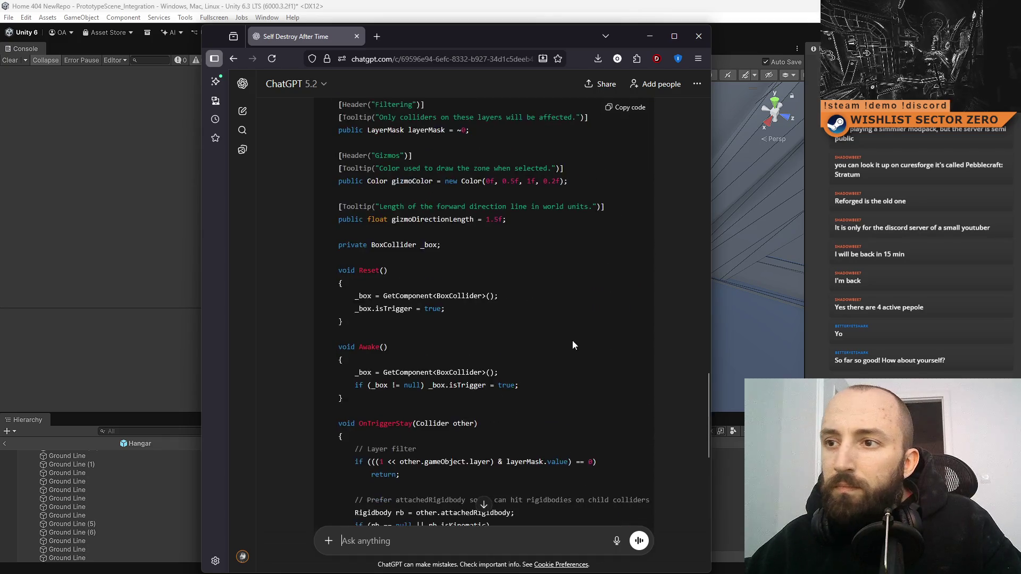
{"action": "left_click", "coordinate": [620, 200]}
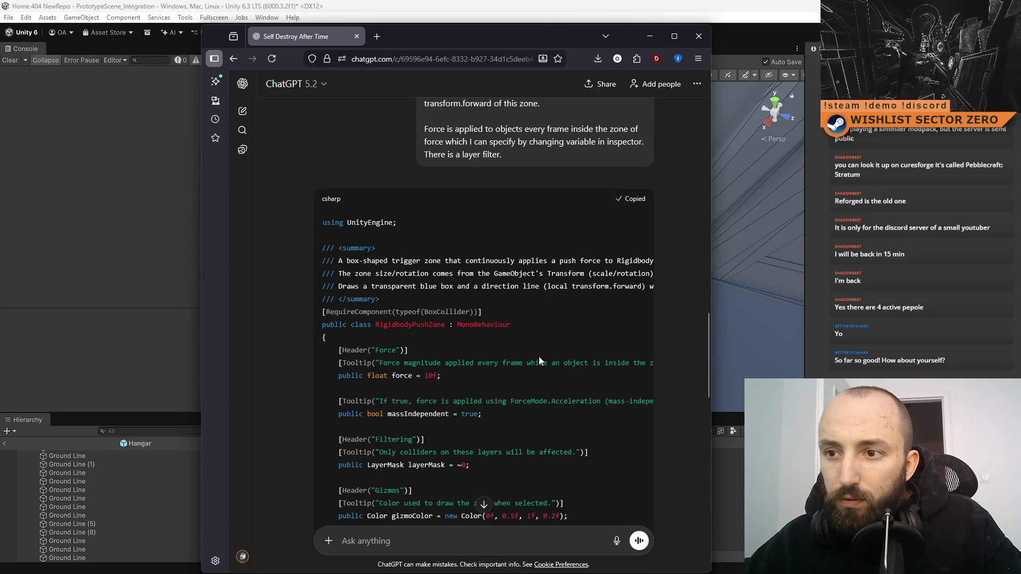
{"action": "left_click", "coordinate": [649, 42]}
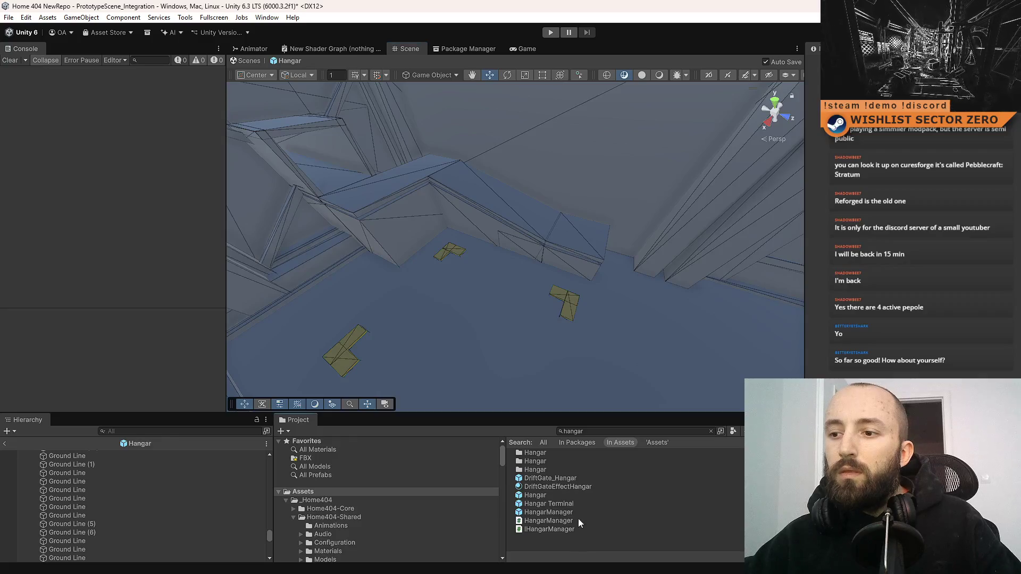
Step: Create a C# script named RigidbodyPushZone in Assets and open it in Visual Studio
{"action": "right_click", "coordinate": [556, 541]}
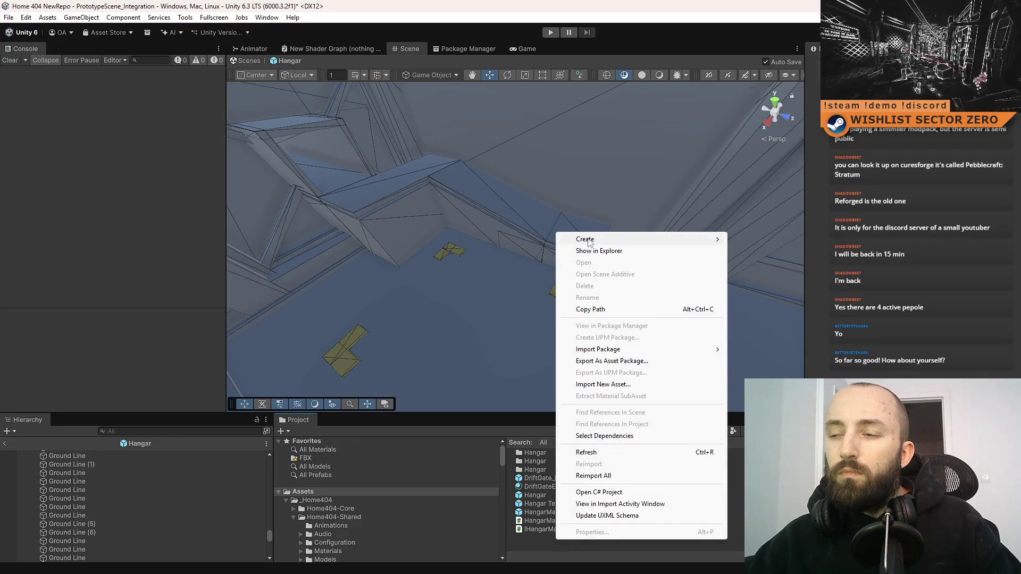
{"action": "mouse_move", "coordinate": [587, 239]}
{"action": "left_click", "coordinate": [775, 260]}
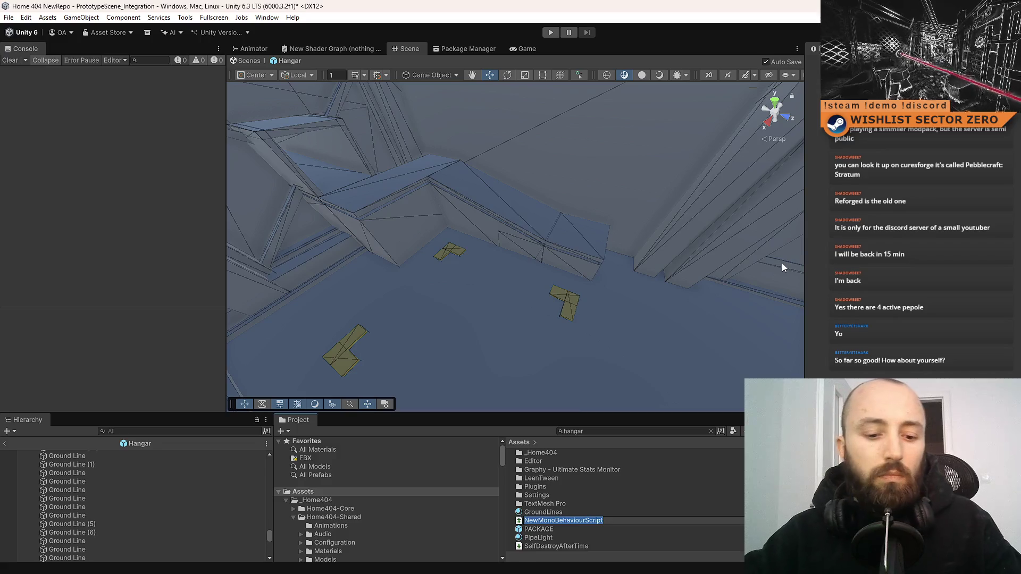
{"action": "type", "text": "RlgidbodyPush"}
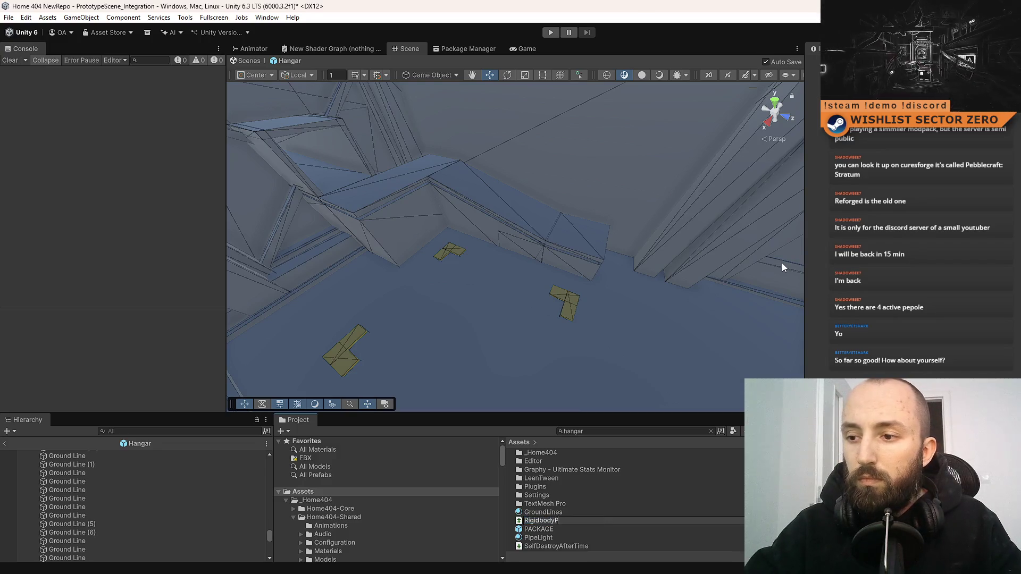
{"action": "type", "text": "Zone"}
{"action": "key", "text": "Return"}
{"action": "left_click", "coordinate": [589, 511]}
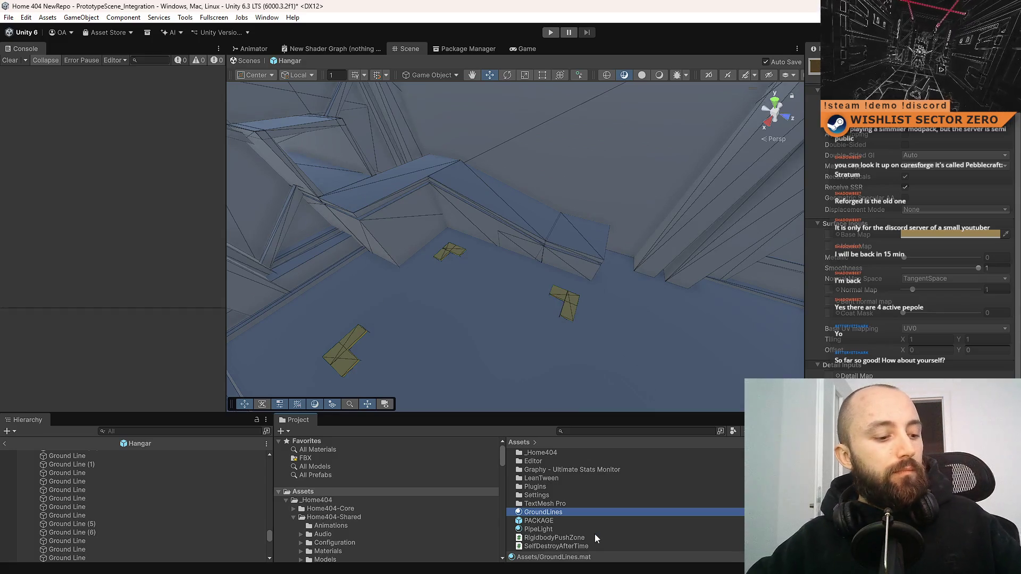
{"action": "left_click", "coordinate": [607, 538]}
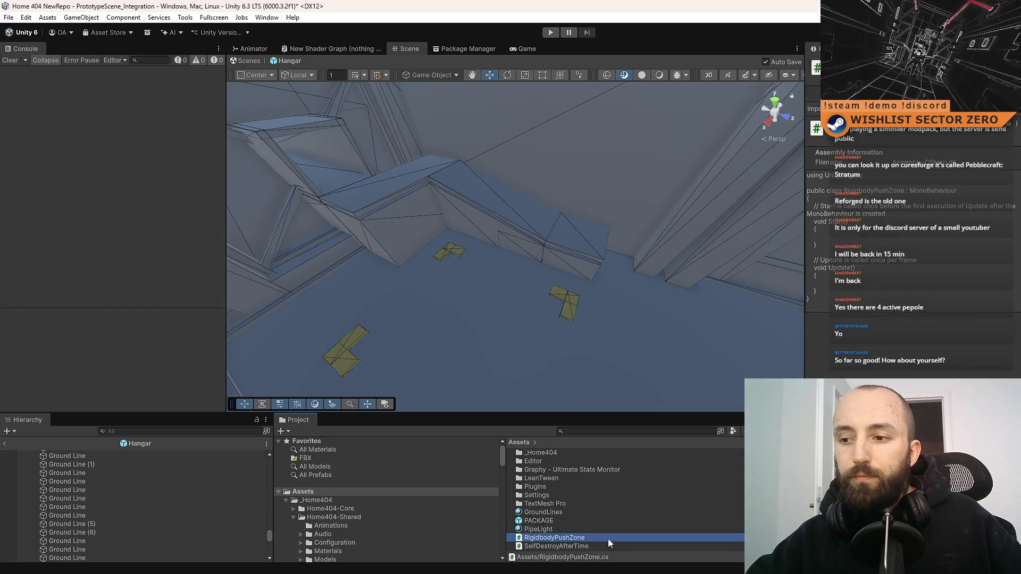
{"action": "double_click", "coordinate": [608, 539]}
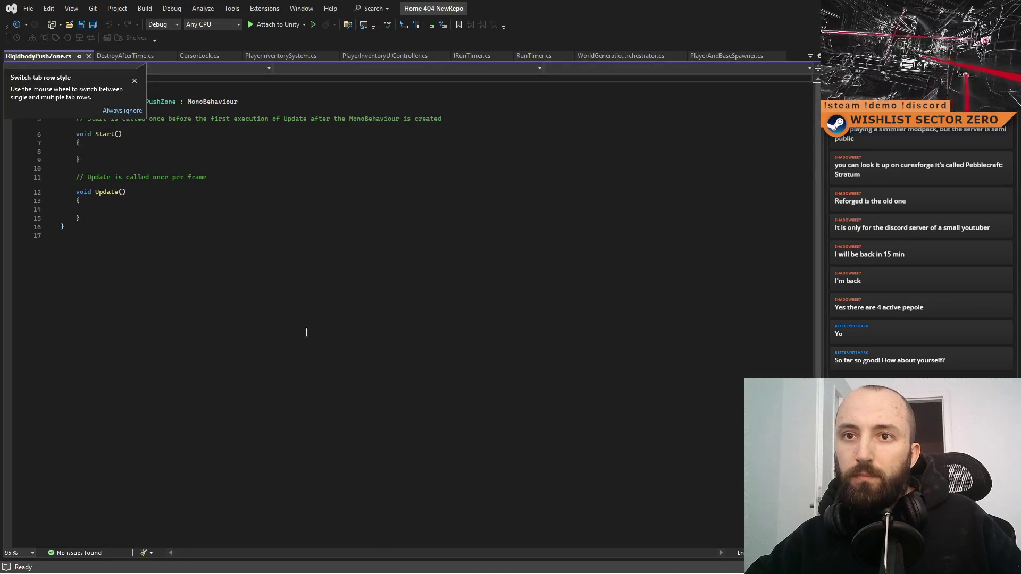
Step: Replace the template in RigidbodyPushZone.cs with the copied push-zone script and save it
{"action": "left_click", "coordinate": [135, 81]}
{"action": "left_click", "coordinate": [221, 177]}
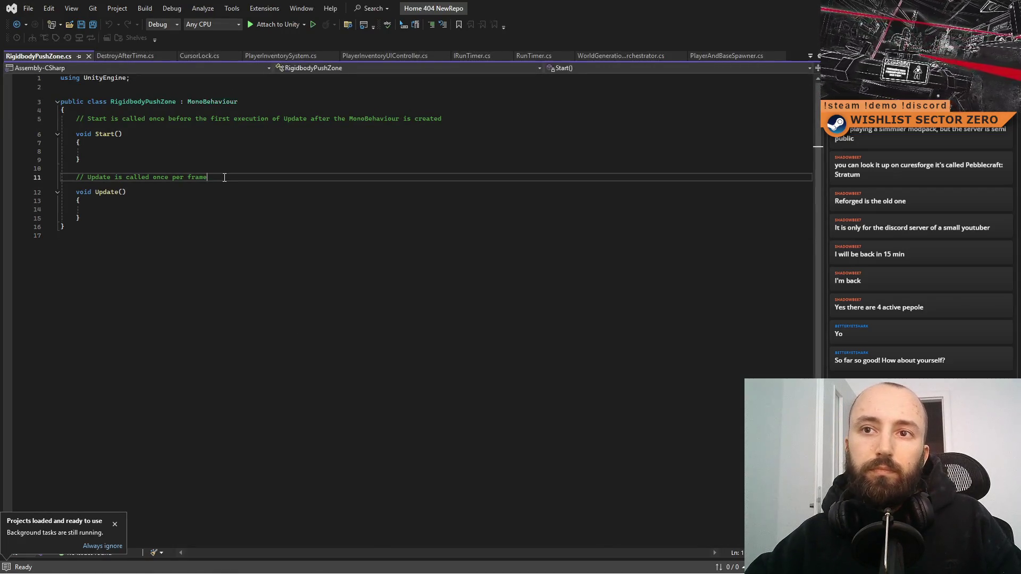
{"action": "key", "text": "ctrl+a"}
{"action": "key", "text": "ctrl+v"}
{"action": "scroll", "coordinate": [412, 292], "scroll_direction": "up", "scroll_amount": 15}
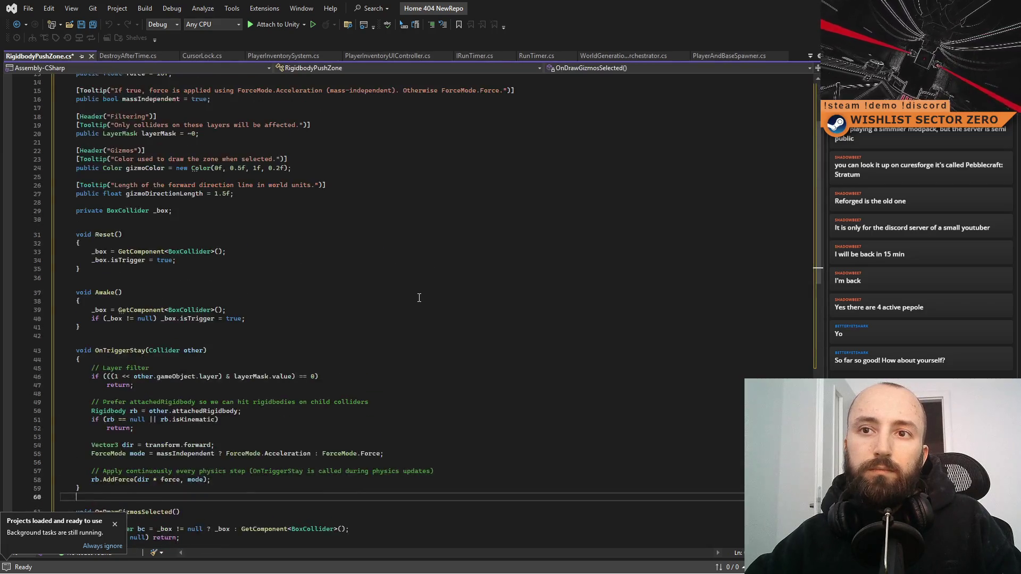
{"action": "key", "text": "ctrl+s"}
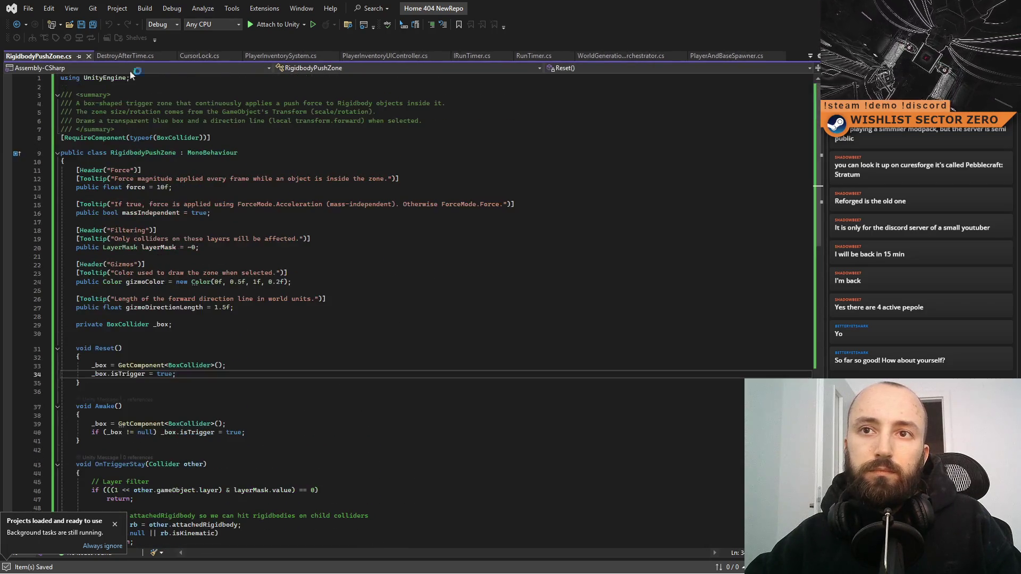
{"action": "left_click", "coordinate": [127, 57]}
{"action": "left_click", "coordinate": [193, 56]}
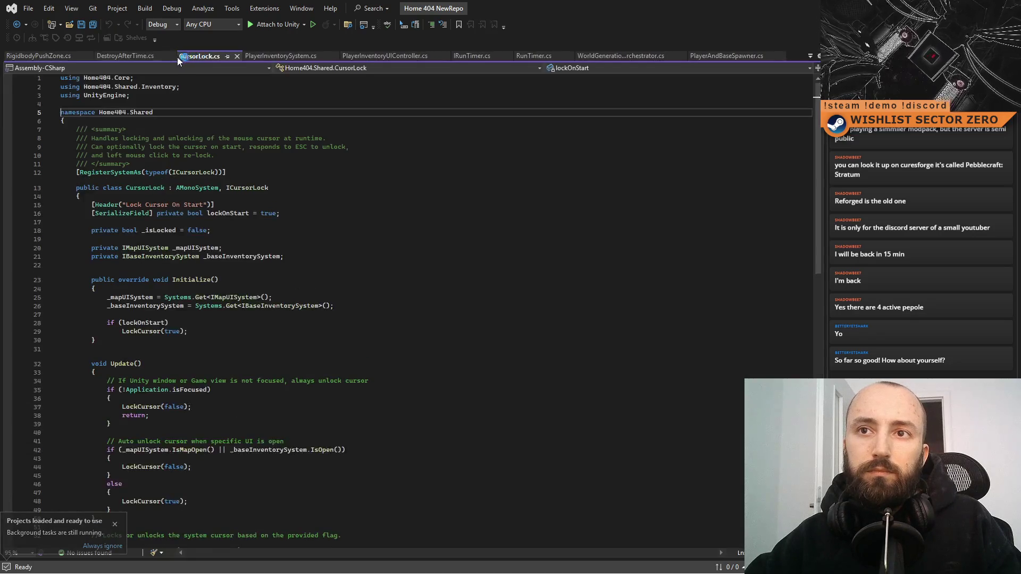
{"action": "left_click", "coordinate": [59, 56]}
Step: Add a Home404.Shared namespace declaration above the RigidbodyPushZone class
{"action": "left_click", "coordinate": [308, 133]}
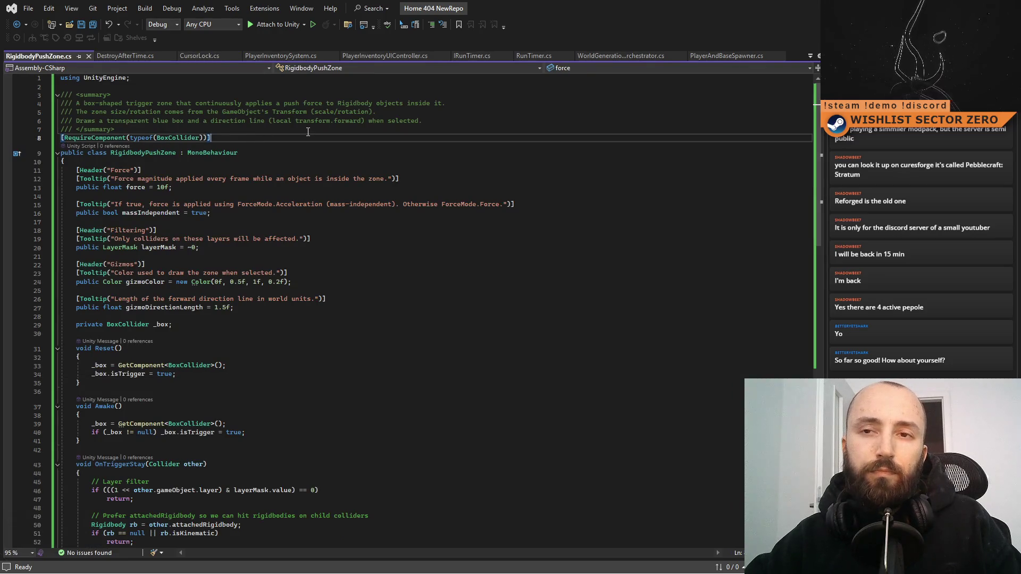
{"action": "key", "text": "Up"}
{"action": "left_click", "coordinate": [188, 94]}
{"action": "left_click", "coordinate": [188, 88]}
{"action": "key", "text": "Return"}
{"action": "key", "text": "ctrl+v"}
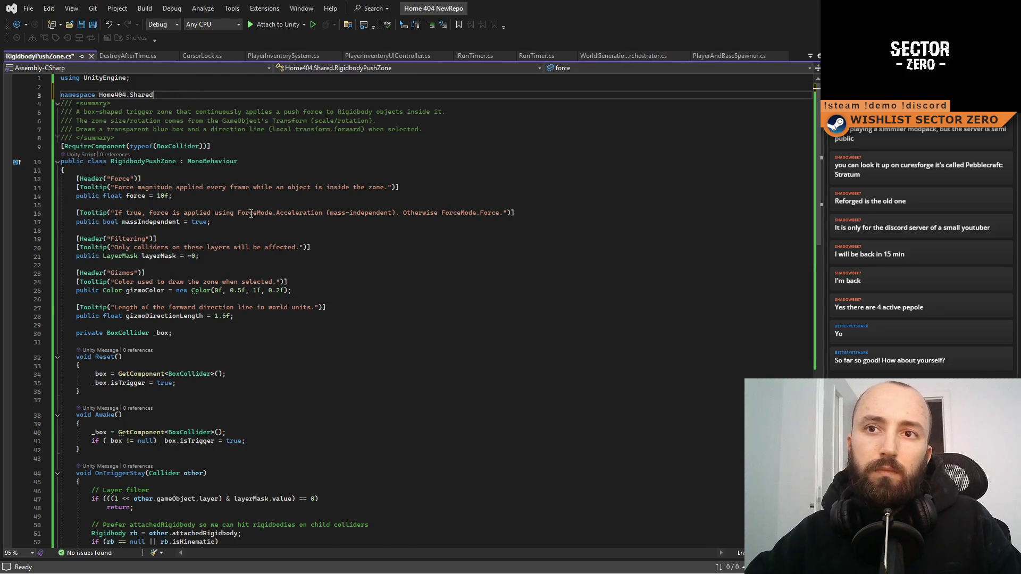
{"action": "scroll", "coordinate": [239, 319], "scroll_direction": "down", "scroll_amount": 2}
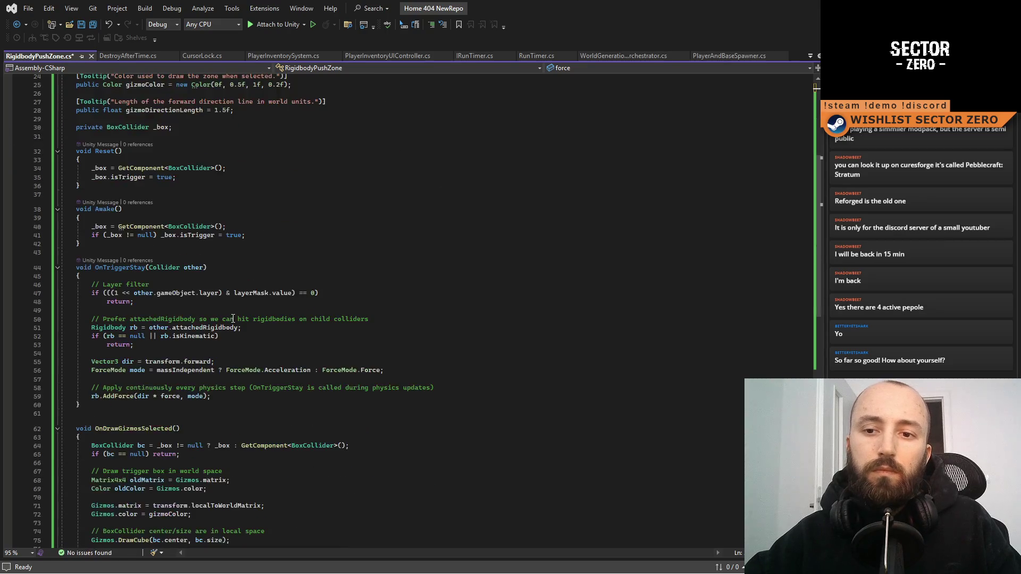
{"action": "key", "text": "ctrl+z"}
Step: Finish wrapping the class in Home404.Shared, save, and view the DestroyAfterTime.cs tab
{"action": "scroll", "coordinate": [232, 318], "scroll_direction": "down", "scroll_amount": 18}
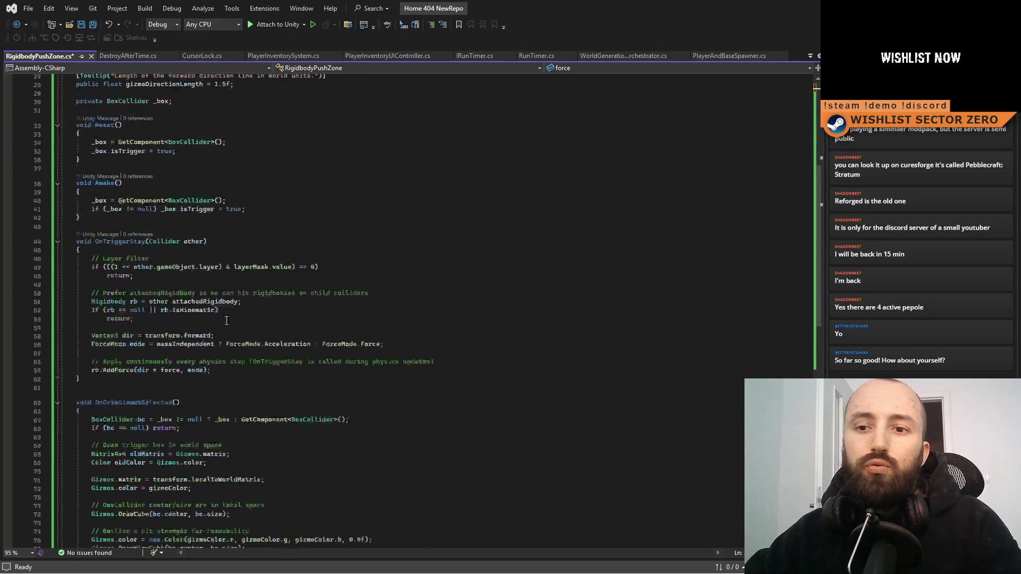
{"action": "left_click", "coordinate": [200, 402]}
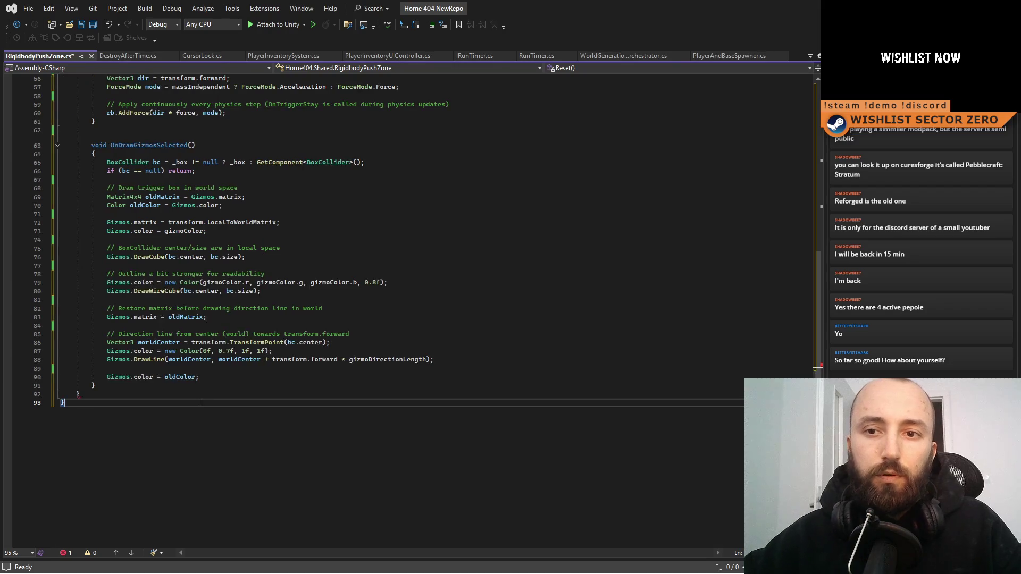
{"action": "scroll", "coordinate": [374, 379], "scroll_direction": "up", "scroll_amount": 18}
{"action": "left_click", "coordinate": [441, 372]}
{"action": "key", "text": "ctrl+s"}
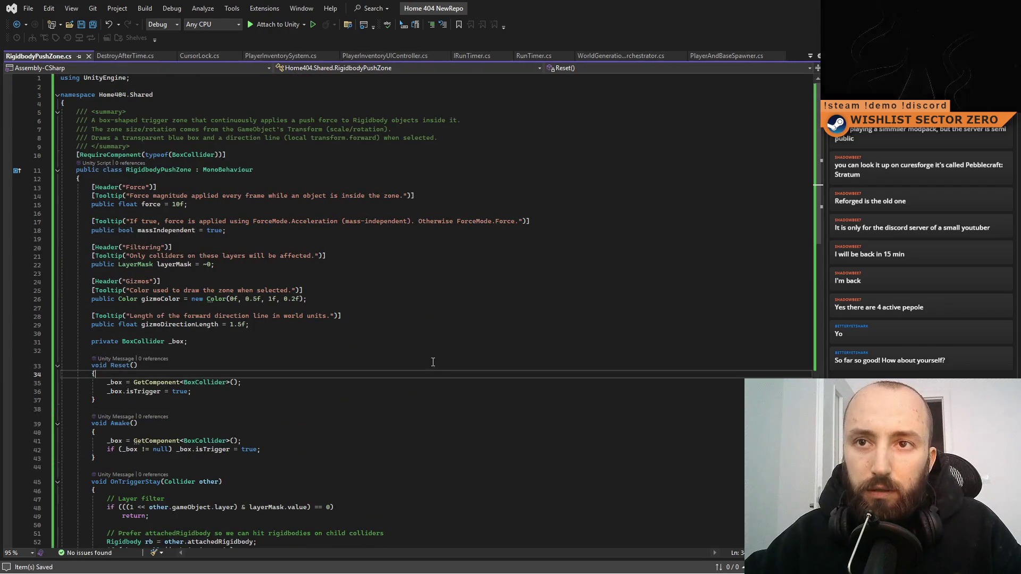
{"action": "left_click", "coordinate": [230, 212]}
{"action": "left_click", "coordinate": [116, 56]}
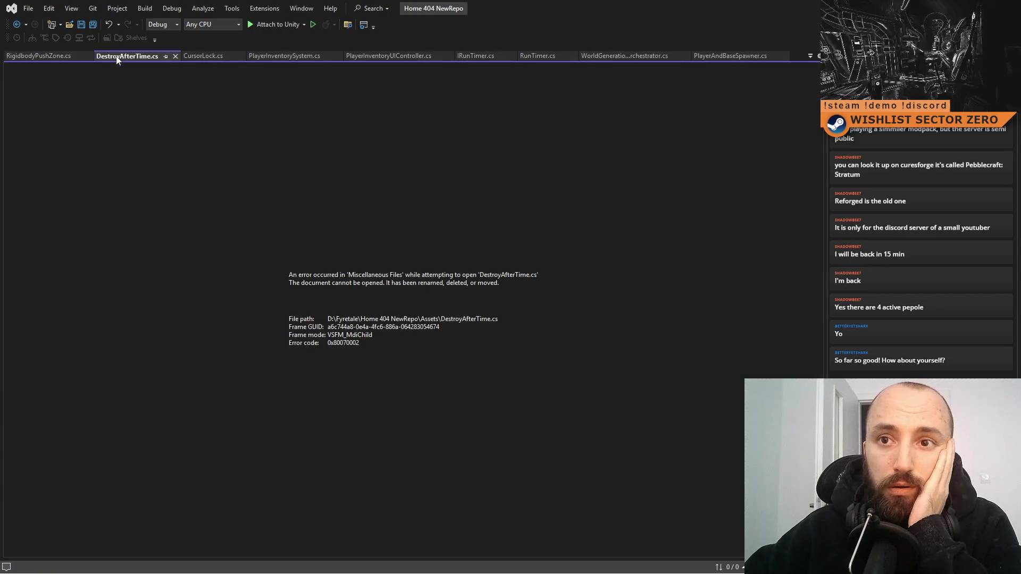
Step: Close the broken DestroyAfterTime.cs tab and open SelfDestroyAfterTime from Unity's Project panel
{"action": "left_click", "coordinate": [176, 56]}
{"action": "key", "text": "alt+Tab"}
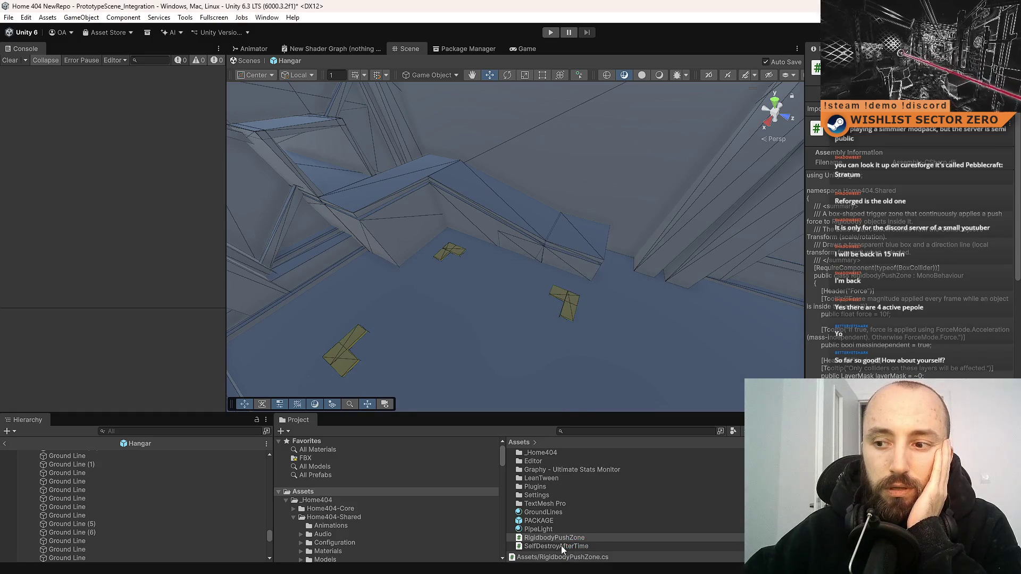
{"action": "double_click", "coordinate": [560, 545]}
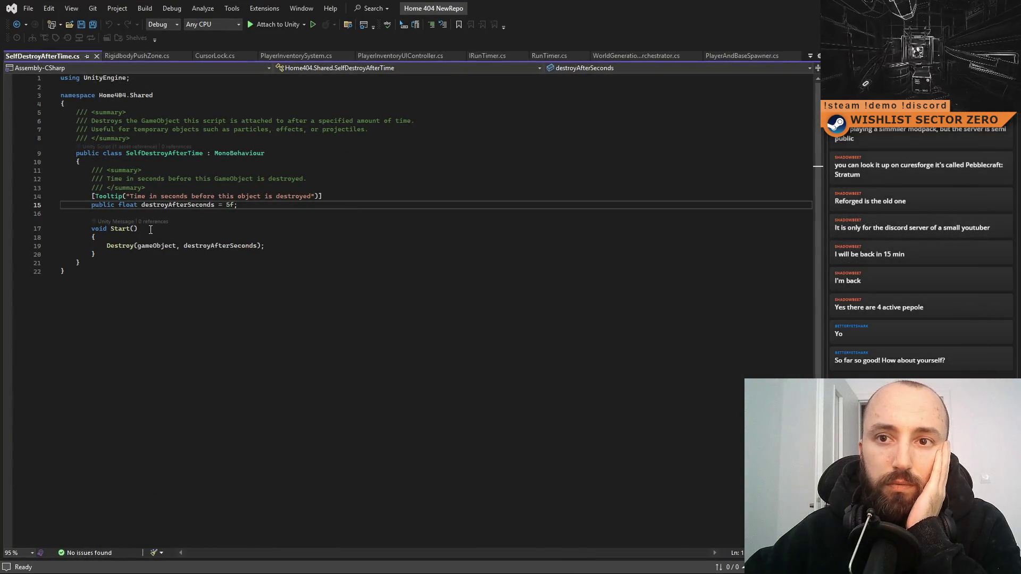
Step: Make destroyAfterSeconds a [SerializeField] field in SelfDestroyAfterTime.cs and save
{"action": "double_click", "coordinate": [95, 206]}
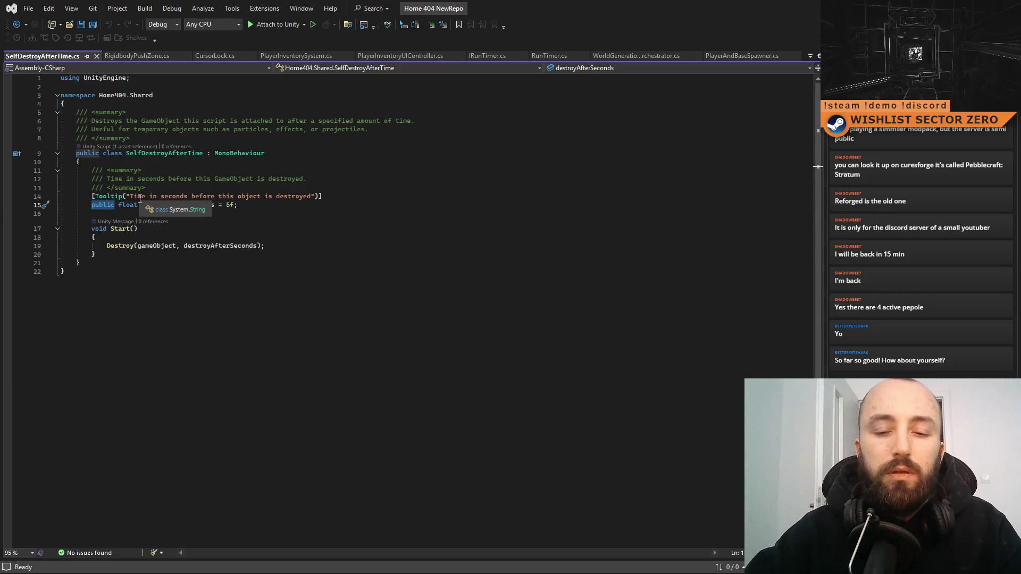
{"action": "type", "text": "[Serial"}
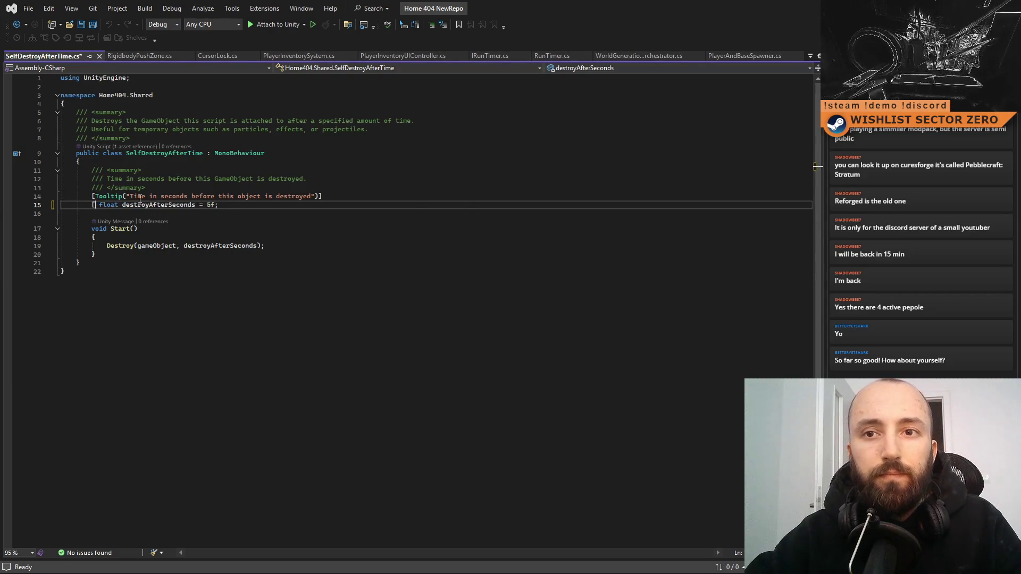
{"action": "key", "text": "Tab"}
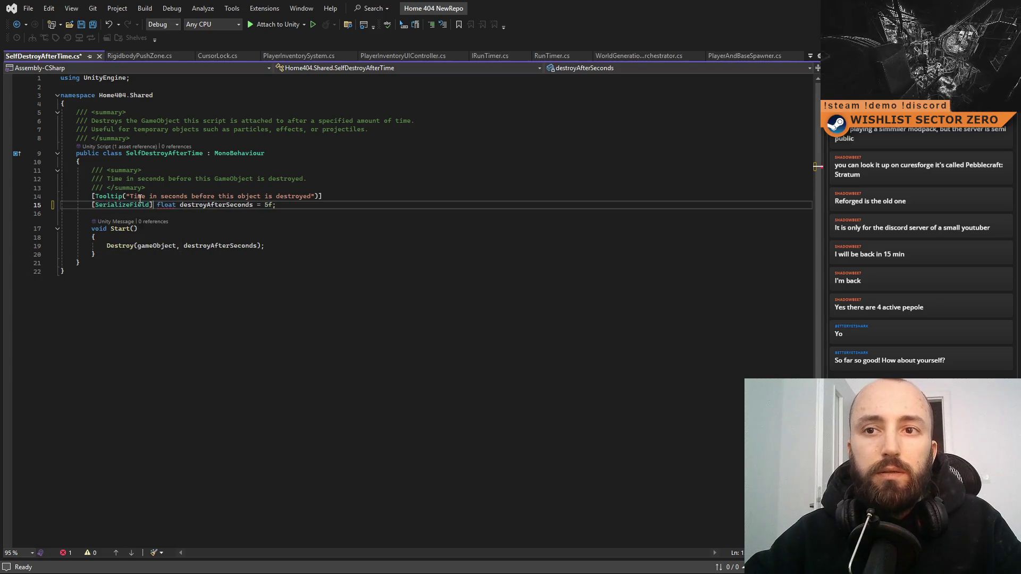
{"action": "type", "text": "]"}
{"action": "left_click", "coordinate": [358, 255]}
{"action": "left_click", "coordinate": [303, 319]}
{"action": "left_click", "coordinate": [409, 247]}
{"action": "key", "text": "ctrl+s"}
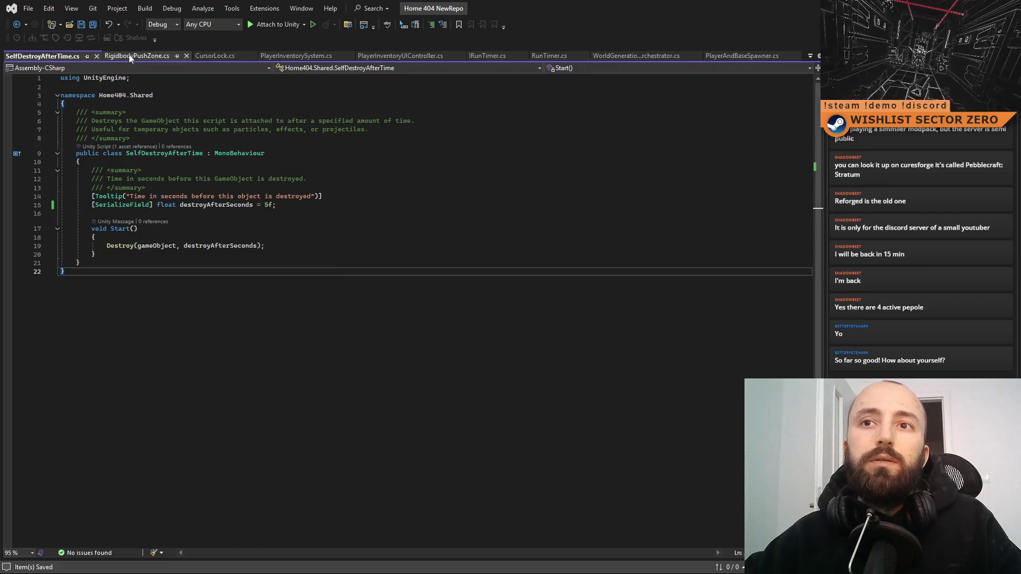
Step: Replace public with [SerializeField] on force, massIndependent and layerMask in RigidbodyPushZone.cs
{"action": "left_click", "coordinate": [129, 55]}
{"action": "key", "text": "Up"}
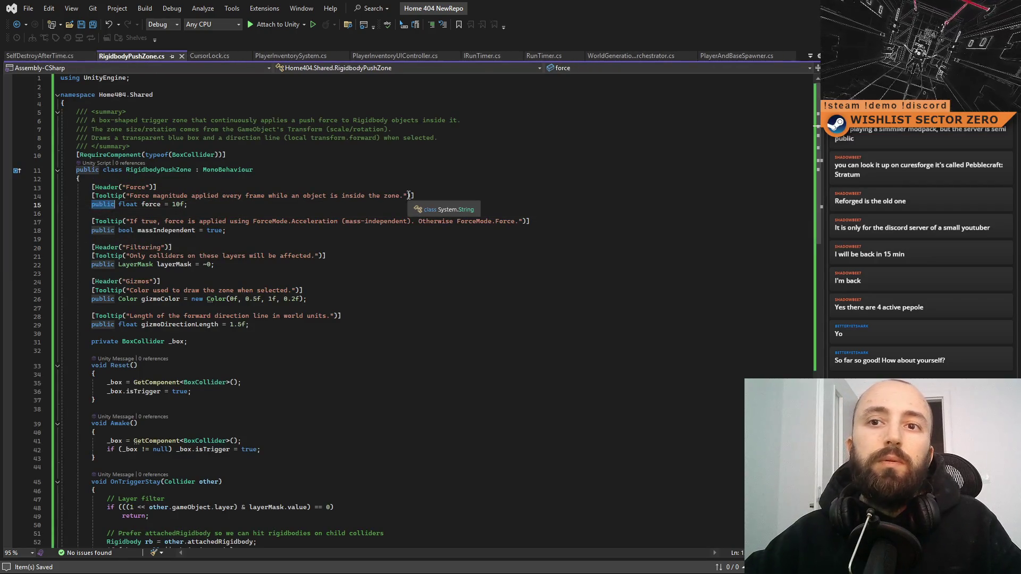
{"action": "key", "text": "ctrl+shift+Right"}
{"action": "type", "text": "["}
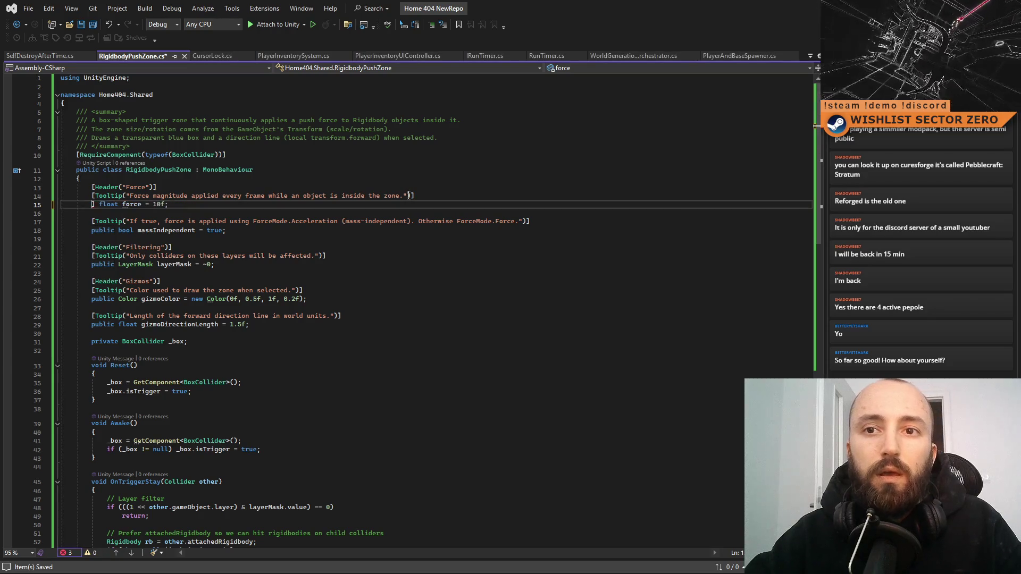
{"action": "type", "text": "Seri"}
{"action": "key", "text": "Tab"}
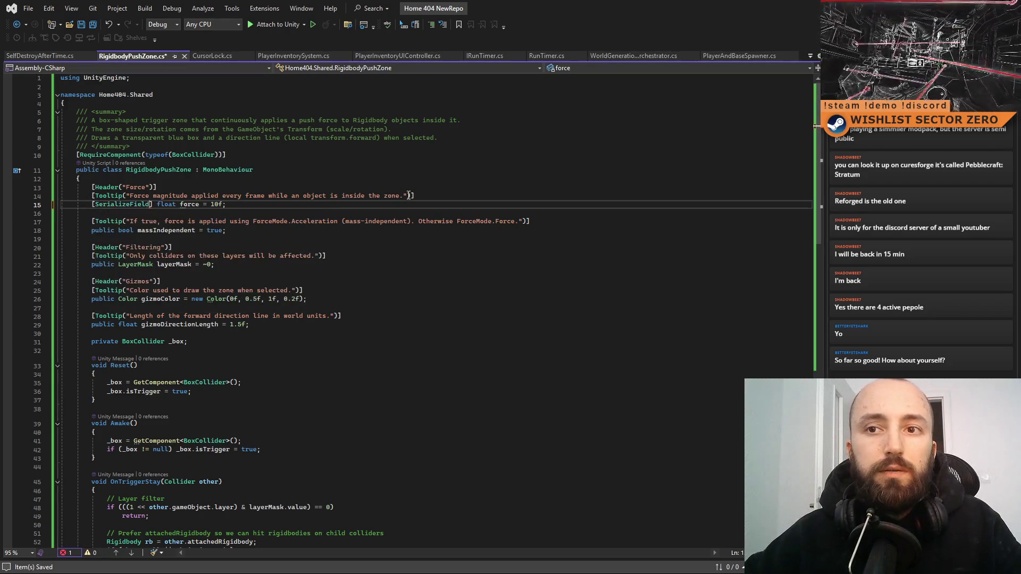
{"action": "left_click_drag", "start_coordinate": [153, 205], "coordinate": [91, 205]}
{"action": "key", "text": "ctrl+c"}
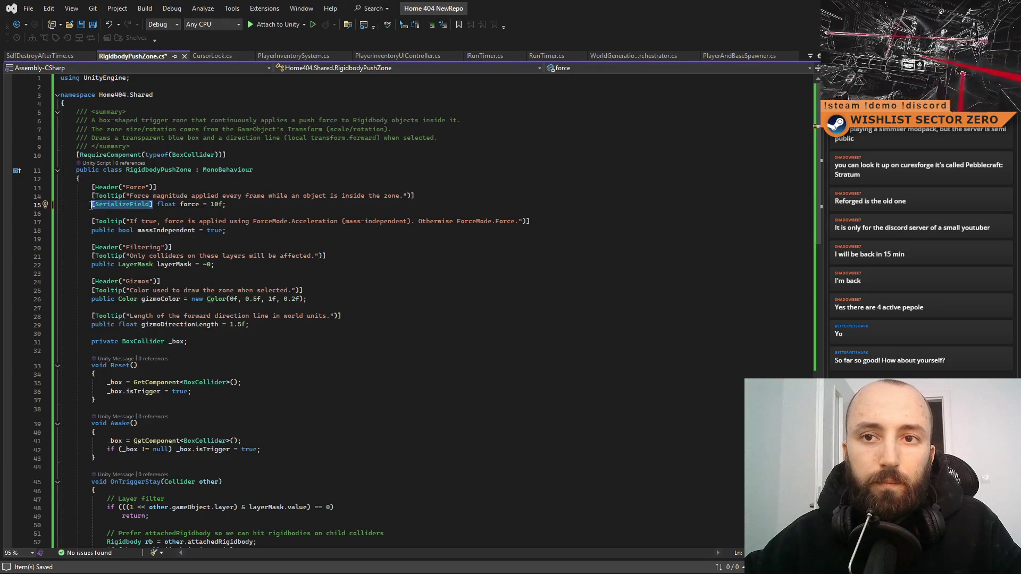
{"action": "double_click", "coordinate": [107, 230]}
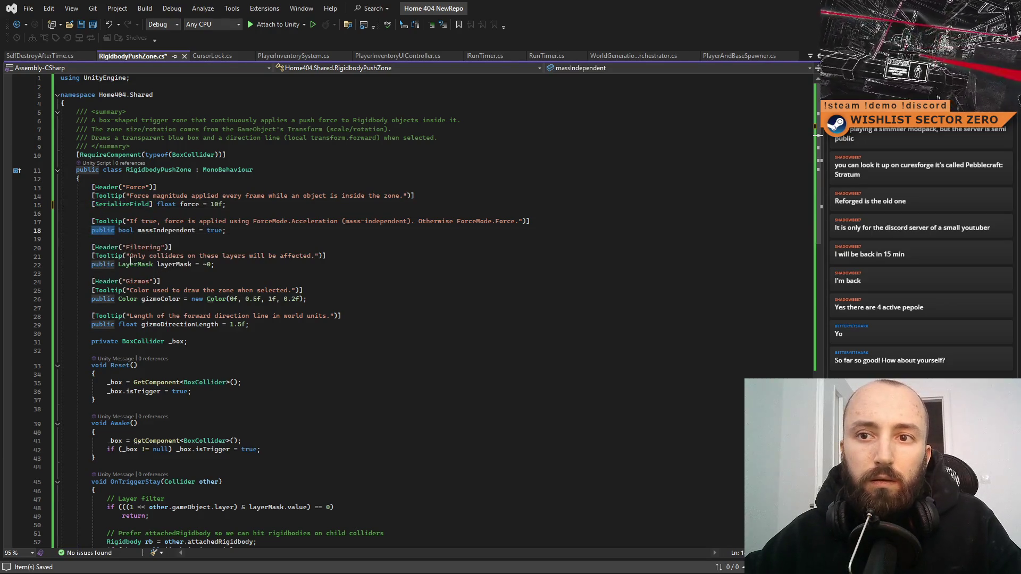
{"action": "key", "text": "ctrl+v"}
{"action": "double_click", "coordinate": [102, 265]}
{"action": "key", "text": "ctrl+v"}
{"action": "double_click", "coordinate": [102, 299]}
{"action": "key", "text": "ctrl+v"}
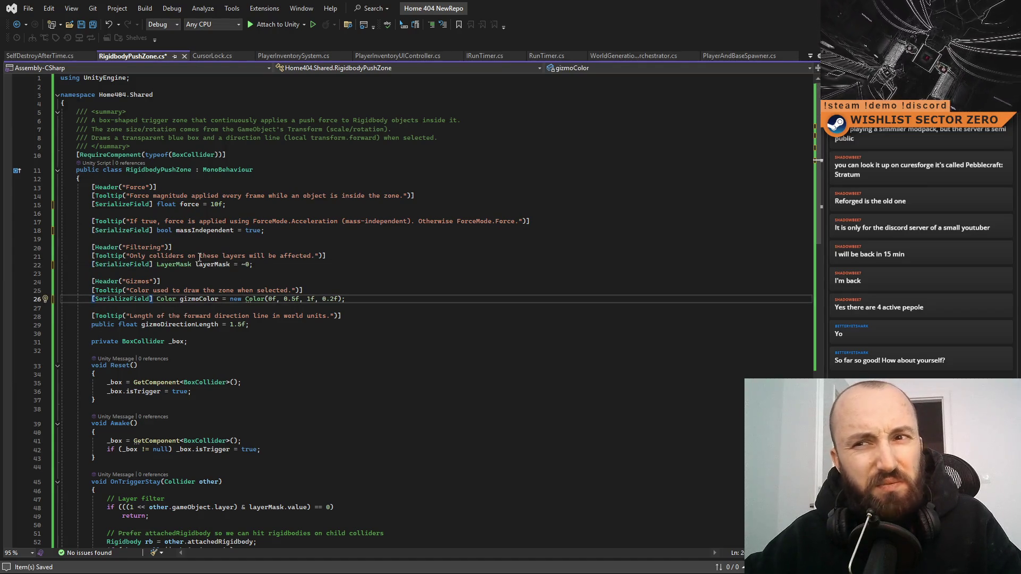
Step: Make the gizmoColor and gizmoDirectionLength fields private
{"action": "left_click", "coordinate": [196, 280]}
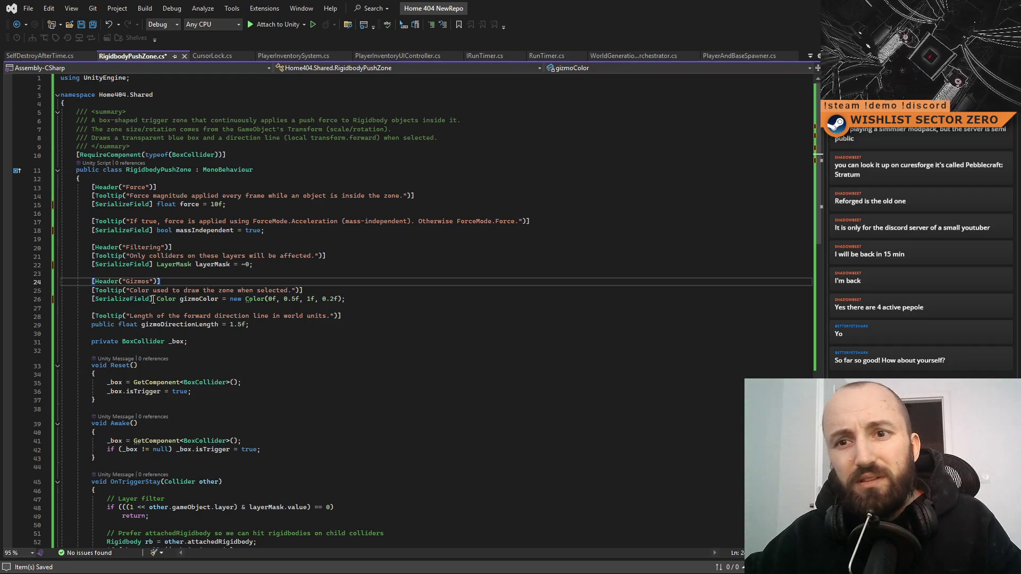
{"action": "left_click_drag", "start_coordinate": [153, 299], "coordinate": [93, 300]}
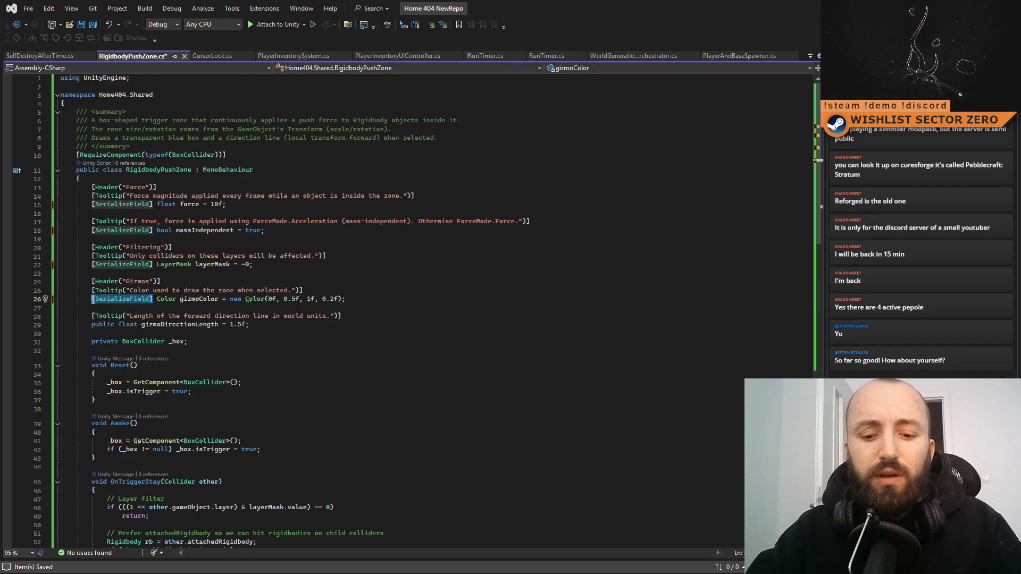
{"action": "type", "text": "private"}
{"action": "left_click", "coordinate": [248, 270]}
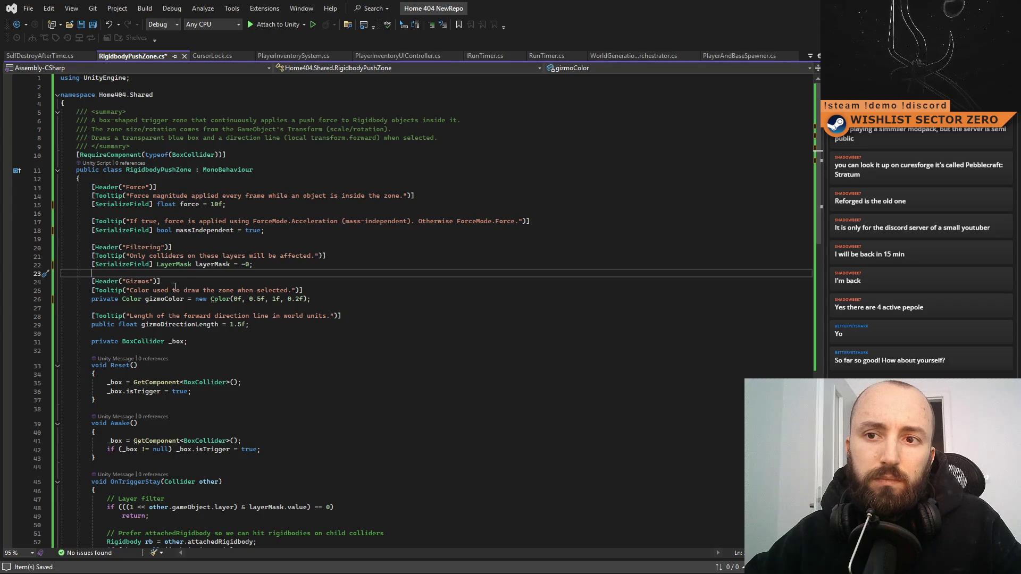
{"action": "left_click", "coordinate": [318, 326]}
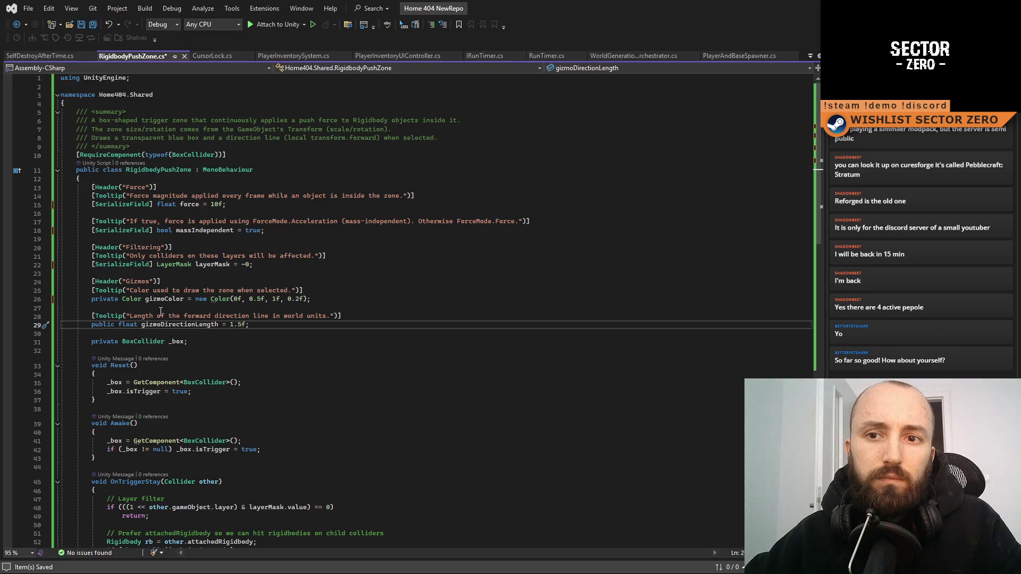
{"action": "double_click", "coordinate": [102, 325]}
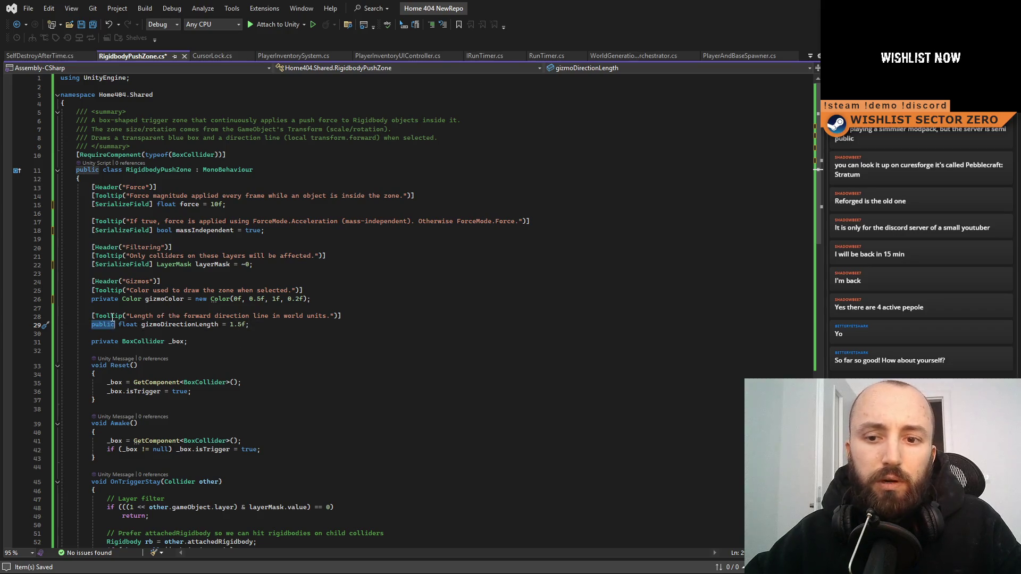
{"action": "type", "text": "pr"}
{"action": "key", "text": "Tab"}
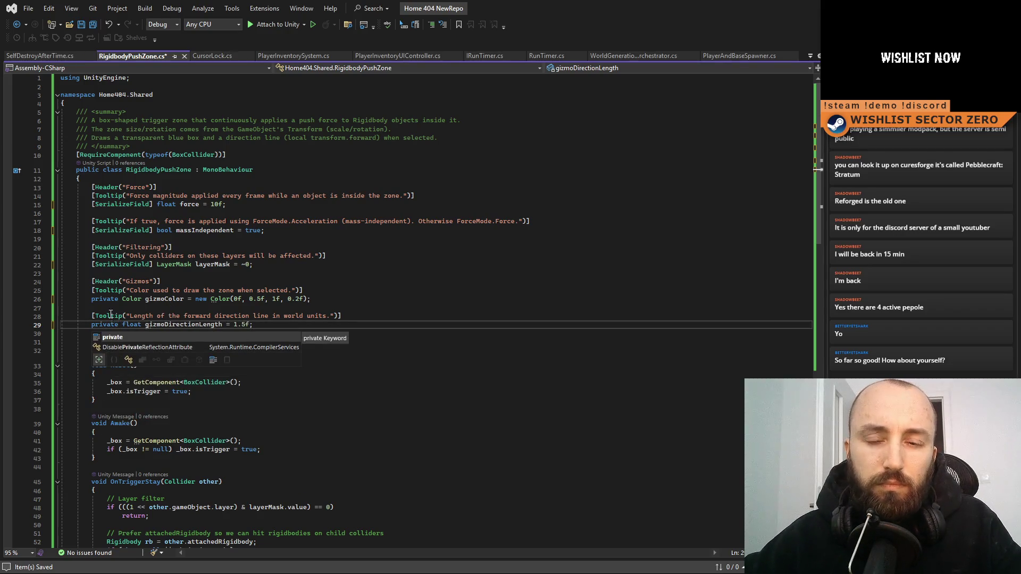
{"action": "key", "text": "Up"}
{"action": "key", "text": "Up"}
Step: Rename the gizmo fields to _gizmoColor and _gizmoDirectionLength throughout the script and save
{"action": "left_click", "coordinate": [383, 343]}
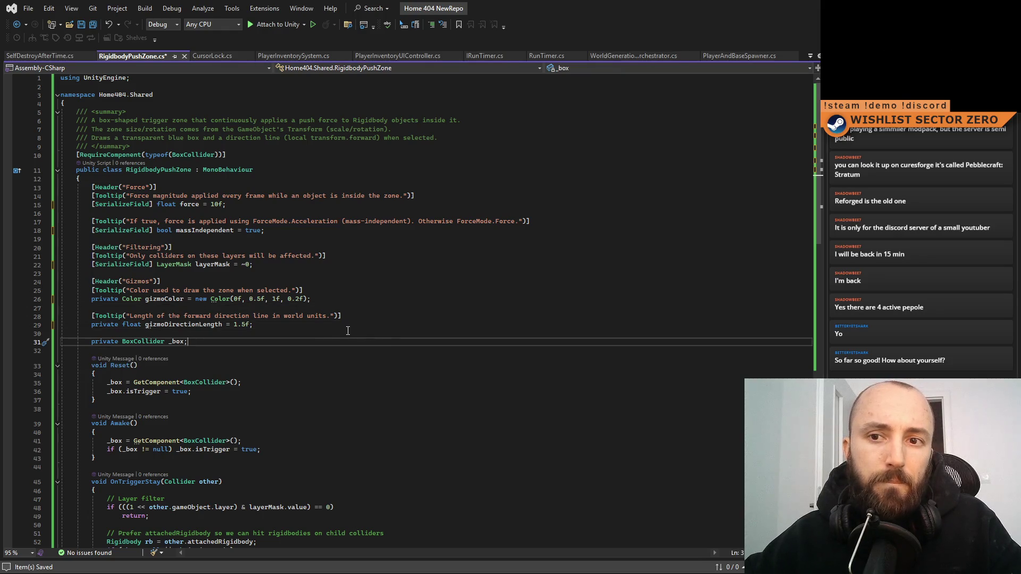
{"action": "left_click", "coordinate": [378, 298]}
{"action": "key", "text": "ctrl+r"}
{"action": "key", "text": "ctrl+r"}
{"action": "type", "text": "_"}
{"action": "key", "text": "Return"}
{"action": "key", "text": "ctrl+s"}
{"action": "left_click", "coordinate": [181, 324]}
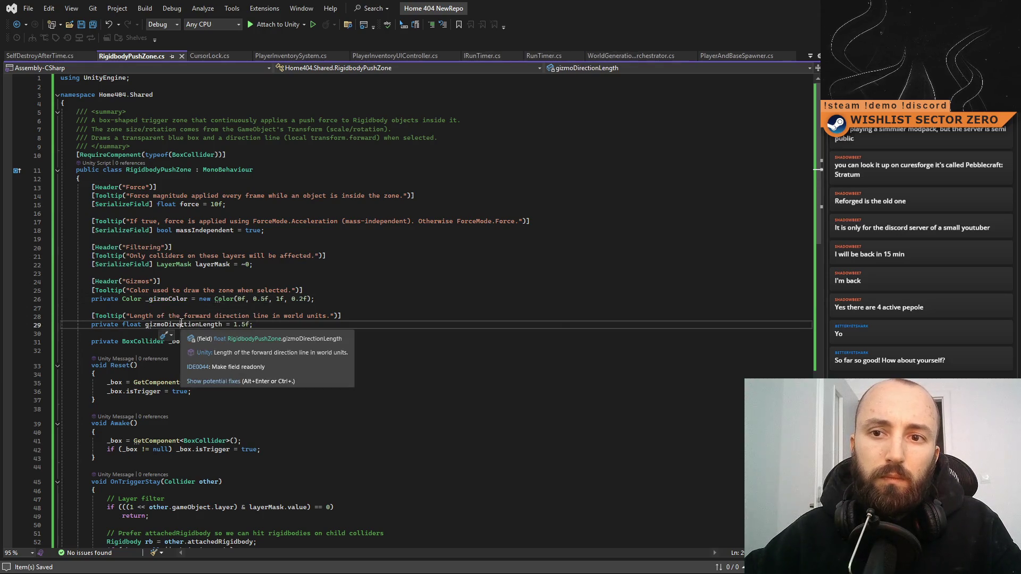
{"action": "key", "text": "ctrl+r"}
{"action": "key", "text": "ctrl+r"}
{"action": "type", "text": "_"}
{"action": "key", "text": "Return"}
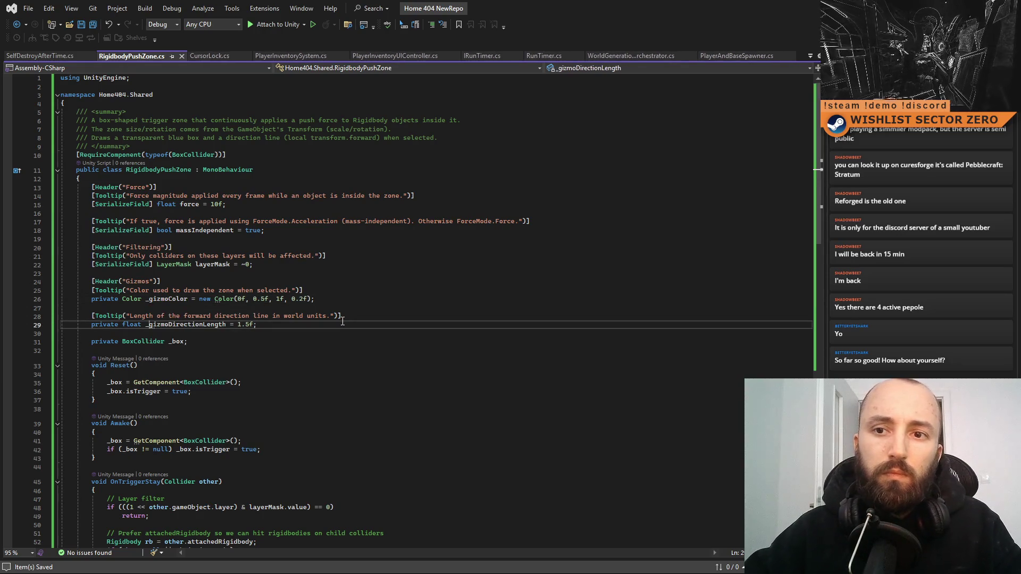
{"action": "left_click", "coordinate": [406, 351]}
{"action": "scroll", "coordinate": [477, 382], "scroll_direction": "down", "scroll_amount": 4}
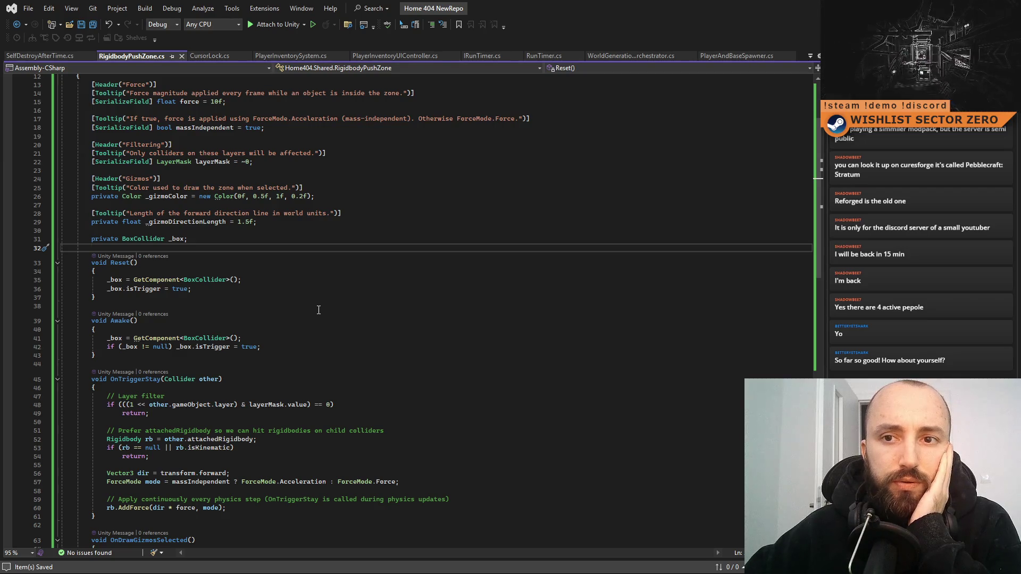
Step: Search RigidbodyPushZone.cs for uses of the Reset method
{"action": "double_click", "coordinate": [120, 263]}
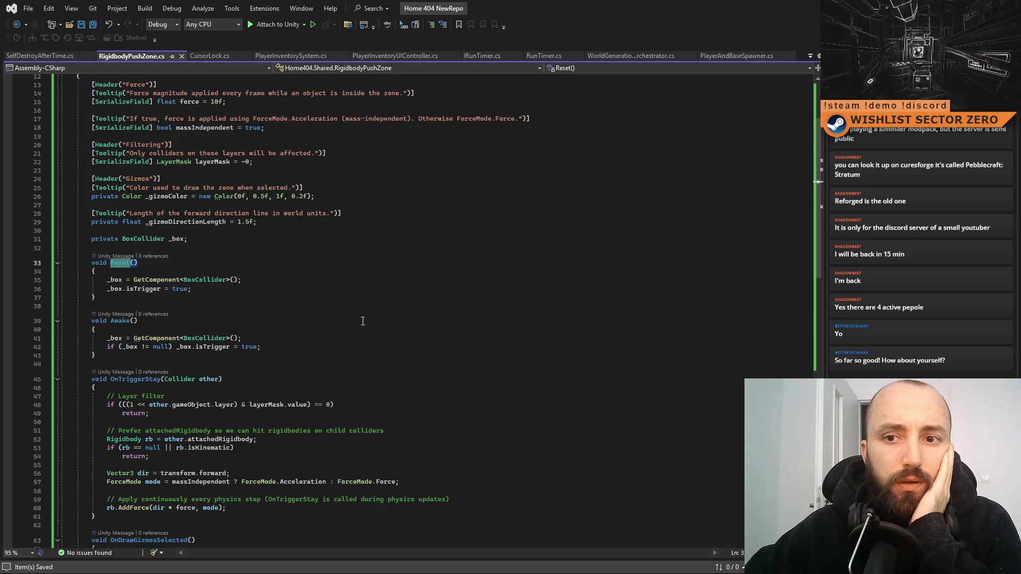
{"action": "double_click", "coordinate": [114, 338]}
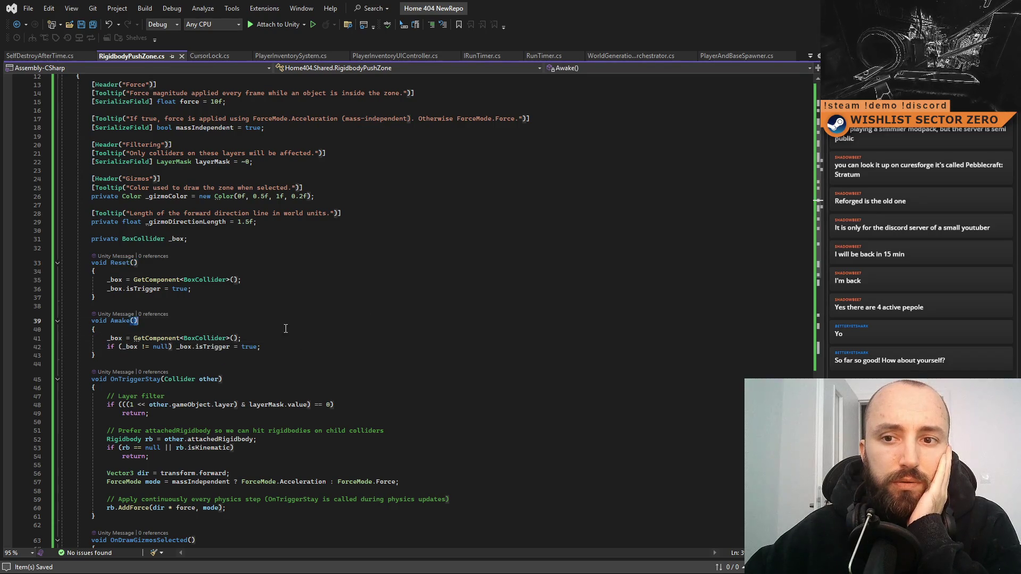
{"action": "left_click", "coordinate": [118, 263]}
{"action": "double_click", "coordinate": [118, 263]}
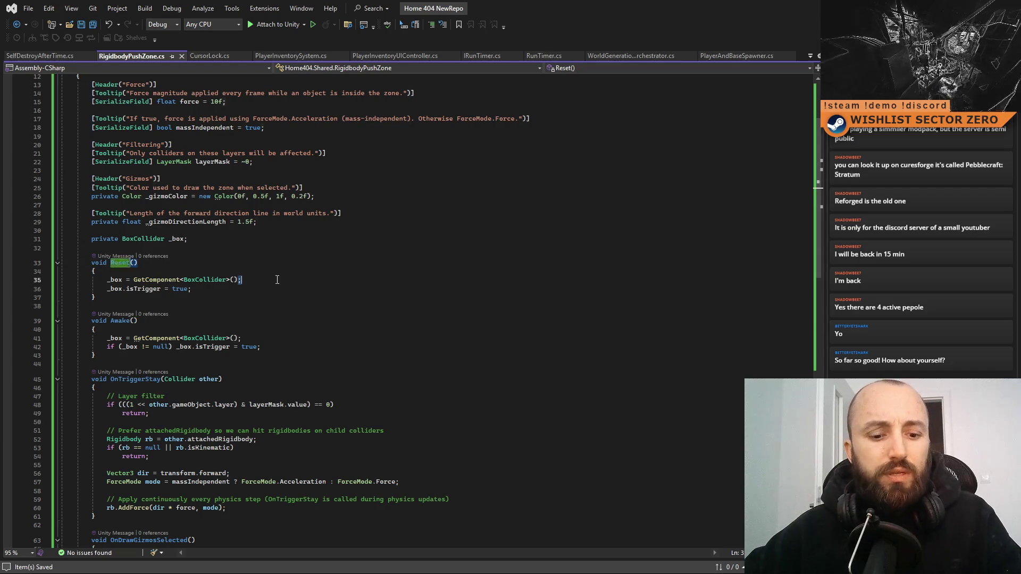
{"action": "key", "text": "ctrl+f"}
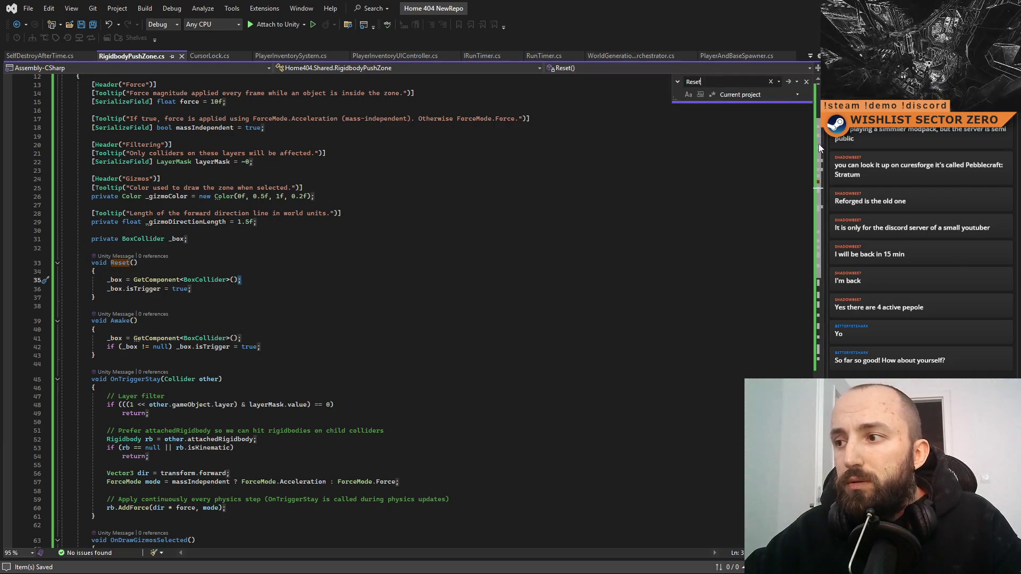
{"action": "scroll", "coordinate": [819, 160], "scroll_direction": "down", "scroll_amount": 2}
{"action": "scroll", "coordinate": [832, 165], "scroll_direction": "down", "scroll_amount": 10}
{"action": "scroll", "coordinate": [831, 165], "scroll_direction": "up", "scroll_amount": 15}
{"action": "scroll", "coordinate": [847, 169], "scroll_direction": "down", "scroll_amount": 6}
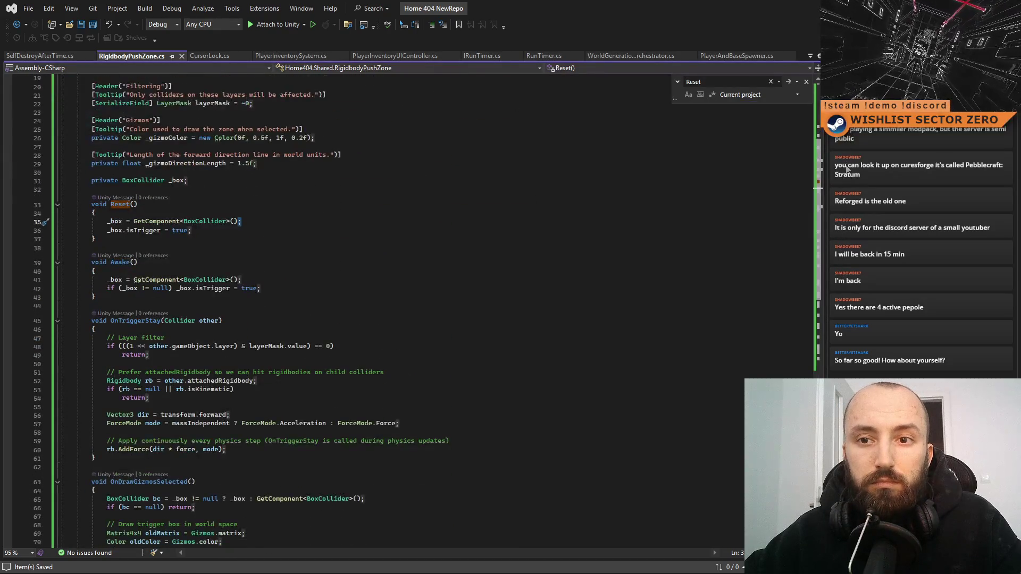
Step: Confirm Reset() has no references via Find All References, then delete the method
{"action": "left_click", "coordinate": [123, 205]}
{"action": "right_click", "coordinate": [123, 204]}
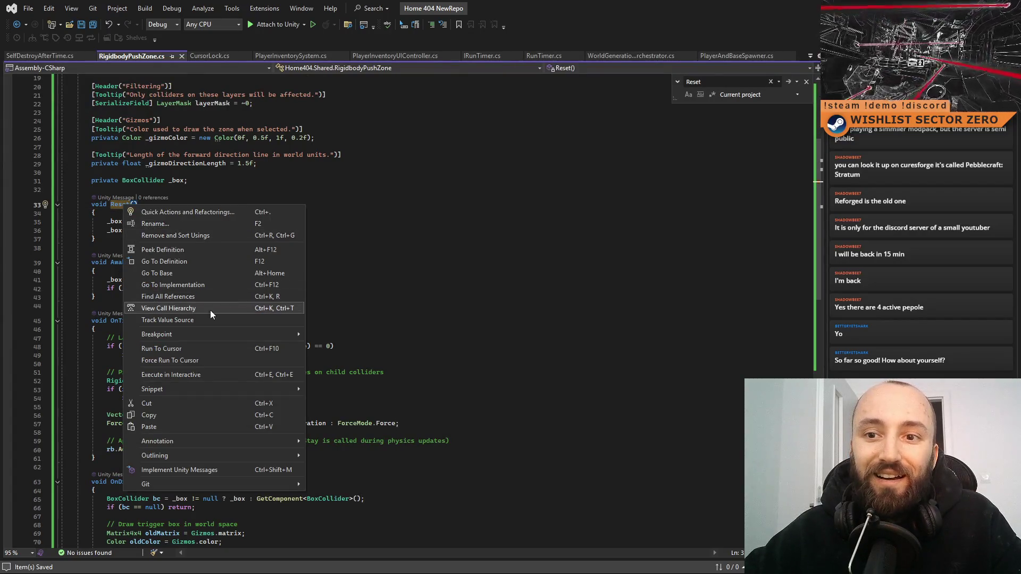
{"action": "left_click", "coordinate": [191, 296]}
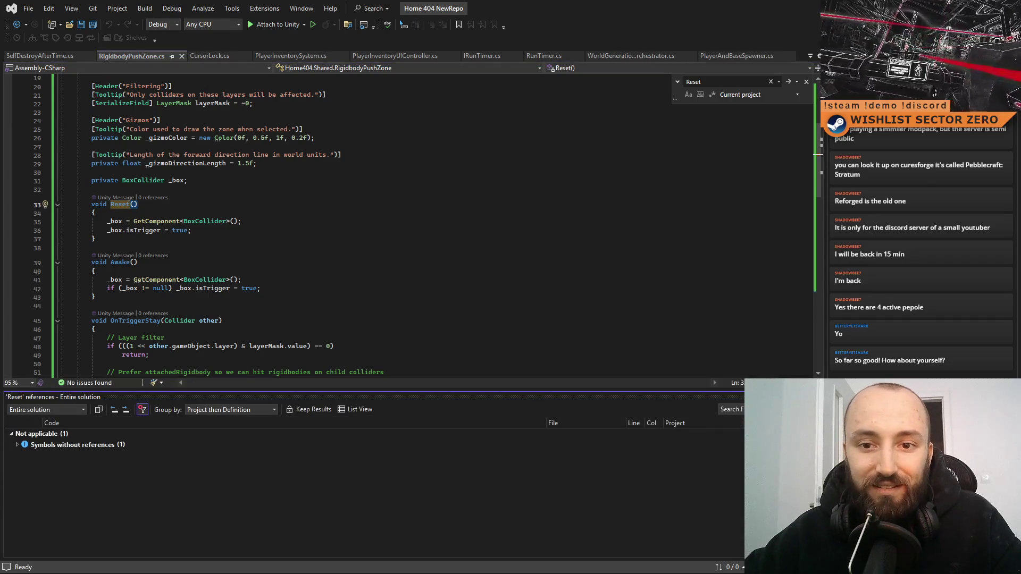
{"action": "key", "text": "Escape"}
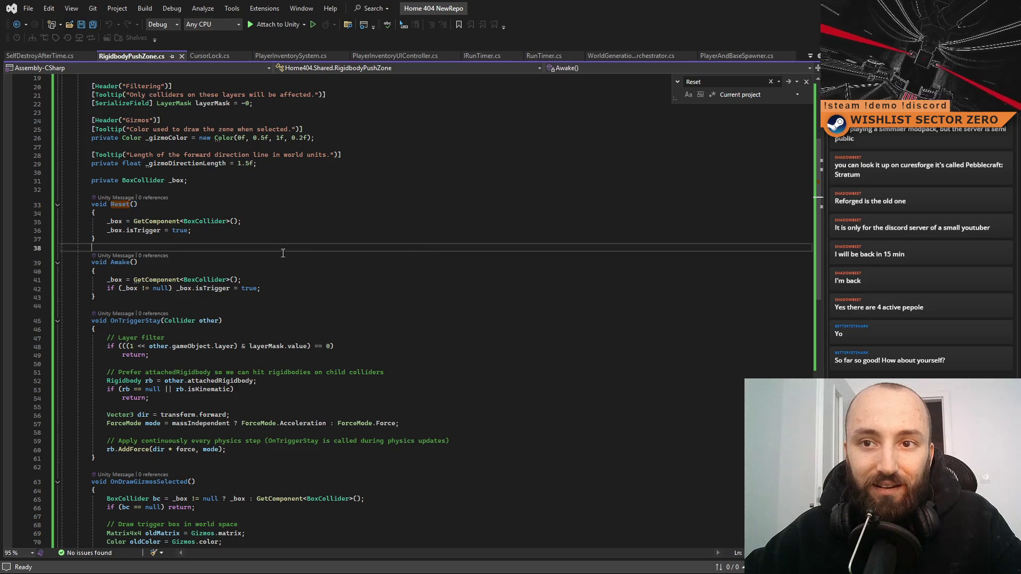
{"action": "left_click_drag", "start_coordinate": [96, 238], "coordinate": [29, 210]}
{"action": "key", "text": "shift+Up"}
{"action": "key", "text": "Delete"}
{"action": "key", "text": "Delete"}
{"action": "key", "text": "Delete"}
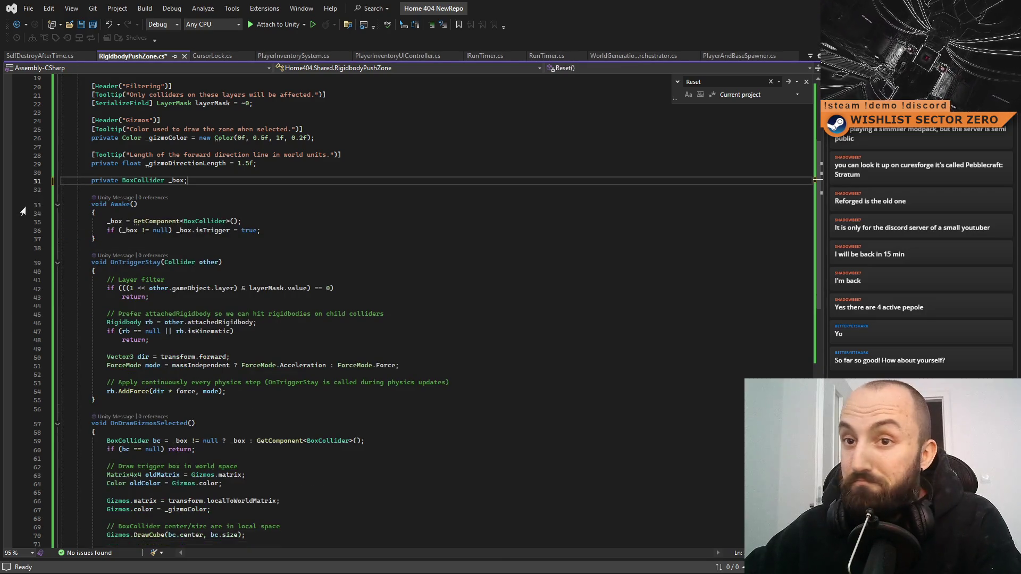
Step: Remove the line in Awake() that forces the BoxCollider's isTrigger to true
{"action": "left_click", "coordinate": [371, 265]}
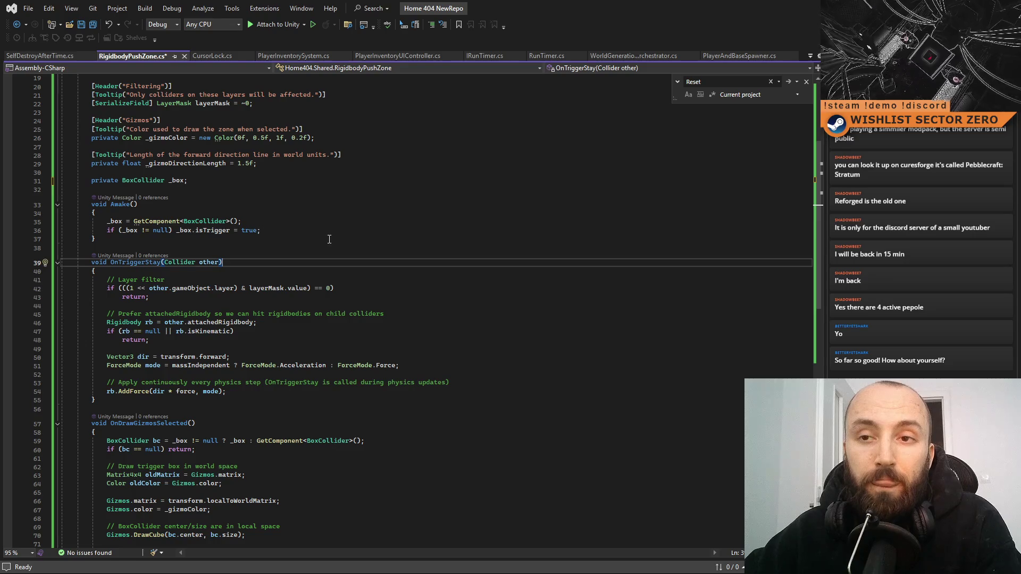
{"action": "scroll", "coordinate": [333, 256], "scroll_direction": "up", "scroll_amount": 5}
{"action": "scroll", "coordinate": [333, 256], "scroll_direction": "up", "scroll_amount": 1}
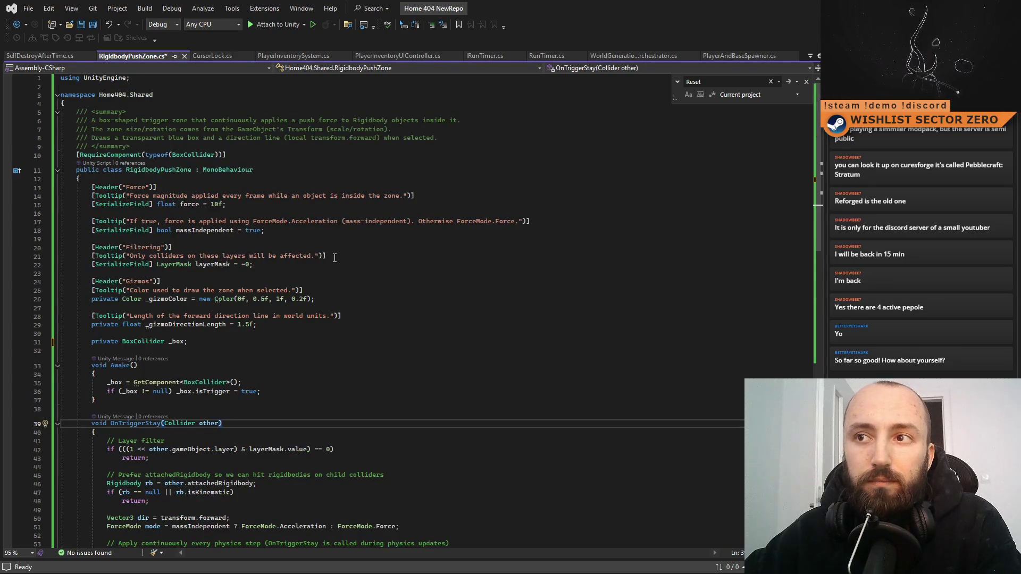
{"action": "scroll", "coordinate": [335, 257], "scroll_direction": "down", "scroll_amount": 6}
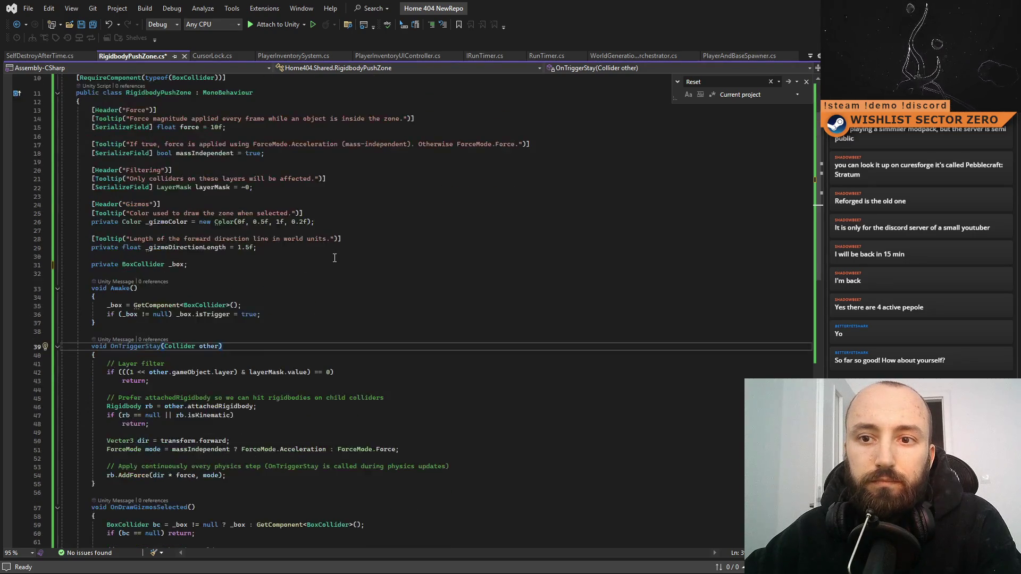
{"action": "left_click", "coordinate": [171, 229]}
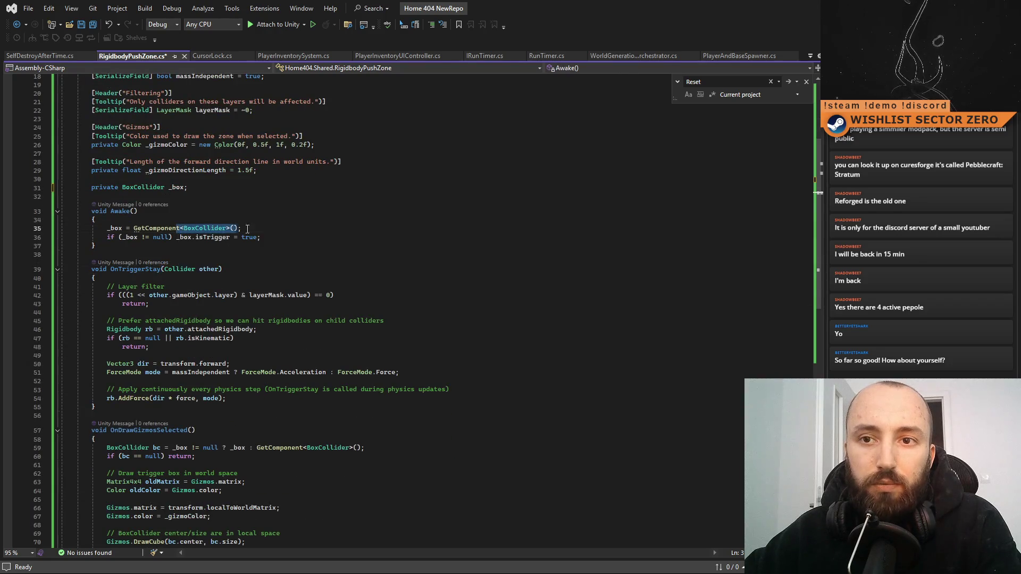
{"action": "left_click_drag", "start_coordinate": [126, 237], "coordinate": [162, 239]}
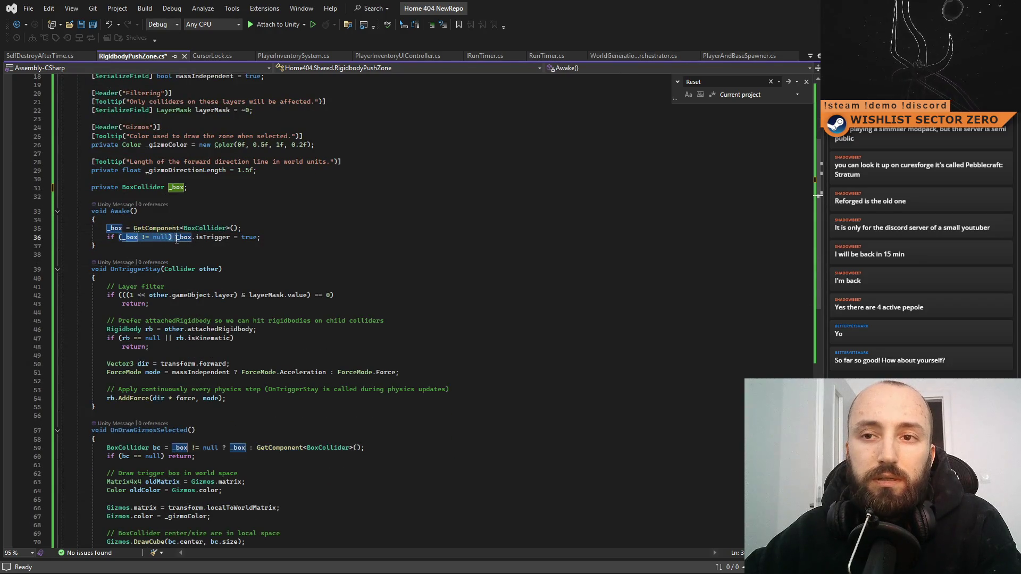
{"action": "left_click", "coordinate": [315, 240]}
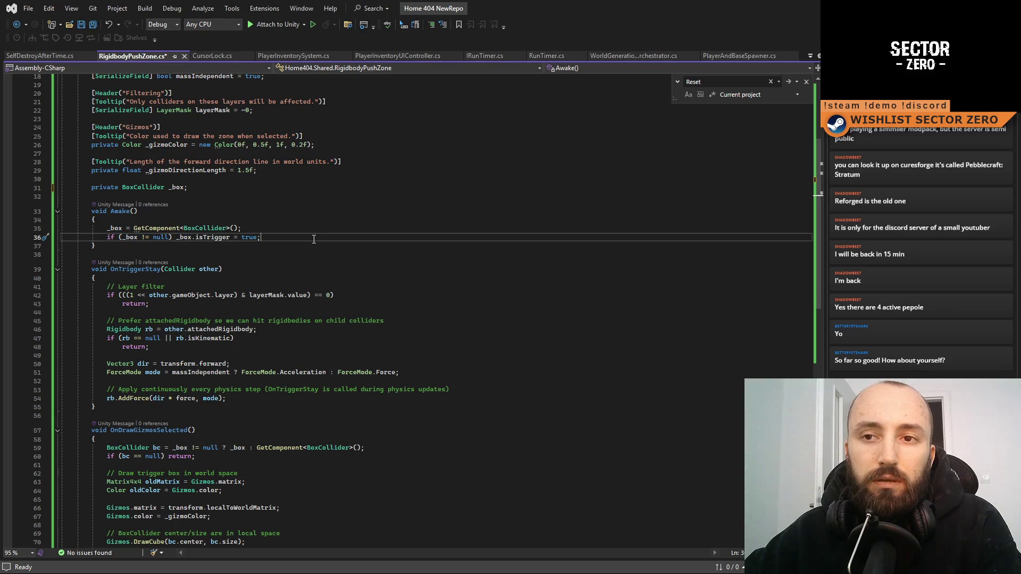
{"action": "left_click", "coordinate": [302, 246]}
{"action": "double_click", "coordinate": [219, 238]}
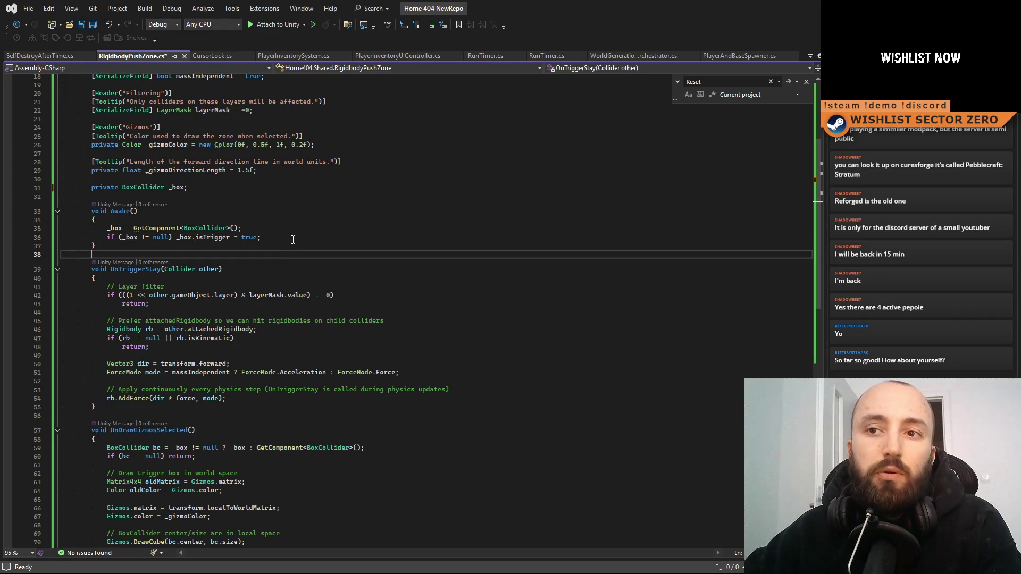
{"action": "left_click", "coordinate": [44, 239]}
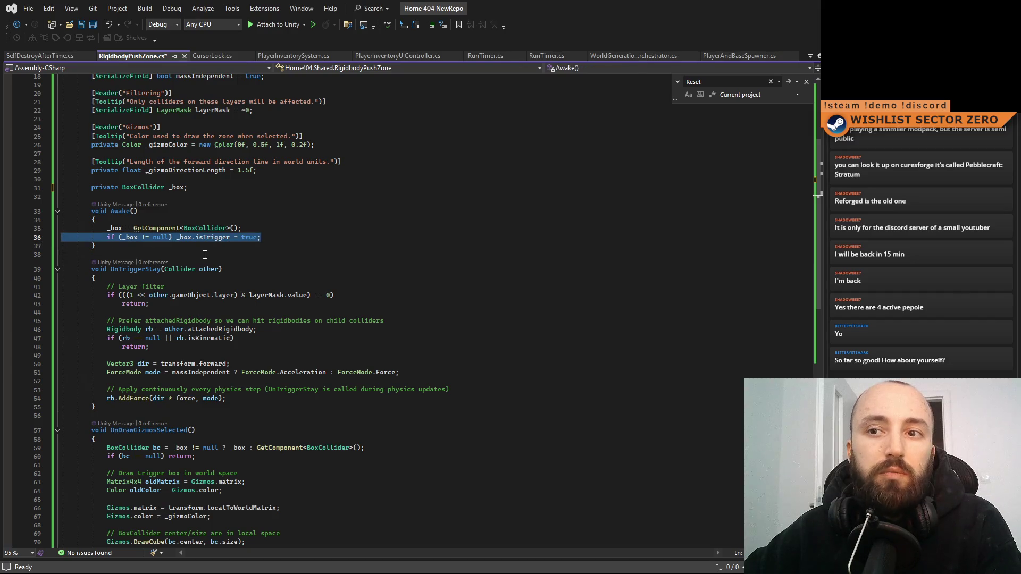
{"action": "key", "text": "BackSpace"}
{"action": "key", "text": "BackSpace"}
{"action": "double_click", "coordinate": [113, 227]}
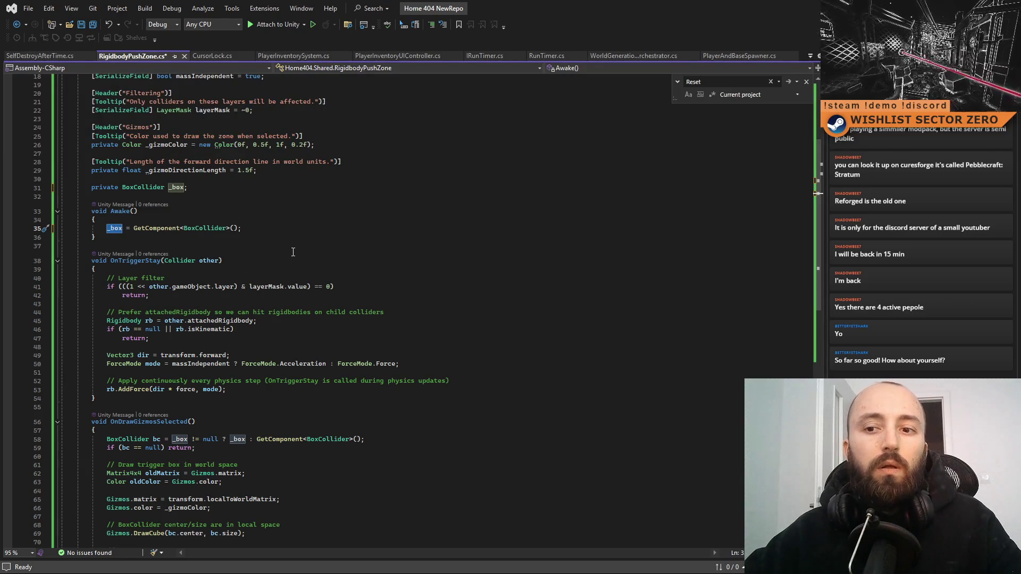
{"action": "scroll", "coordinate": [267, 300], "scroll_direction": "down", "scroll_amount": 2}
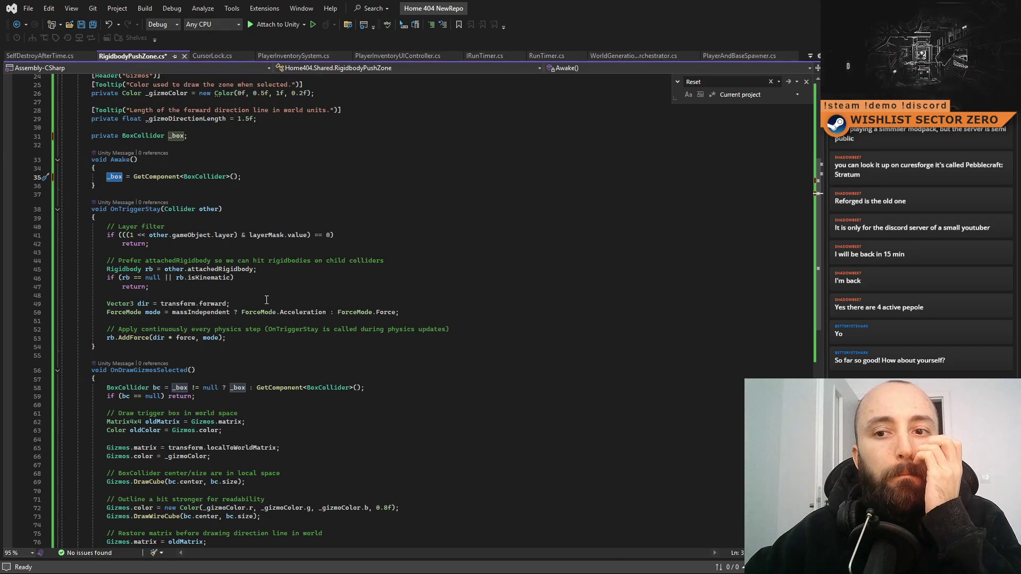
Step: Search the script for bc and review its matches in OnDrawGizmosSelected
{"action": "scroll", "coordinate": [266, 300], "scroll_direction": "down", "scroll_amount": 6}
{"action": "scroll", "coordinate": [266, 300], "scroll_direction": "up", "scroll_amount": 4}
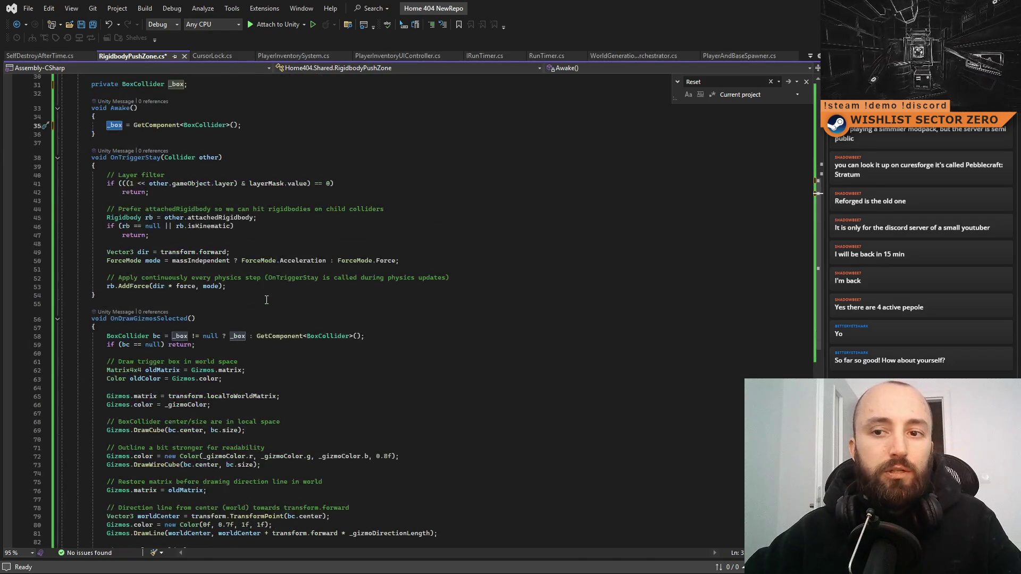
{"action": "left_click", "coordinate": [250, 278]}
{"action": "left_click", "coordinate": [157, 336]}
{"action": "left_click", "coordinate": [309, 316]}
{"action": "key", "text": "ctrl+f"}
{"action": "type", "text": "bc"}
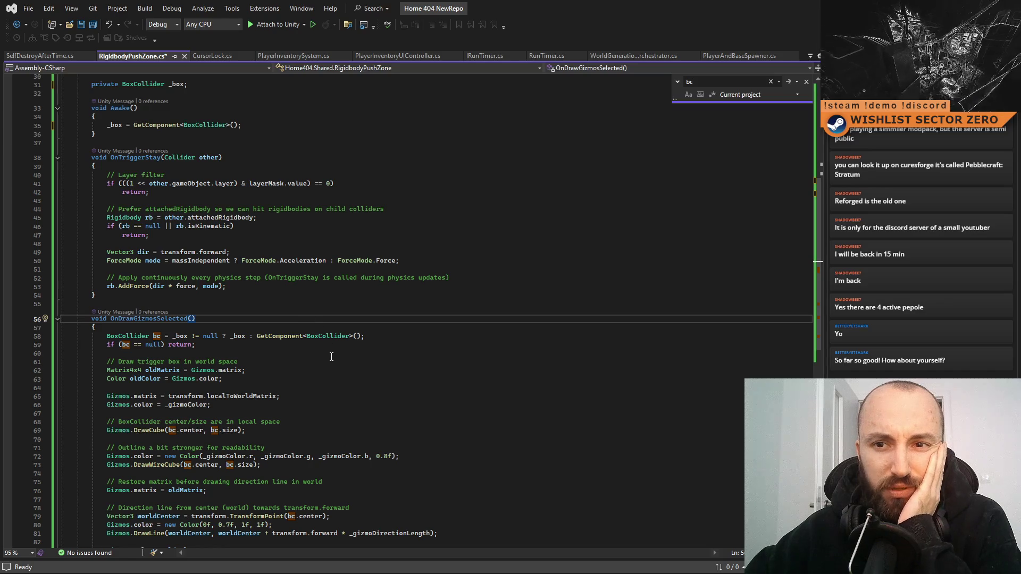
{"action": "scroll", "coordinate": [330, 356], "scroll_direction": "down", "scroll_amount": 6}
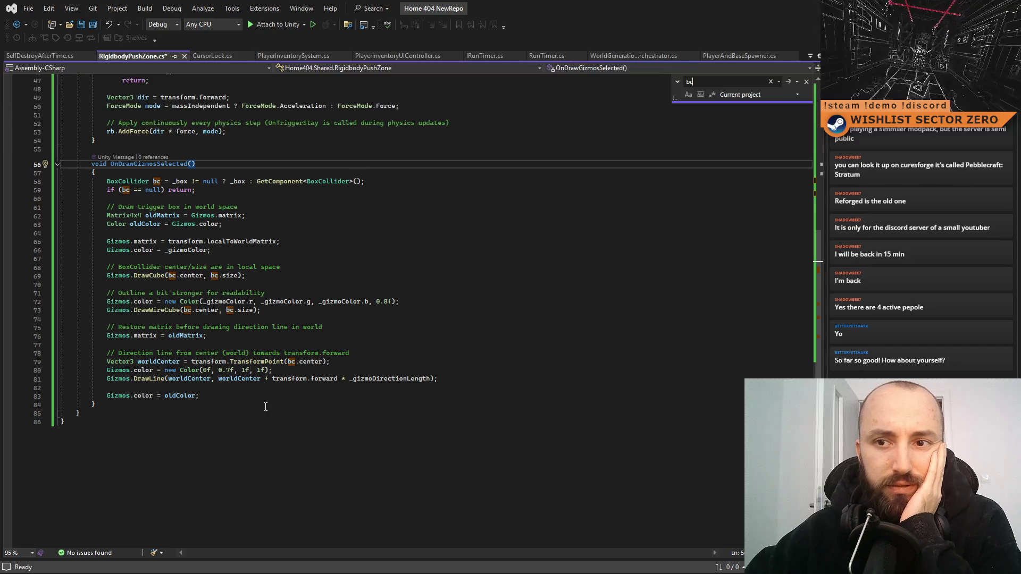
{"action": "scroll", "coordinate": [265, 407], "scroll_direction": "up", "scroll_amount": 2}
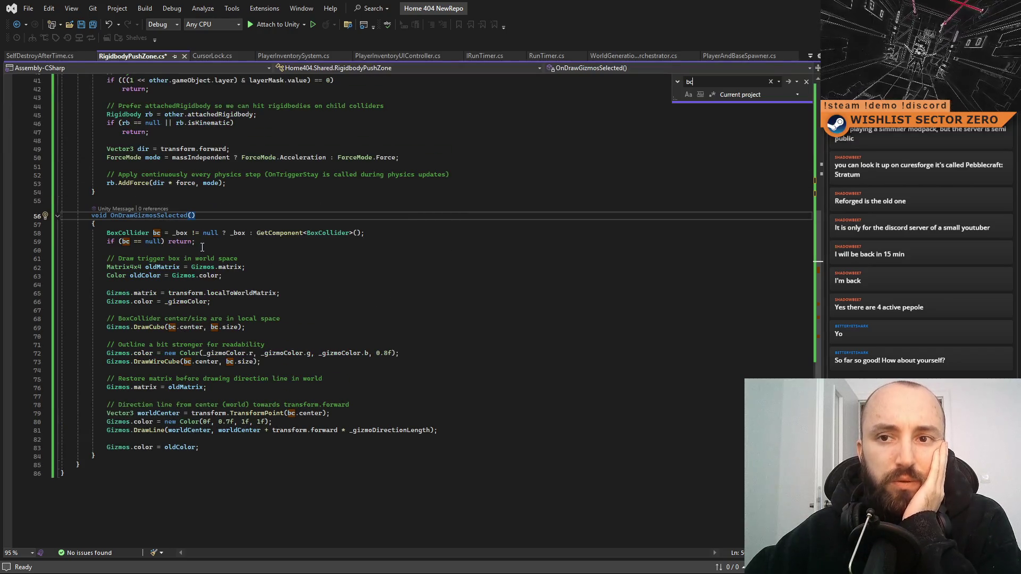
{"action": "scroll", "coordinate": [203, 255], "scroll_direction": "up", "scroll_amount": 1}
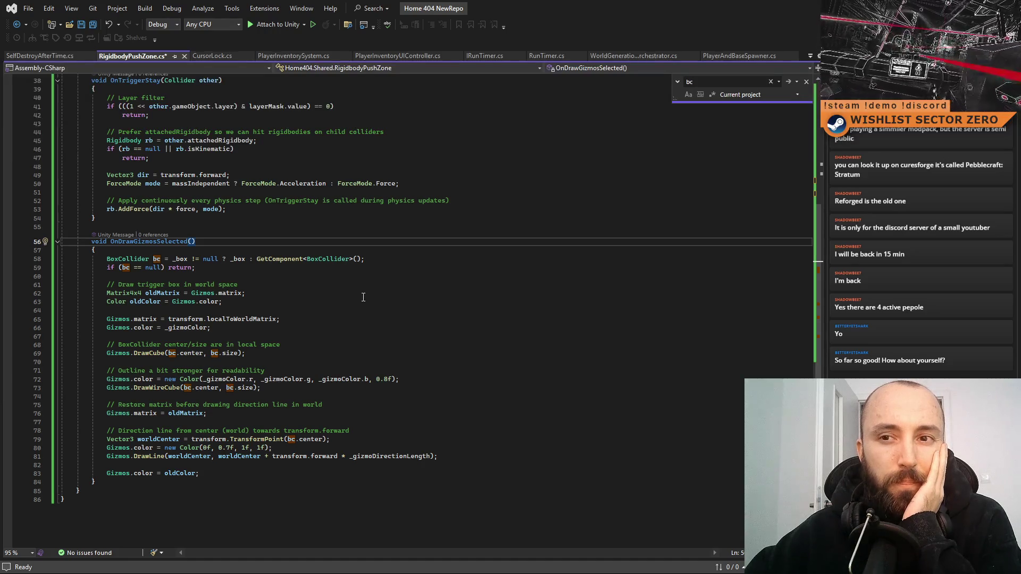
{"action": "scroll", "coordinate": [363, 296], "scroll_direction": "up", "scroll_amount": 6}
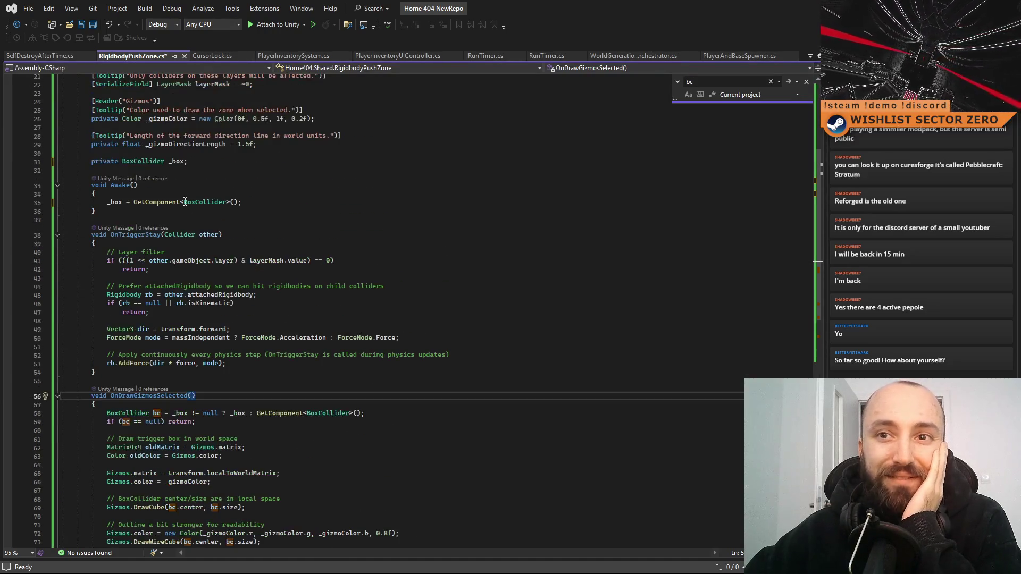
Step: Highlight the _box references, then select the bc declaration and its null check
{"action": "left_click", "coordinate": [174, 161]}
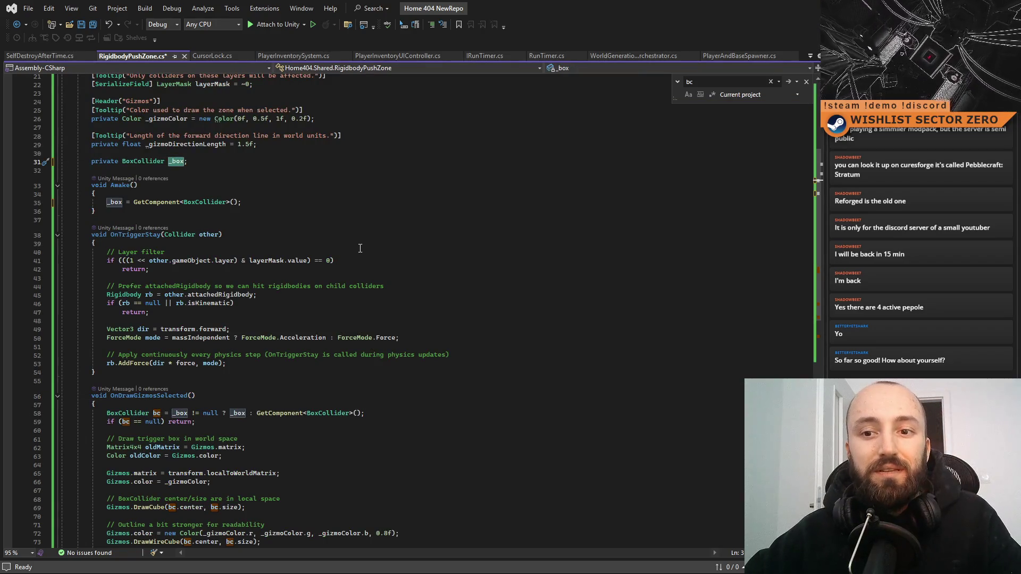
{"action": "left_click", "coordinate": [386, 392]}
{"action": "scroll", "coordinate": [386, 392], "scroll_direction": "down", "scroll_amount": 5}
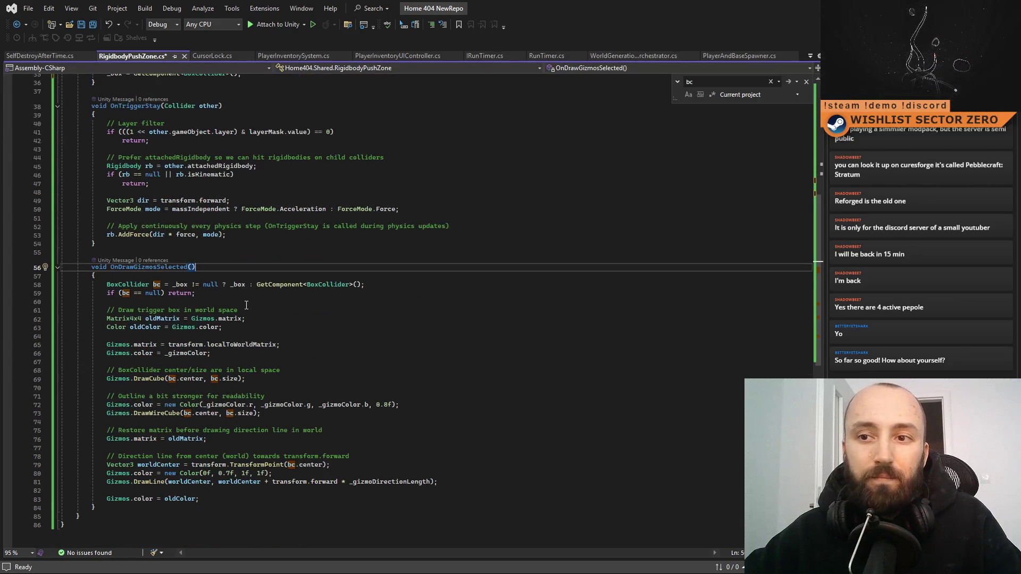
{"action": "left_click", "coordinate": [261, 299]}
{"action": "left_click_drag", "start_coordinate": [261, 299], "coordinate": [57, 286]}
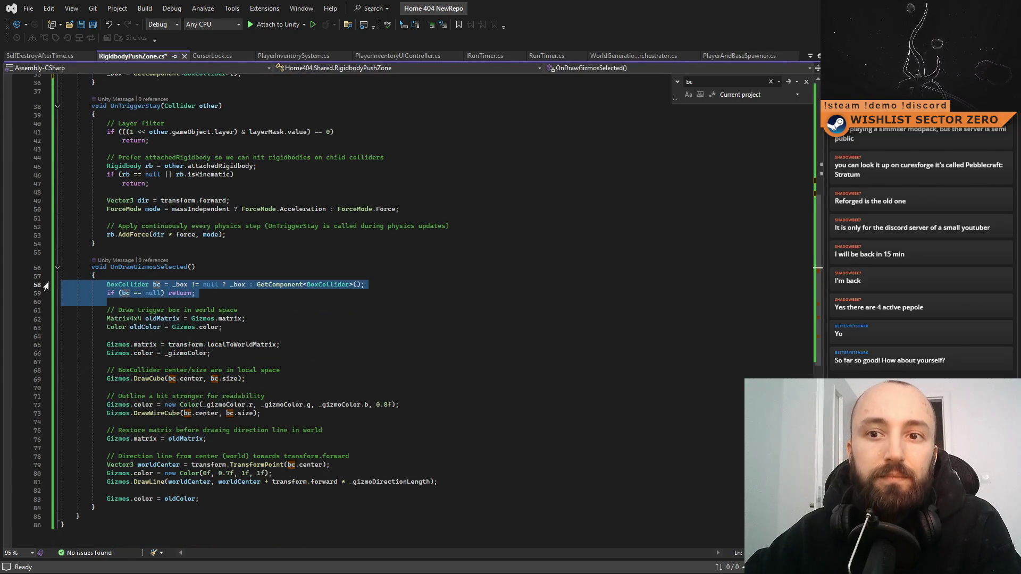
Step: Delete the local bc declaration and null check, and change both bc references on line 66 to _box
{"action": "key", "text": "Delete"}
{"action": "key", "text": "BackSpace"}
{"action": "left_click", "coordinate": [346, 404]}
{"action": "left_click", "coordinate": [301, 347]}
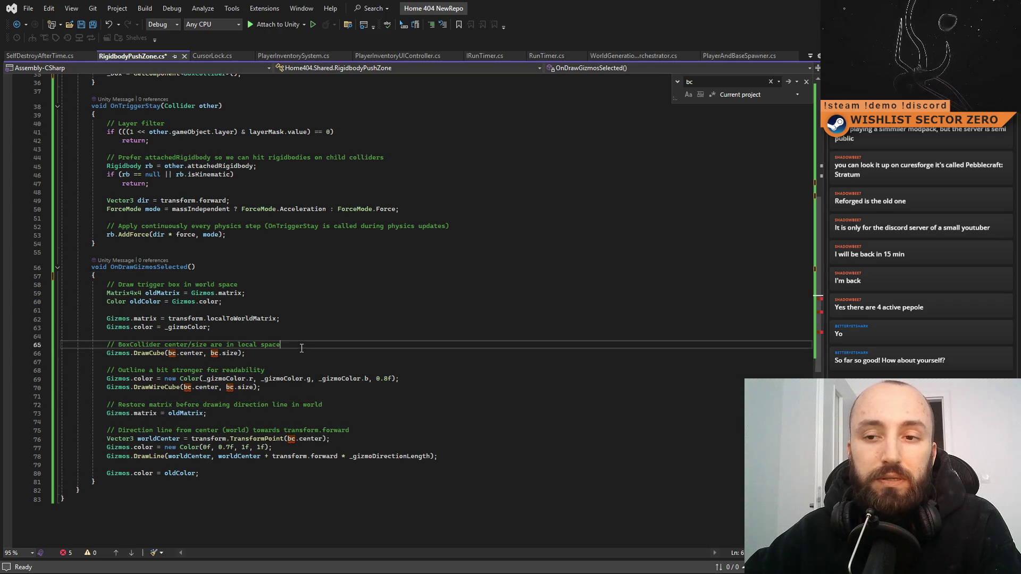
{"action": "double_click", "coordinate": [171, 353]}
{"action": "type", "text": "_box"}
{"action": "double_click", "coordinate": [222, 353]}
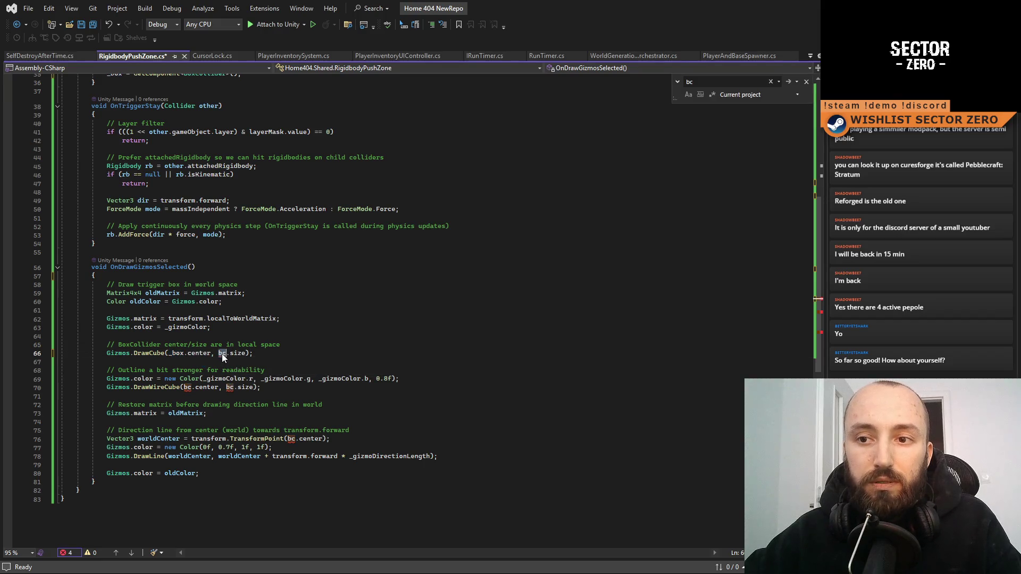
{"action": "scroll", "coordinate": [326, 367], "scroll_direction": "up", "scroll_amount": 5}
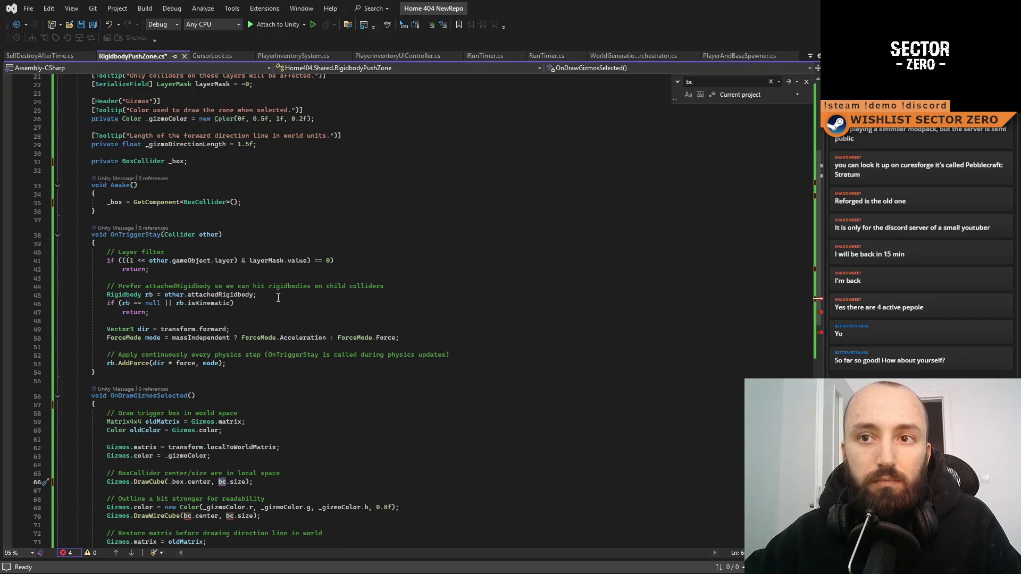
{"action": "type", "text": "_box"}
Step: Replace the remaining bc references on lines 70 and 76 with _box
{"action": "scroll", "coordinate": [249, 271], "scroll_direction": "down", "scroll_amount": 6}
{"action": "double_click", "coordinate": [188, 361]}
{"action": "type", "text": "_box"}
{"action": "double_click", "coordinate": [238, 362]}
{"action": "type", "text": "_box"}
{"action": "double_click", "coordinate": [291, 412]}
{"action": "type", "text": "_box"}
{"action": "scroll", "coordinate": [444, 413], "scroll_direction": "up", "scroll_amount": 5}
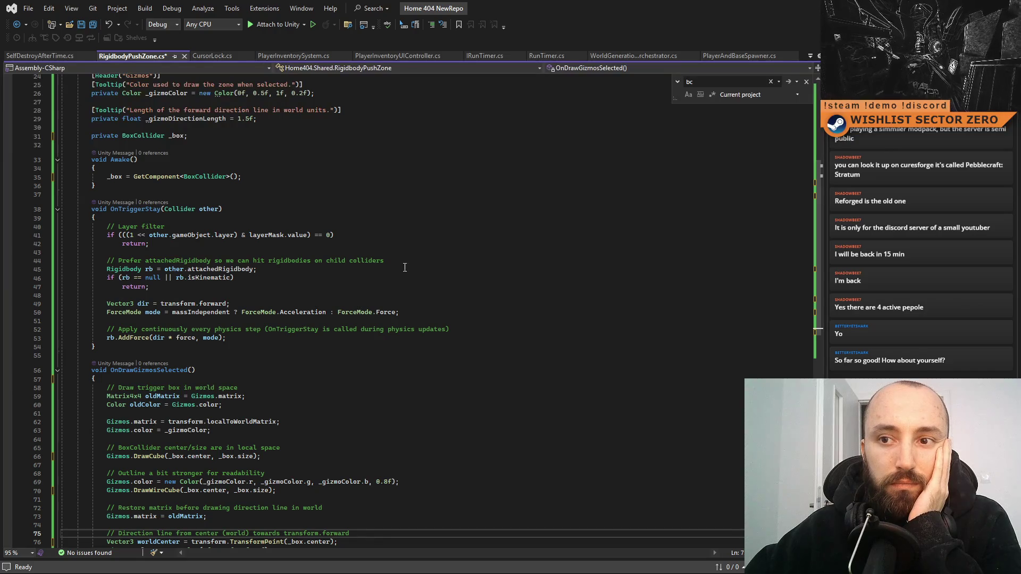
Step: Rewrite the line 44 comment above the attachedRigidbody lookup to 'Get rigidbody'
{"action": "left_click", "coordinate": [319, 287]}
{"action": "left_click", "coordinate": [332, 275]}
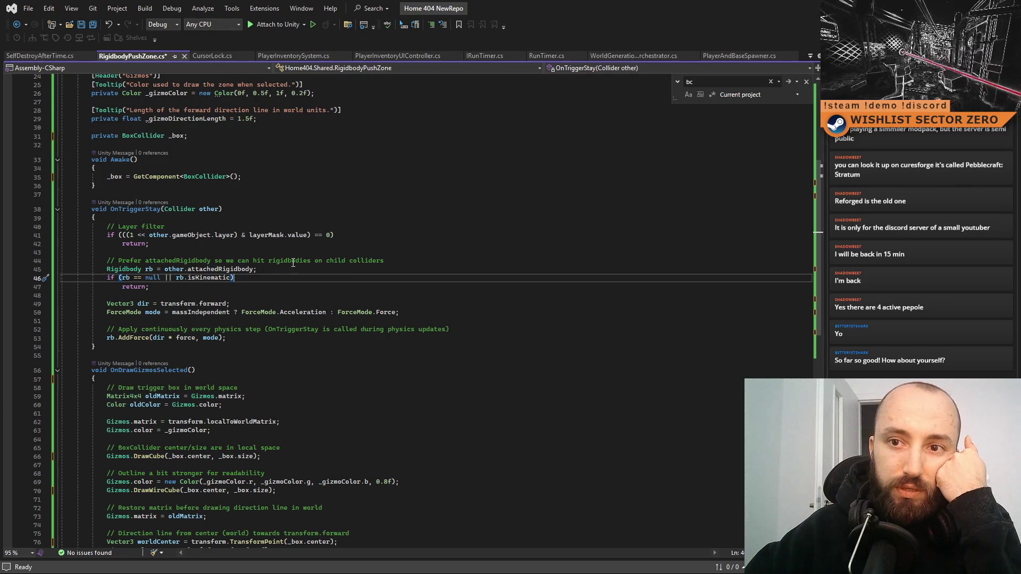
{"action": "left_click_drag", "start_coordinate": [257, 269], "coordinate": [106, 270]}
{"action": "left_click", "coordinate": [305, 277]}
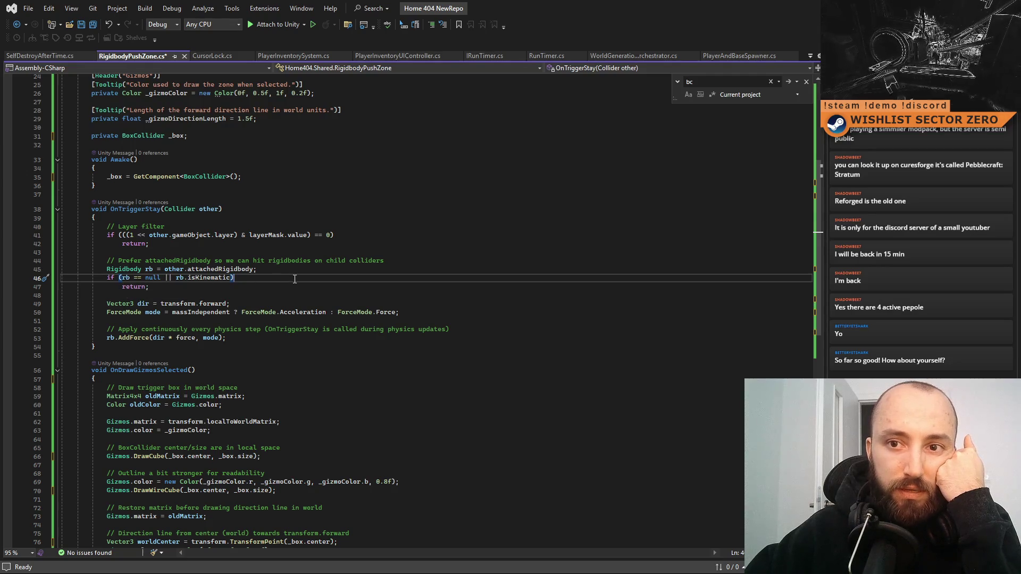
{"action": "left_click", "coordinate": [261, 286]}
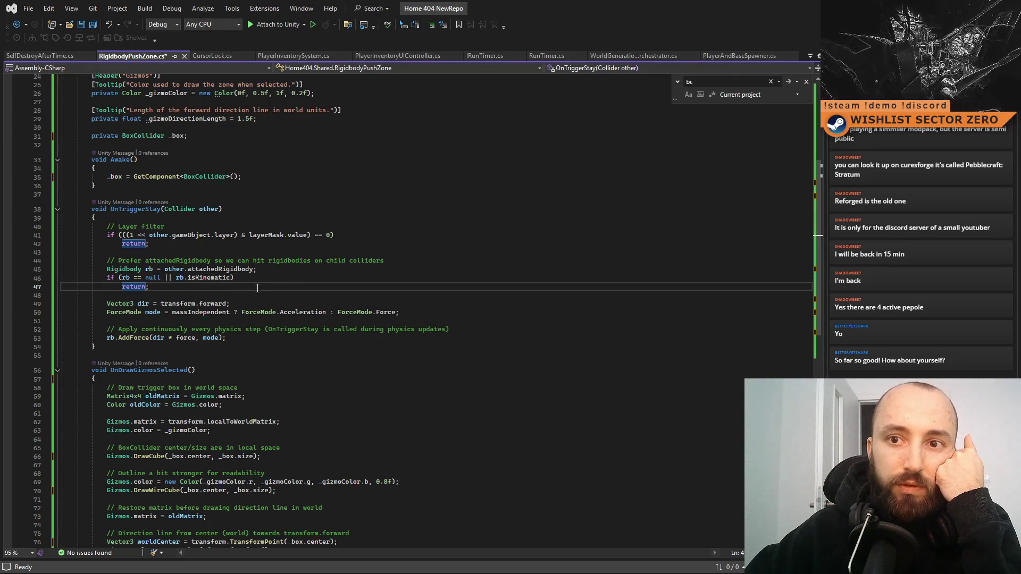
{"action": "left_click_drag", "start_coordinate": [393, 260], "coordinate": [120, 263]}
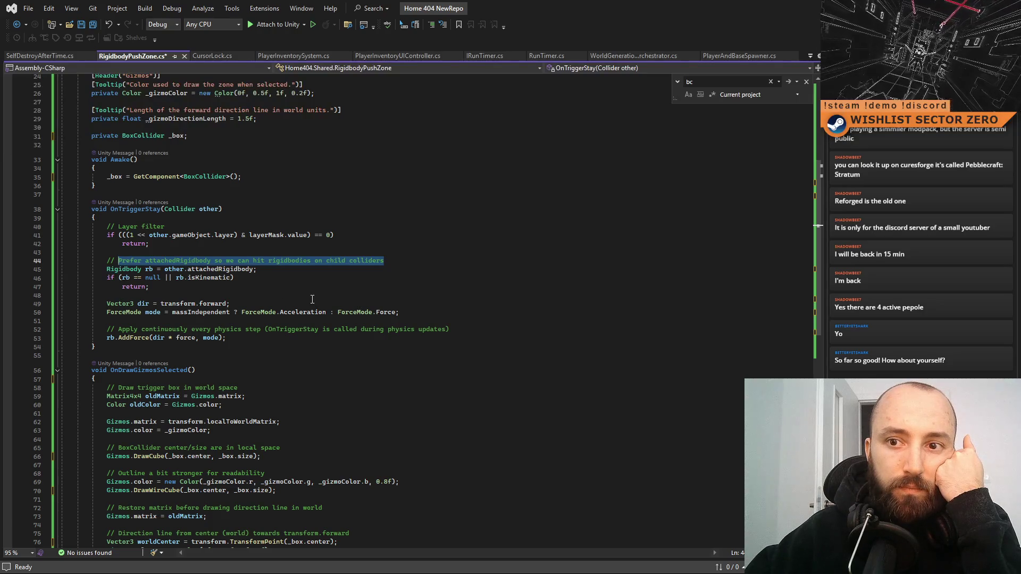
{"action": "type", "text": "Get rigidbo"}
{"action": "key", "text": "BackSpace"}
{"action": "key", "text": "BackSpace"}
{"action": "key", "text": "BackSpace"}
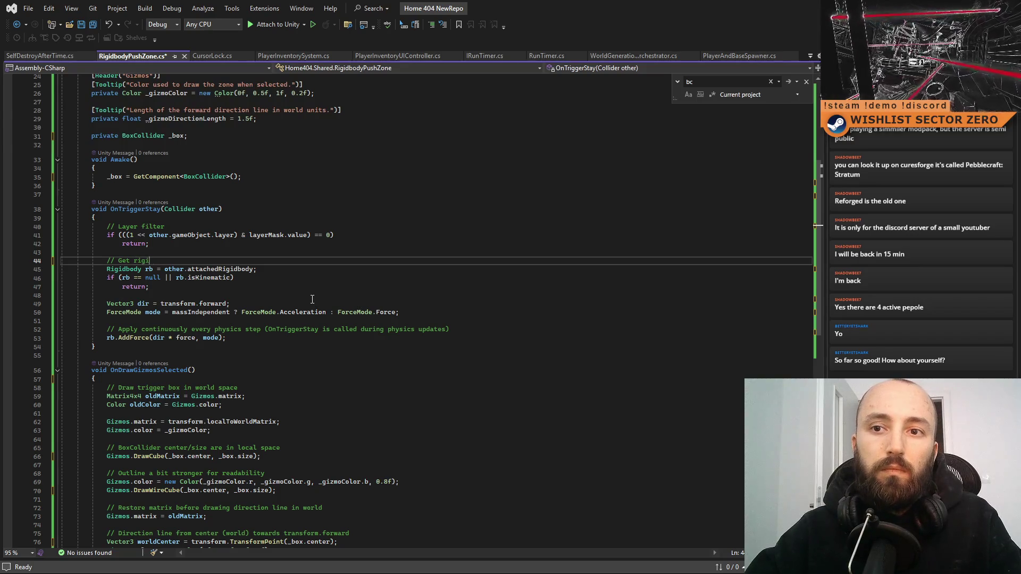
{"action": "type", "text": "dbody"}
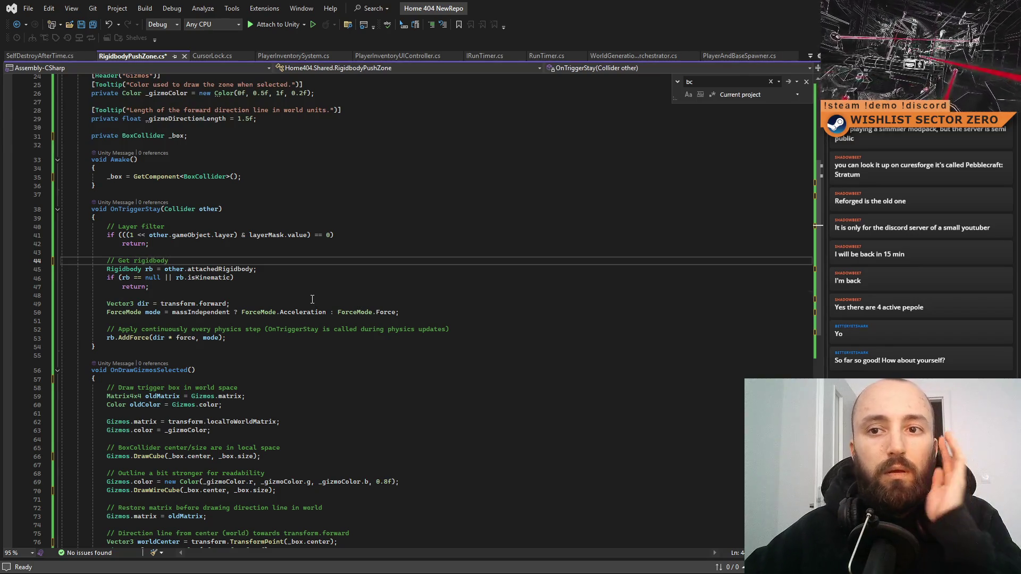
Step: Review the OnTriggerStay method's rigidbody lookup, kinematic check and early return
{"action": "left_click", "coordinate": [312, 297]}
{"action": "left_click", "coordinate": [362, 279]}
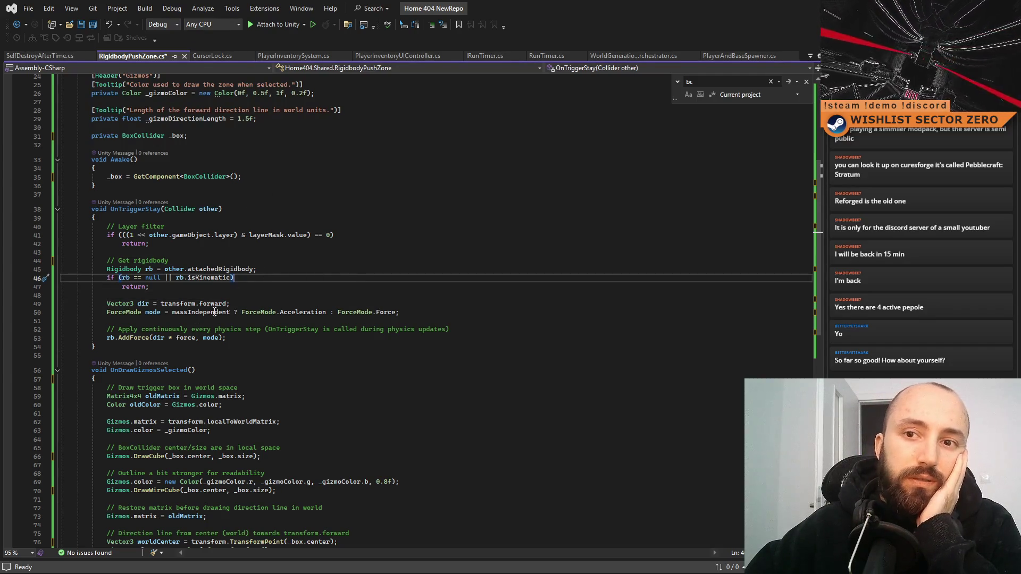
{"action": "left_click", "coordinate": [350, 347]}
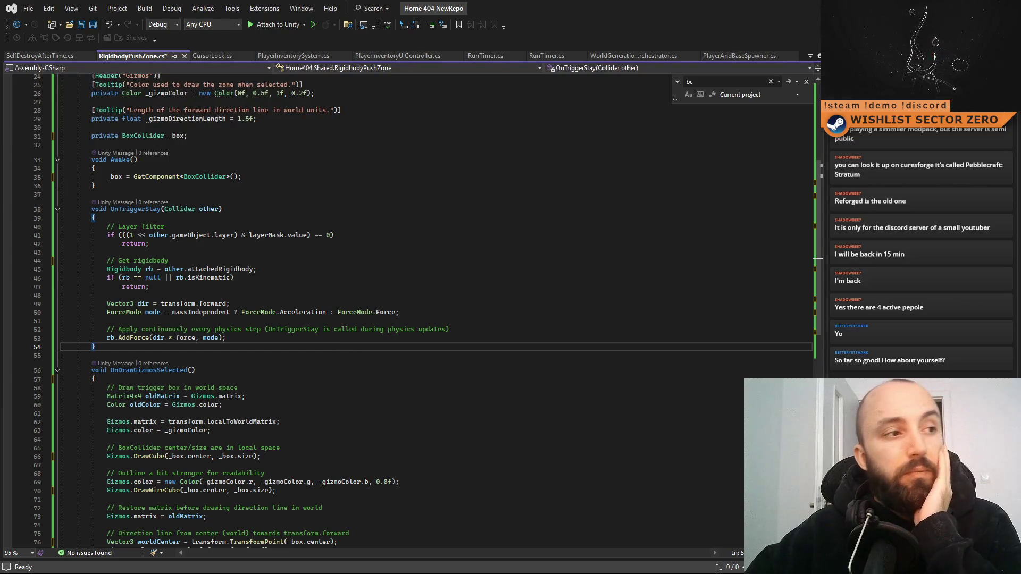
{"action": "mouse_move", "coordinate": [177, 239]}
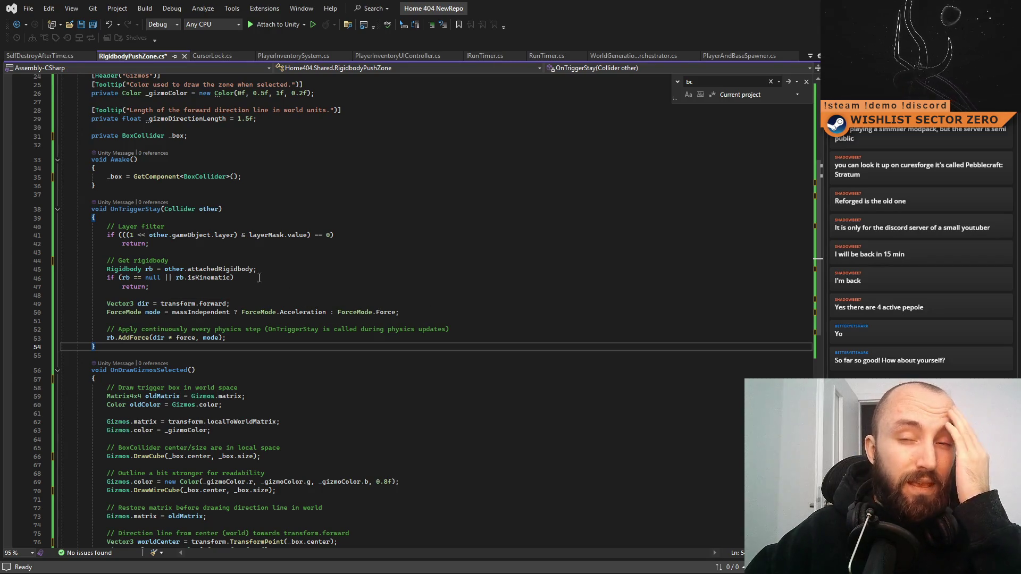
{"action": "double_click", "coordinate": [240, 270]}
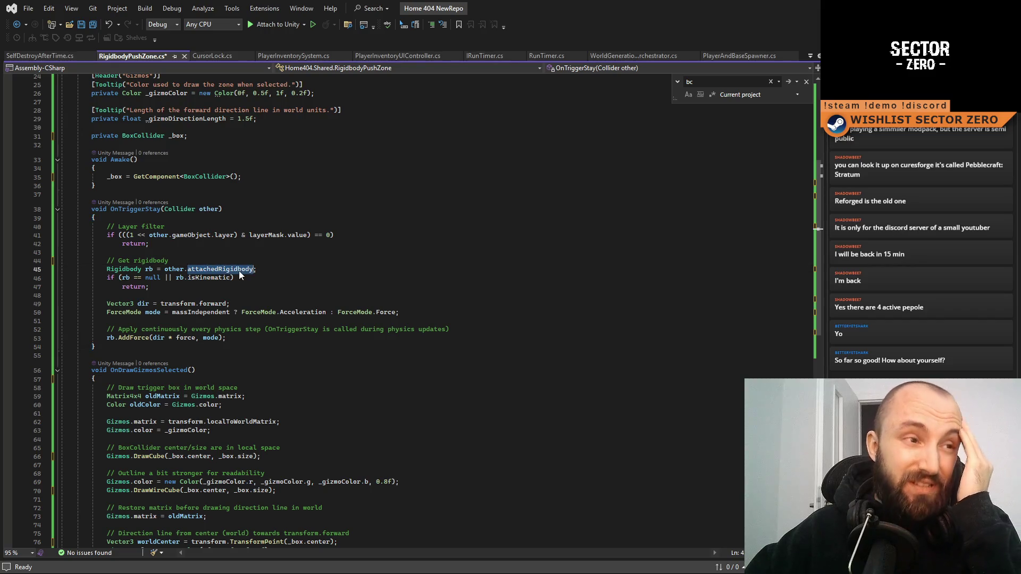
{"action": "left_click", "coordinate": [339, 272]}
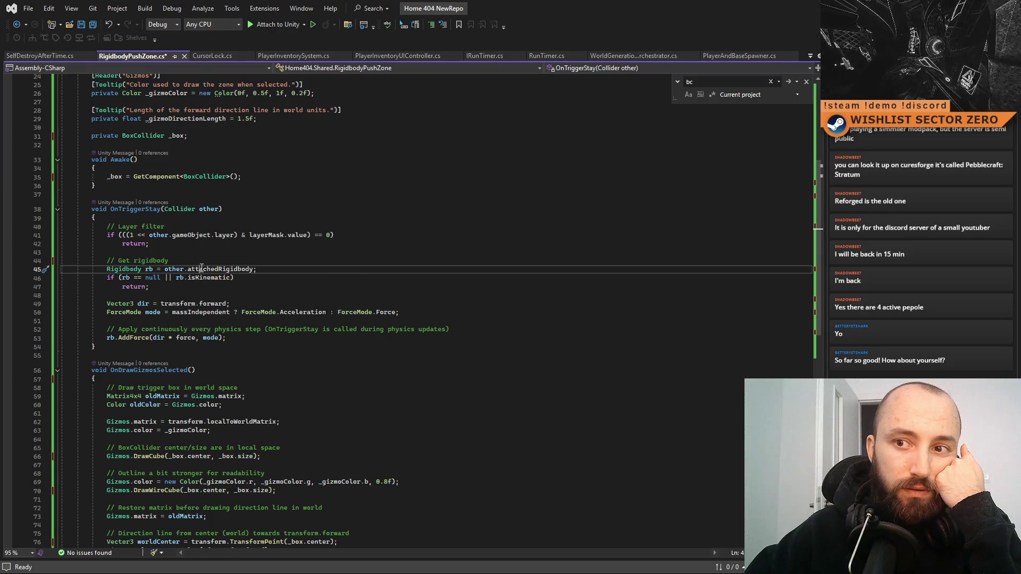
{"action": "key", "text": "Up"}
{"action": "key", "text": "Up"}
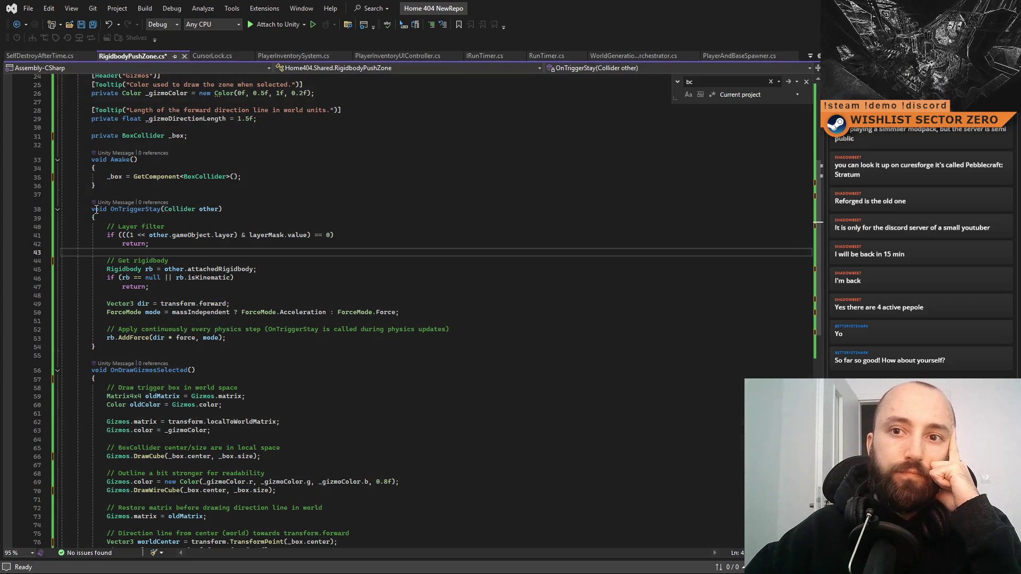
{"action": "left_click_drag", "start_coordinate": [92, 208], "coordinate": [169, 347]}
{"action": "left_click", "coordinate": [195, 370]}
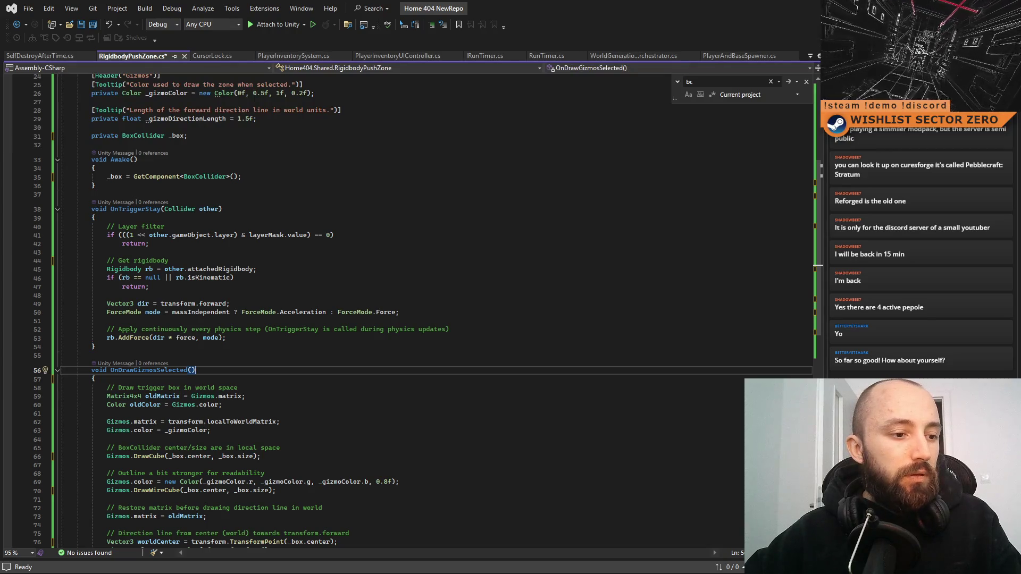
{"action": "scroll", "coordinate": [543, 383], "scroll_direction": "down", "scroll_amount": 15}
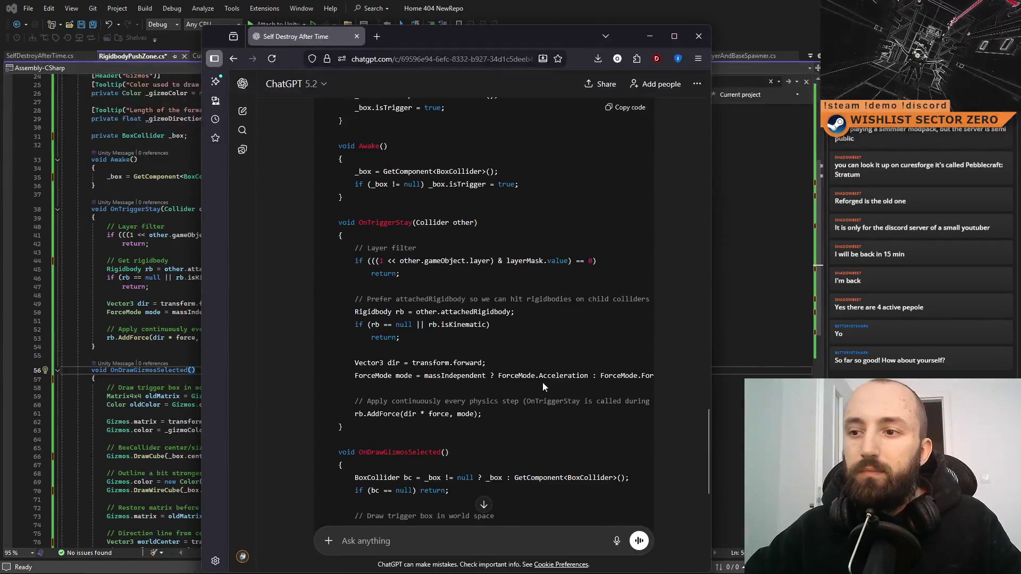
Step: Ask ChatGPT how to apply force only once per Rigidbody built from 3 colliders, including the OnTriggerStay code
{"action": "type", "text": "Can we do it, so we only "}
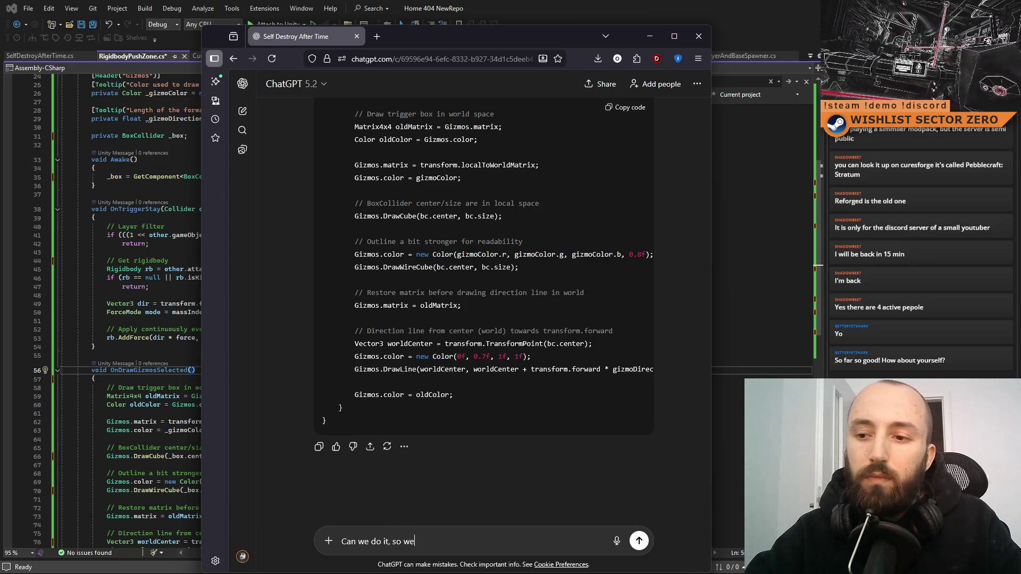
{"action": "type", "text": "app"}
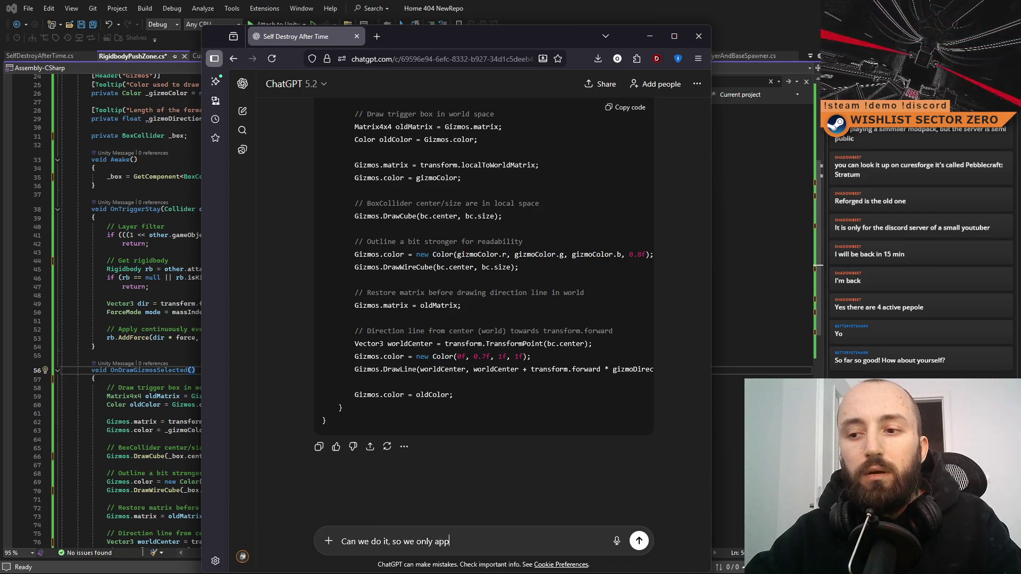
{"action": "type", "text": "ly force one "}
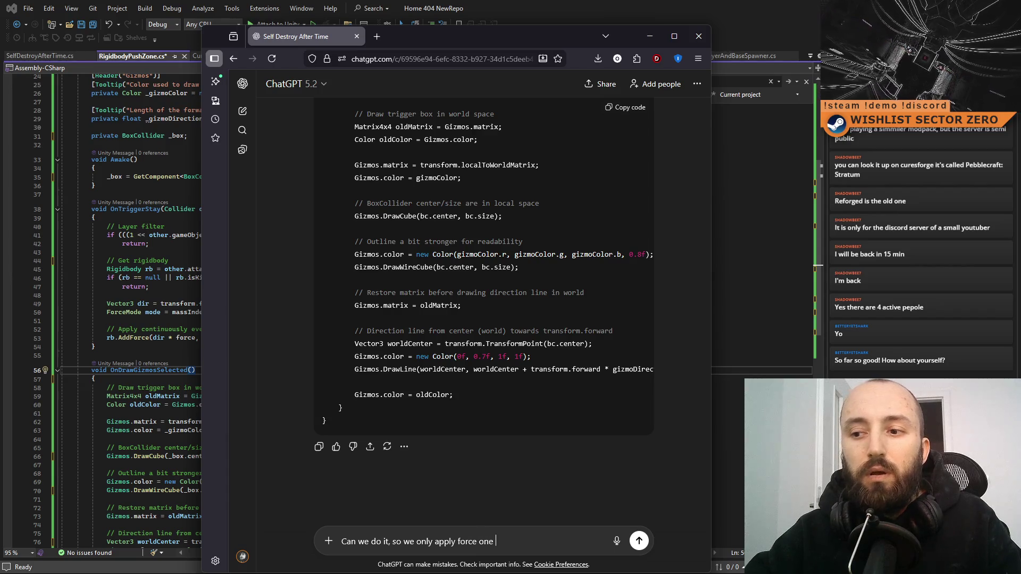
{"action": "key", "text": "BackSpace"}
{"action": "key", "text": "BackSpace"}
{"action": "type", "text": "ce per "}
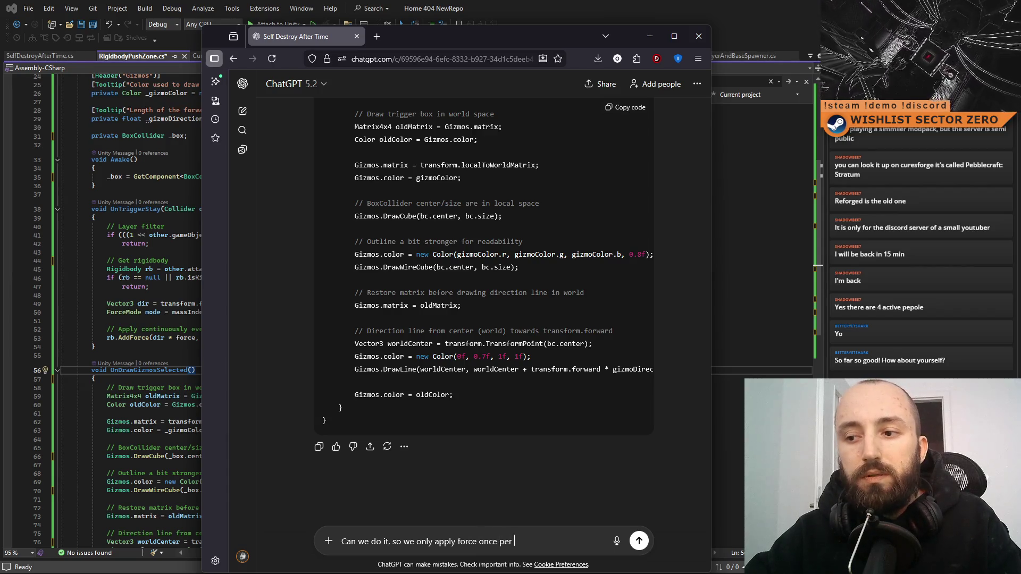
{"action": "type", "text": "rigidbody "}
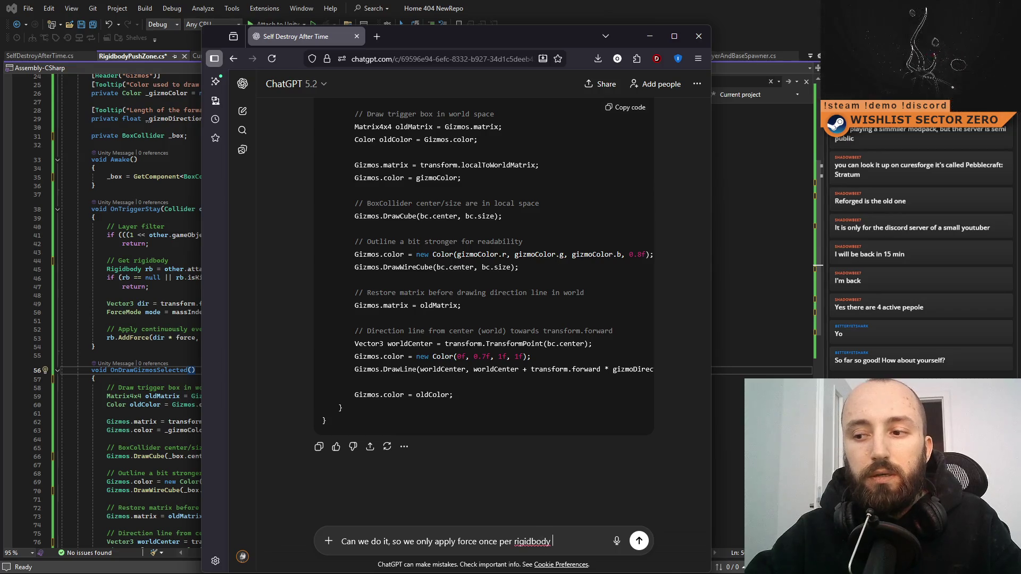
{"action": "type", "text": "consisting of"}
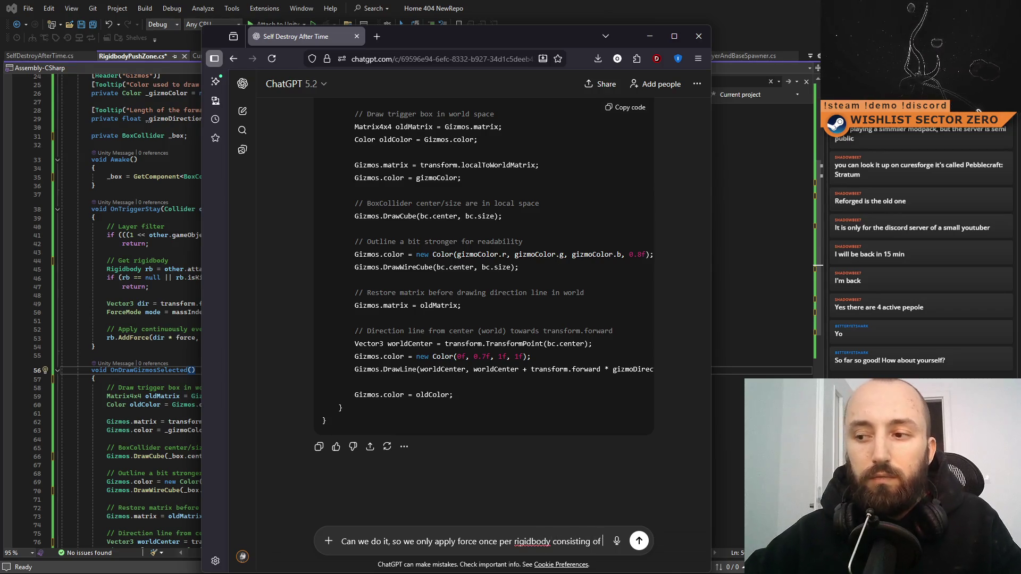
{"action": "type", "text": " 3 colliders? "}
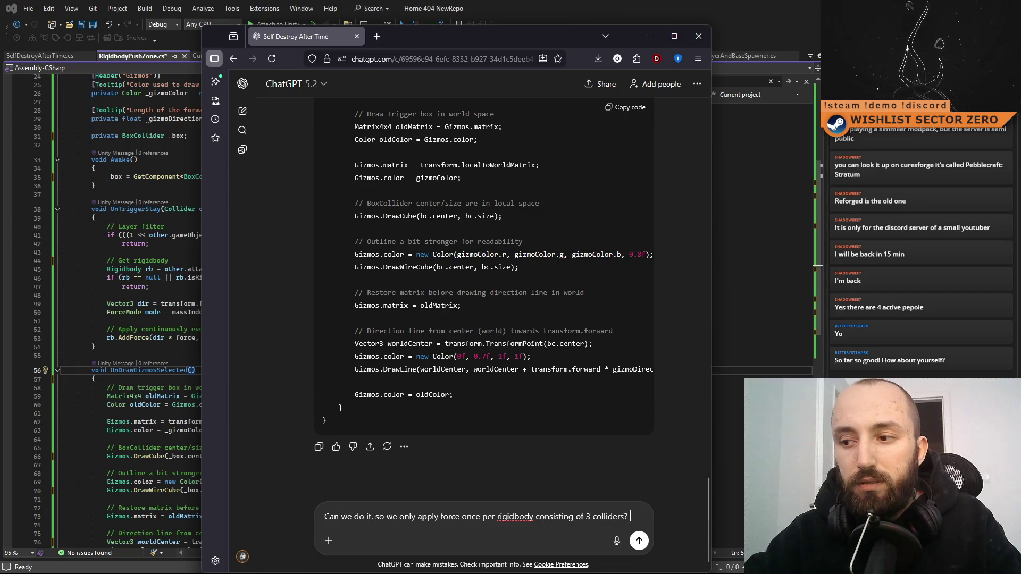
{"action": "type", "text": "Righ"}
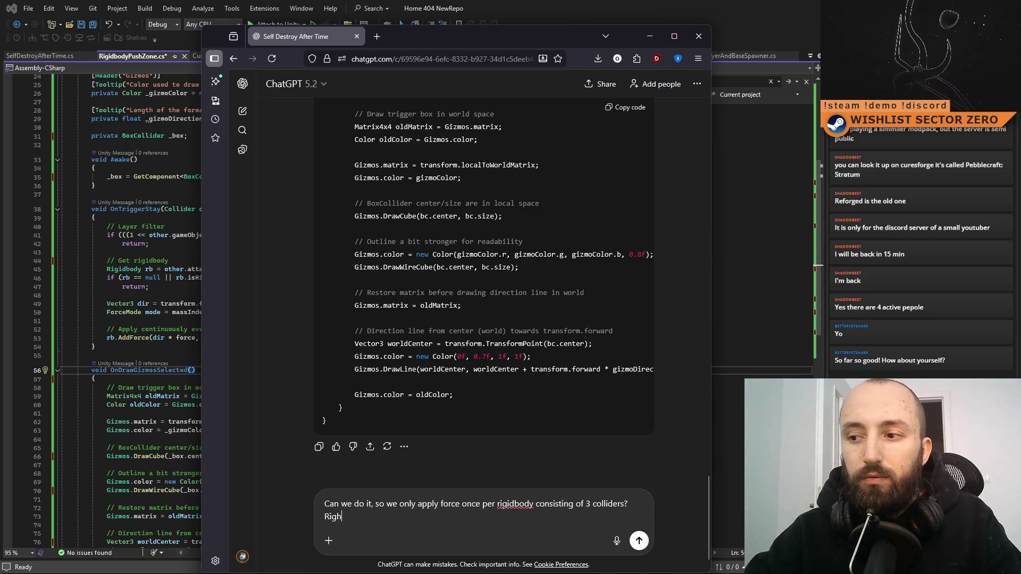
{"action": "type", "text": "t now it"}
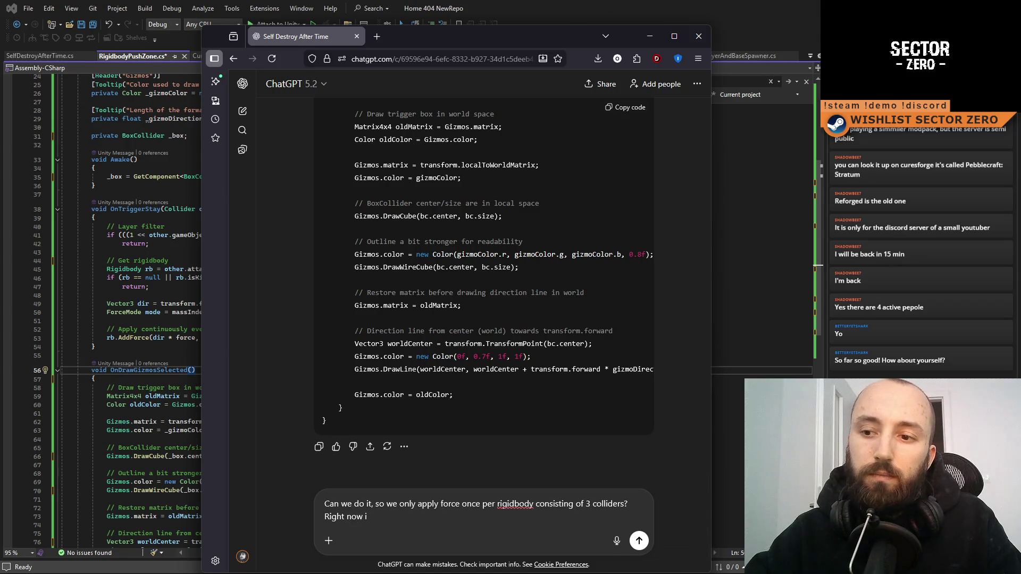
{"action": "type", "text": " would "}
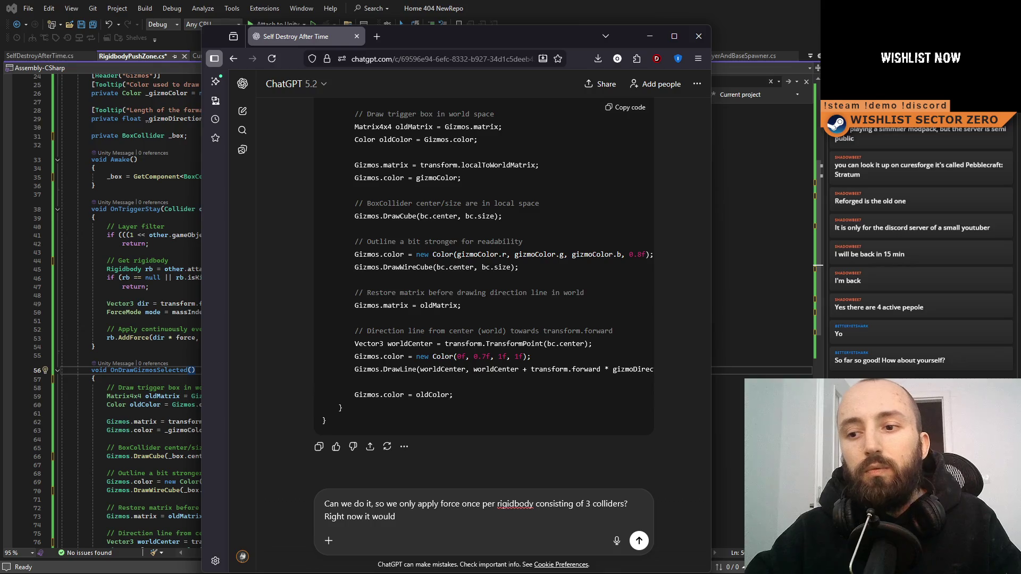
{"action": "type", "text": "get"}
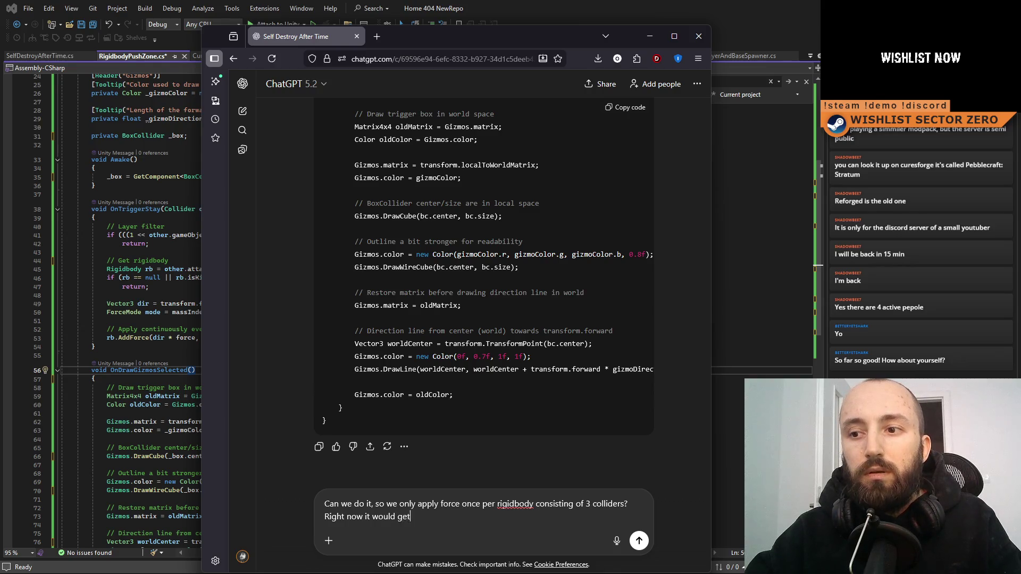
{"action": "type", "text": " force apll"}
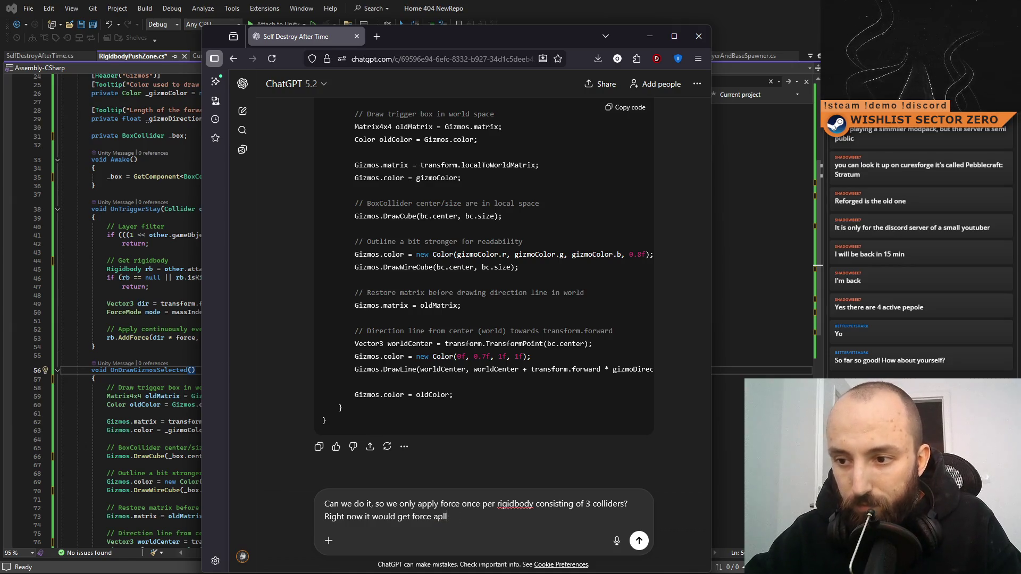
{"action": "type", "text": "ied 3 times, so maybe ch"}
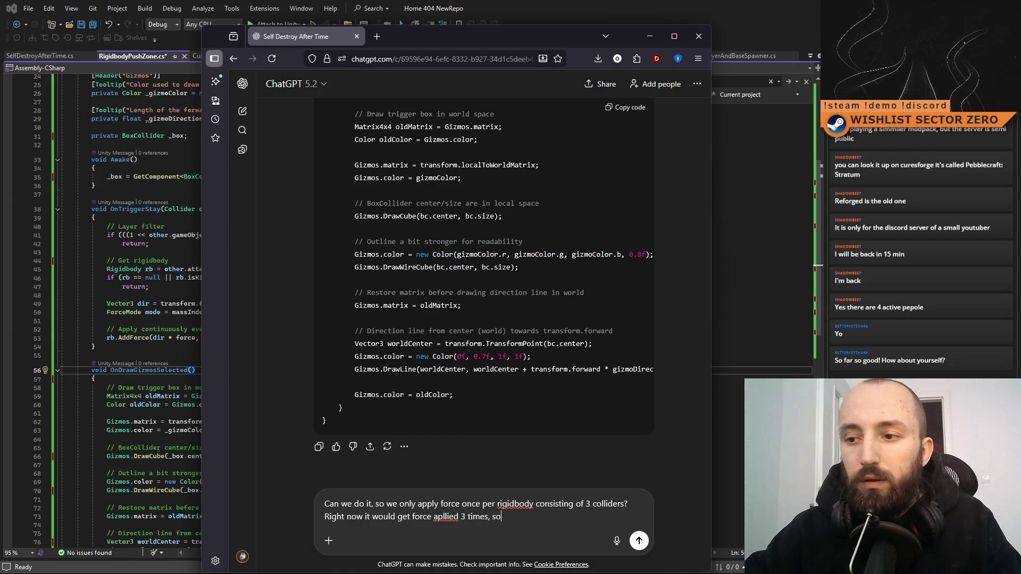
{"action": "key", "text": "BackSpace"}
{"action": "key", "text": "BackSpace"}
{"action": "type", "text": "just check "}
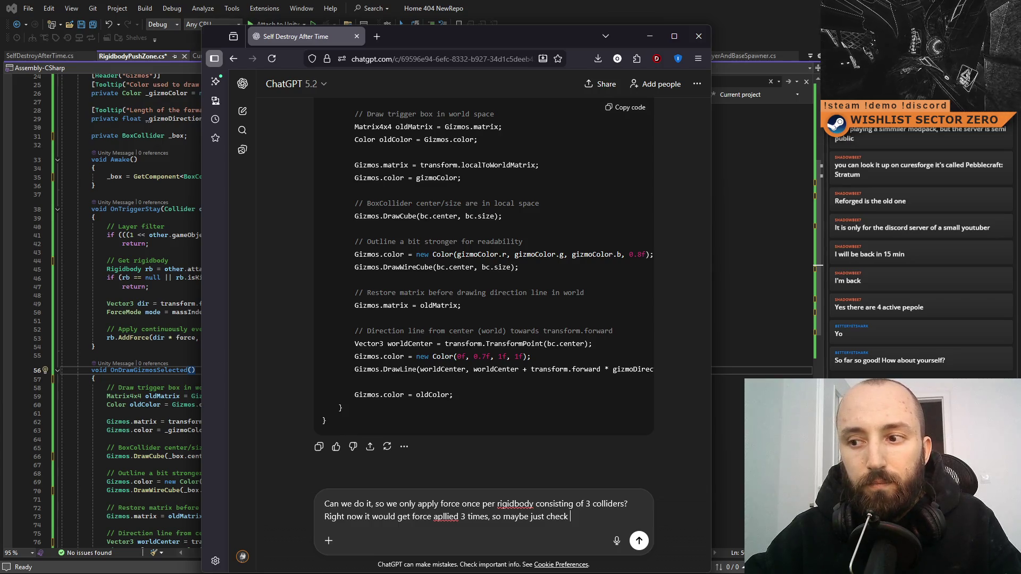
{"action": "type", "text": "collider whi"}
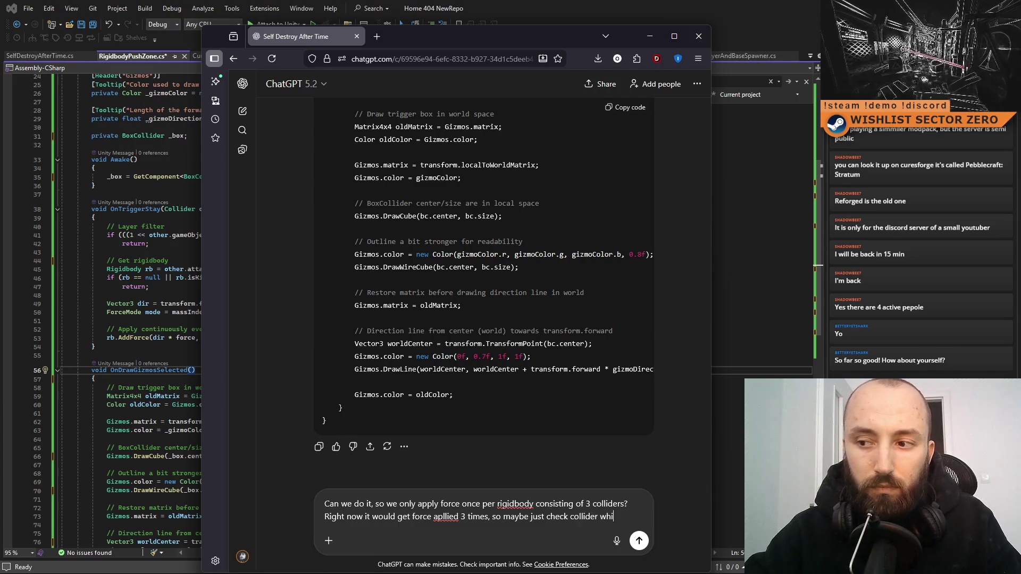
{"action": "type", "text": "ch directly has "}
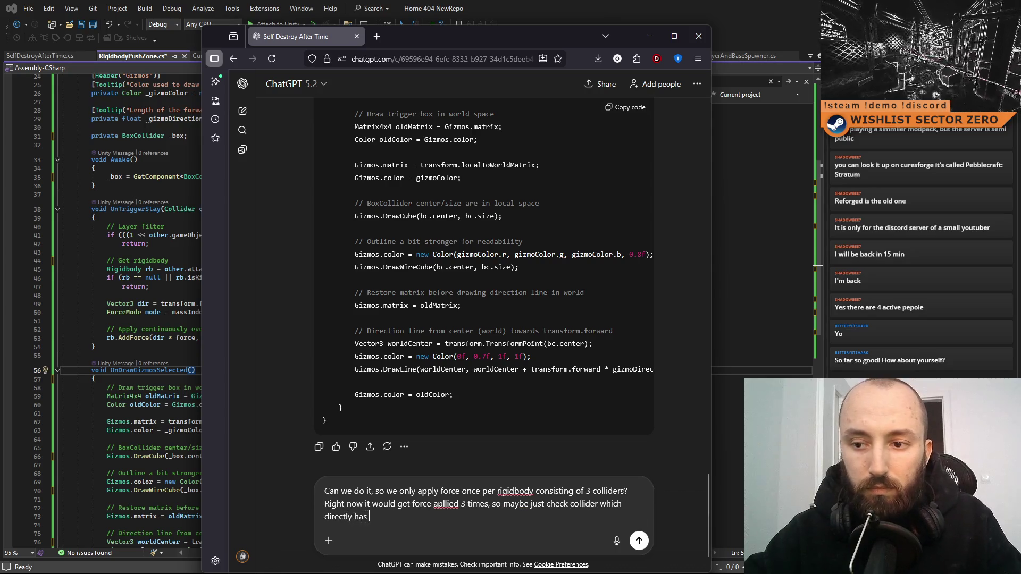
{"action": "type", "text": "rig"}
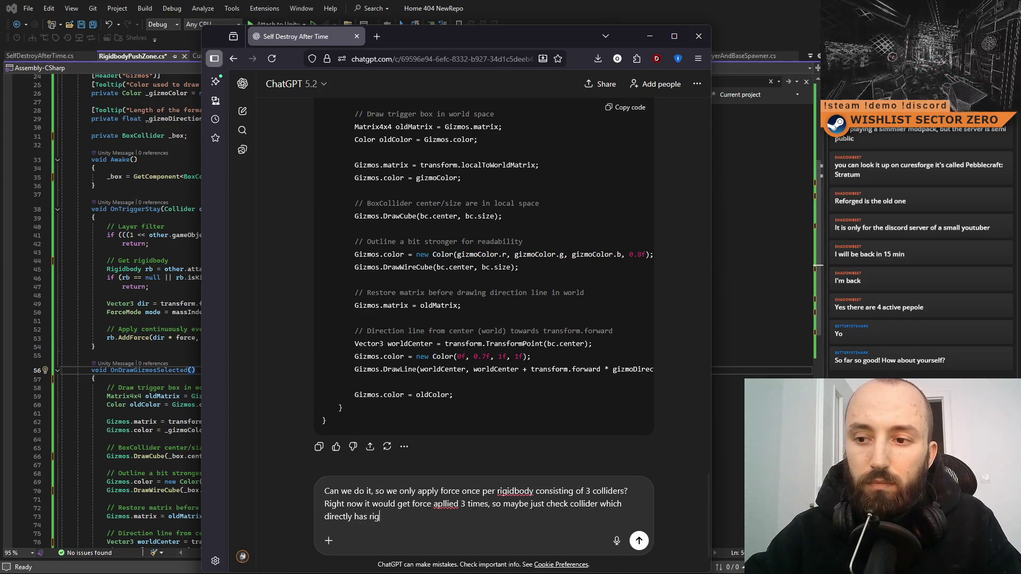
{"action": "type", "text": "idbody compone"}
{"action": "key", "text": "BackSpace"}
{"action": "key", "text": "BackSpace"}
{"action": "key", "text": "BackSpace"}
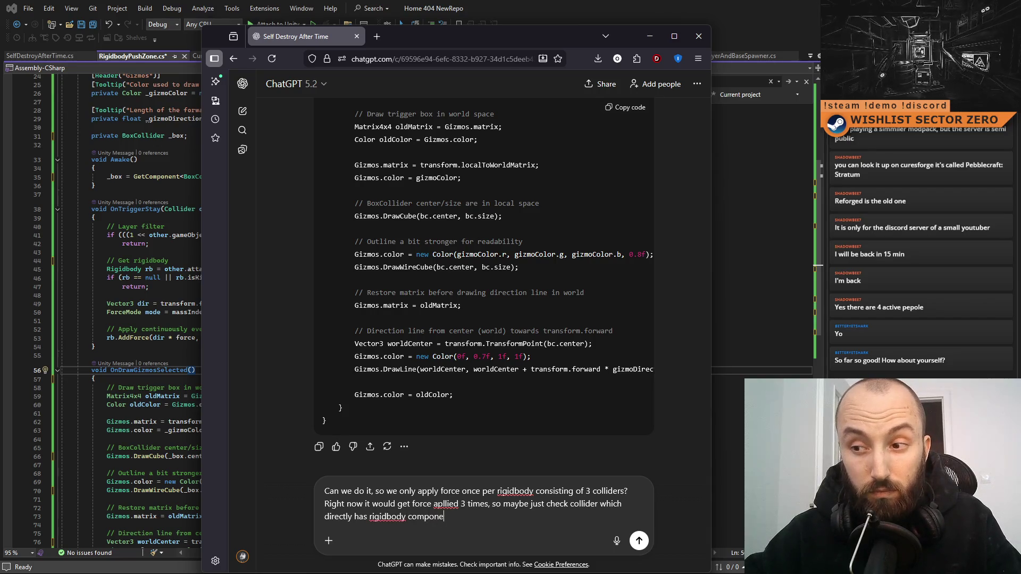
{"action": "key", "text": "BackSpace"}
{"action": "key", "text": "BackSpace"}
{"action": "key", "text": "BackSpace"}
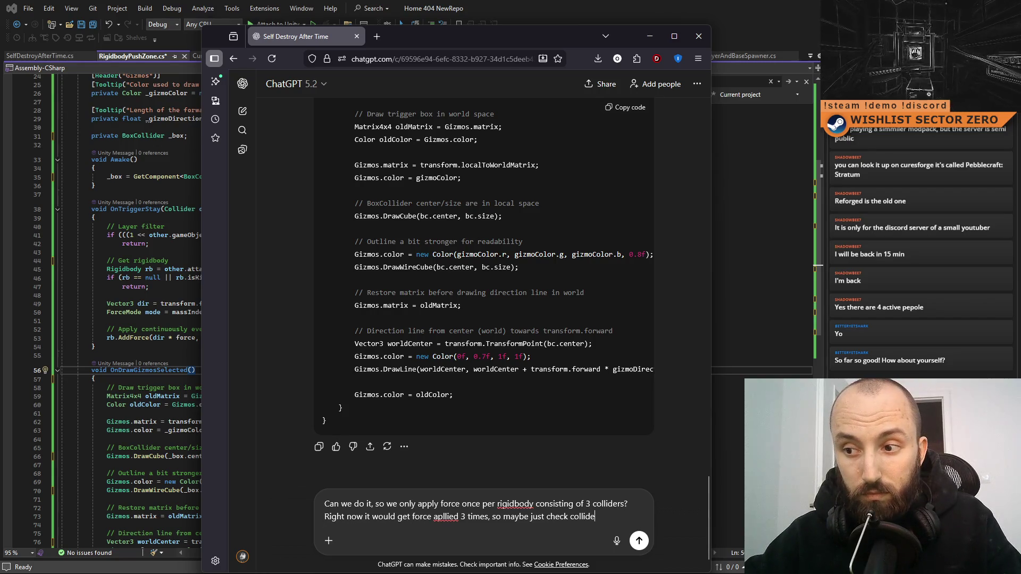
{"action": "key", "text": "BackSpace"}
{"action": "key", "text": "BackSpace"}
{"action": "key", "text": "BackSpace"}
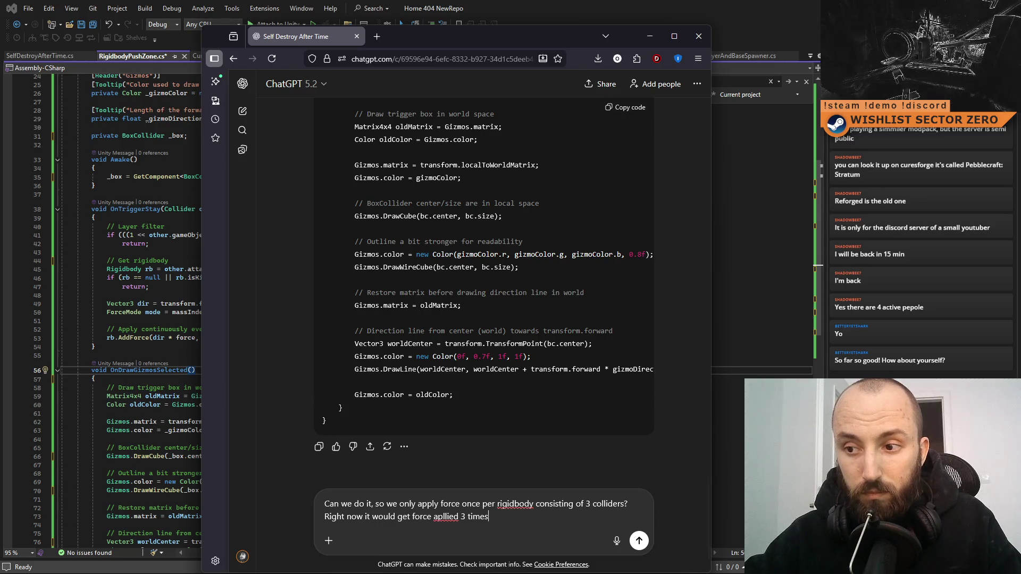
{"action": "key", "text": "shift+Return"}
{"action": "key", "text": "shift+Return"}
{"action": "key", "text": "ctrl+v"}
{"action": "key", "text": "Return"}
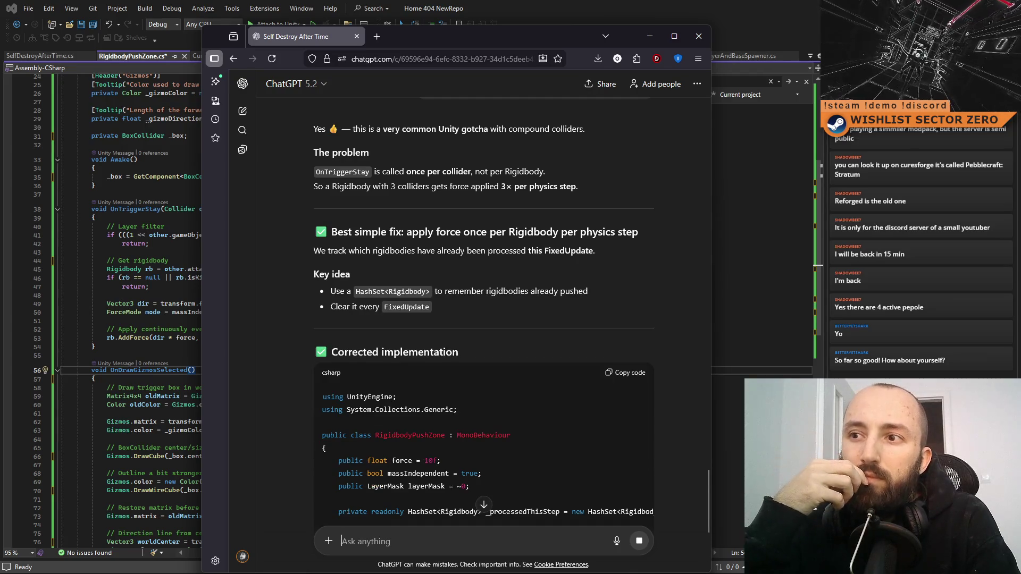
Step: Read through ChatGPT's HashSet fix, the alternatives and its final recommendation
{"action": "scroll", "coordinate": [508, 343], "scroll_direction": "down", "scroll_amount": 10}
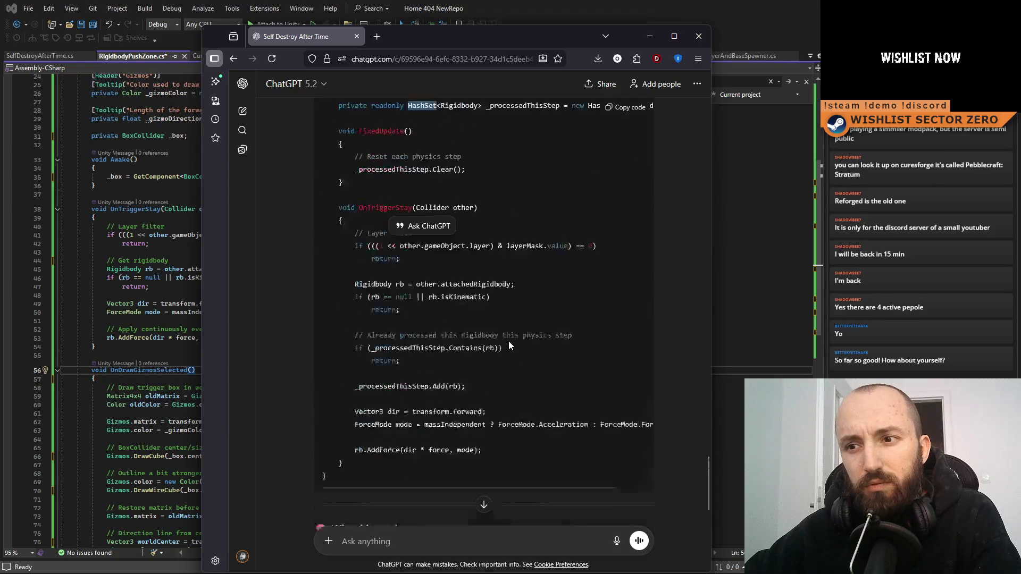
{"action": "scroll", "coordinate": [509, 343], "scroll_direction": "up", "scroll_amount": 3}
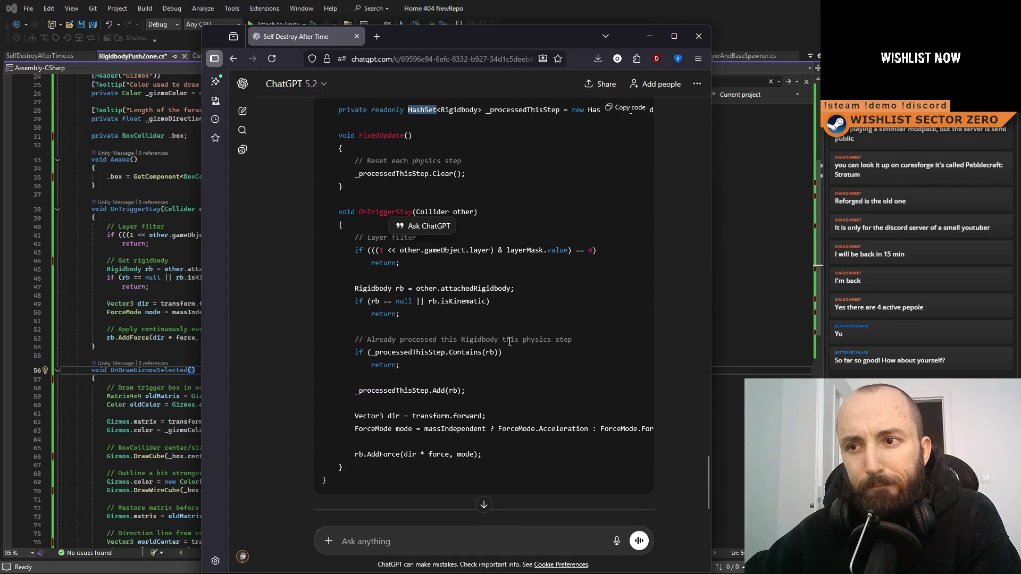
{"action": "scroll", "coordinate": [509, 343], "scroll_direction": "down", "scroll_amount": 4}
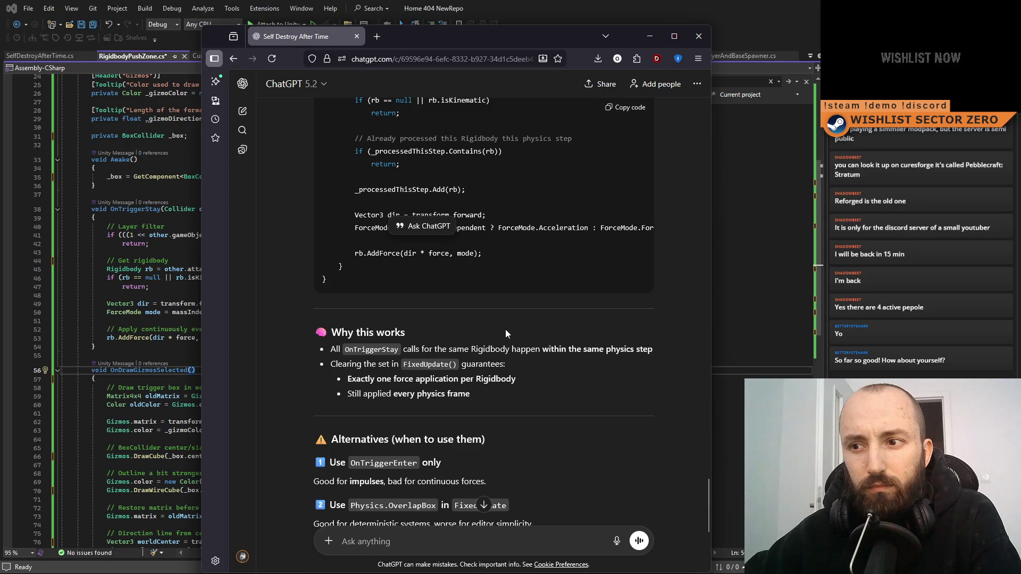
{"action": "scroll", "coordinate": [540, 404], "scroll_direction": "down", "scroll_amount": 2}
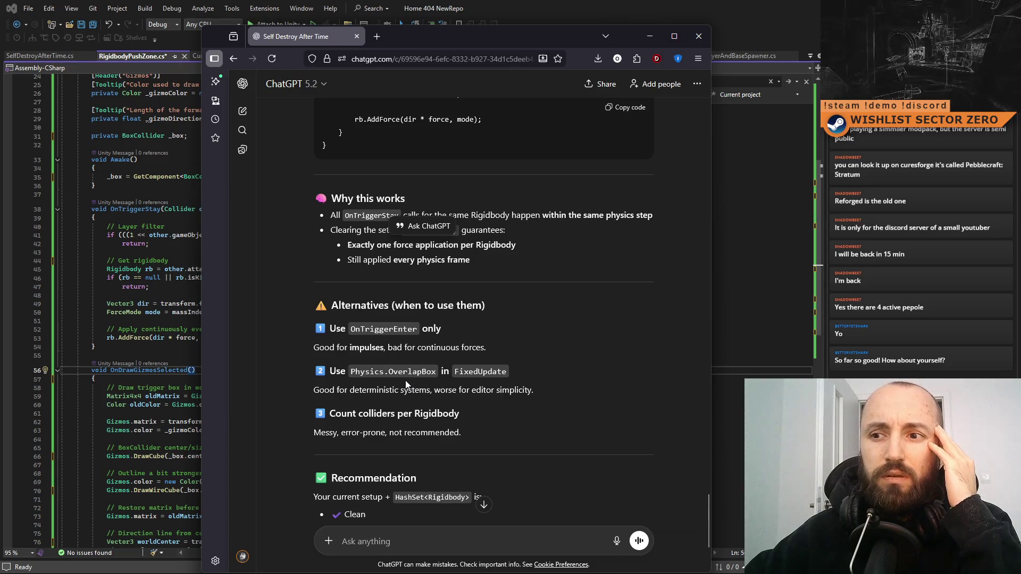
{"action": "scroll", "coordinate": [406, 383], "scroll_direction": "down", "scroll_amount": 3}
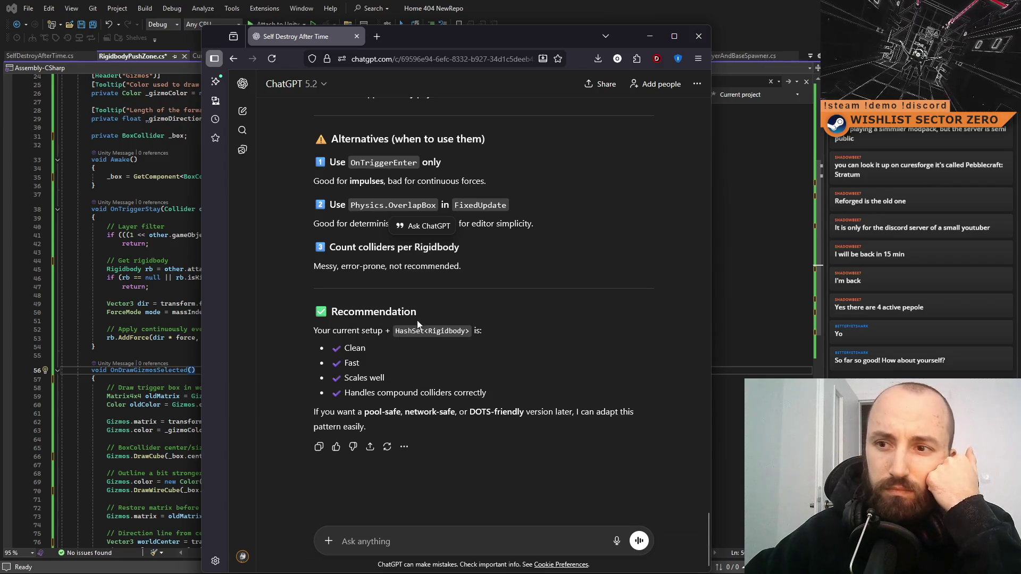
{"action": "left_click", "coordinate": [485, 533]}
{"action": "type", "text": "why has"}
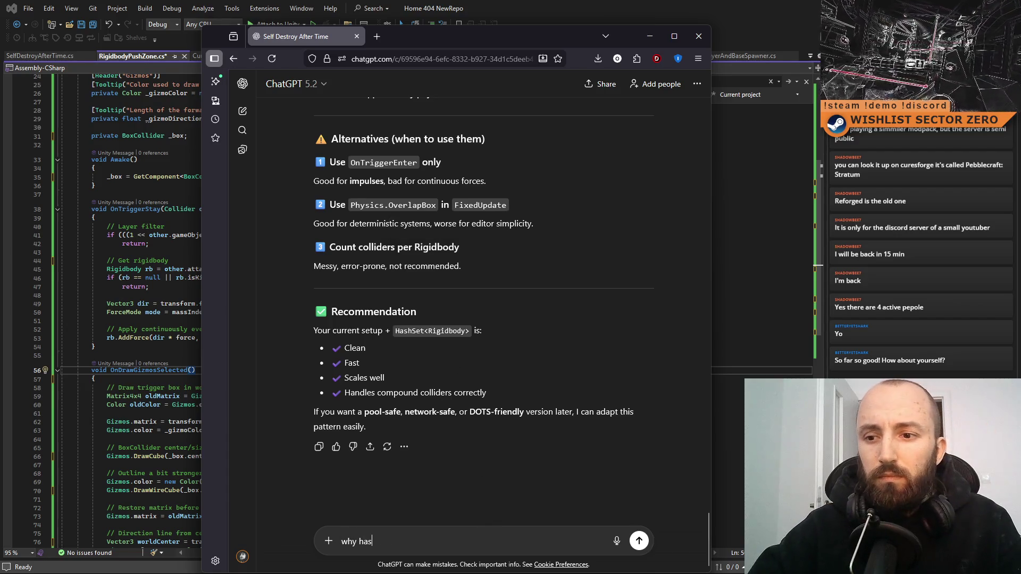
{"action": "type", "text": "n't set"}
{"action": "key", "text": "Return"}
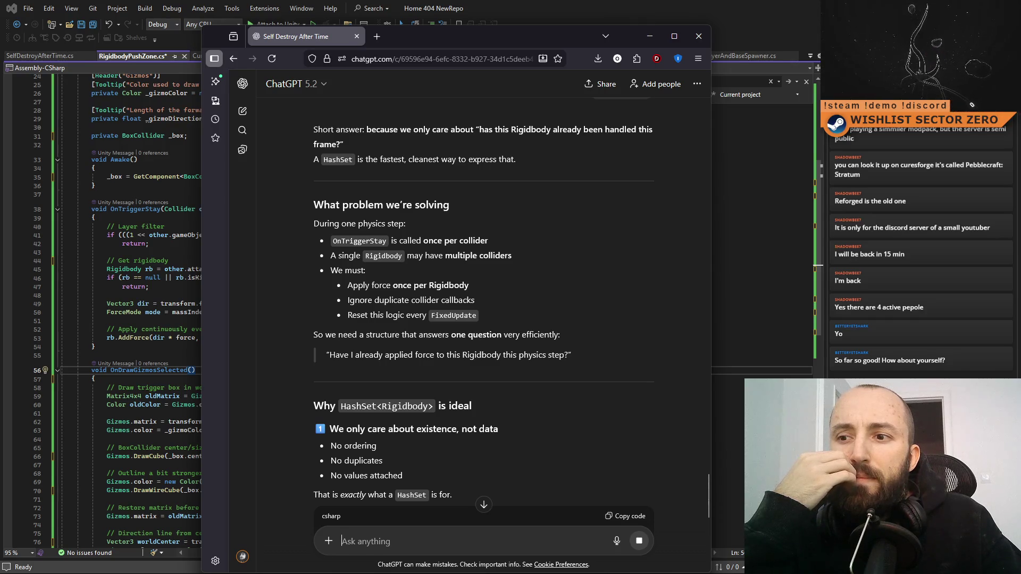
{"action": "scroll", "coordinate": [462, 344], "scroll_direction": "down", "scroll_amount": 3}
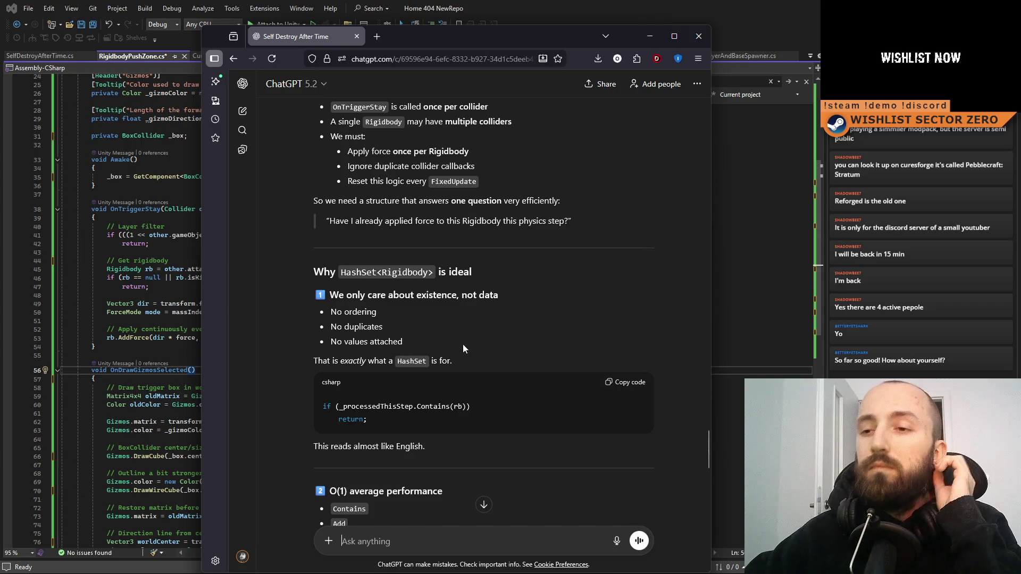
{"action": "scroll", "coordinate": [463, 345], "scroll_direction": "down", "scroll_amount": 3}
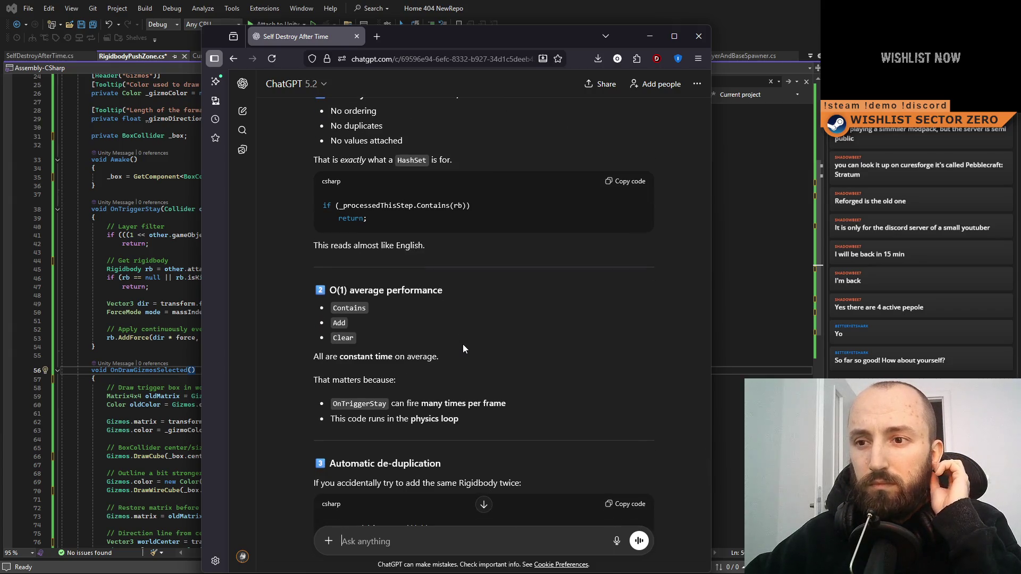
{"action": "scroll", "coordinate": [484, 442], "scroll_direction": "up", "scroll_amount": 2}
{"action": "scroll", "coordinate": [484, 443], "scroll_direction": "down", "scroll_amount": 5}
{"action": "type", "text": "hash set"}
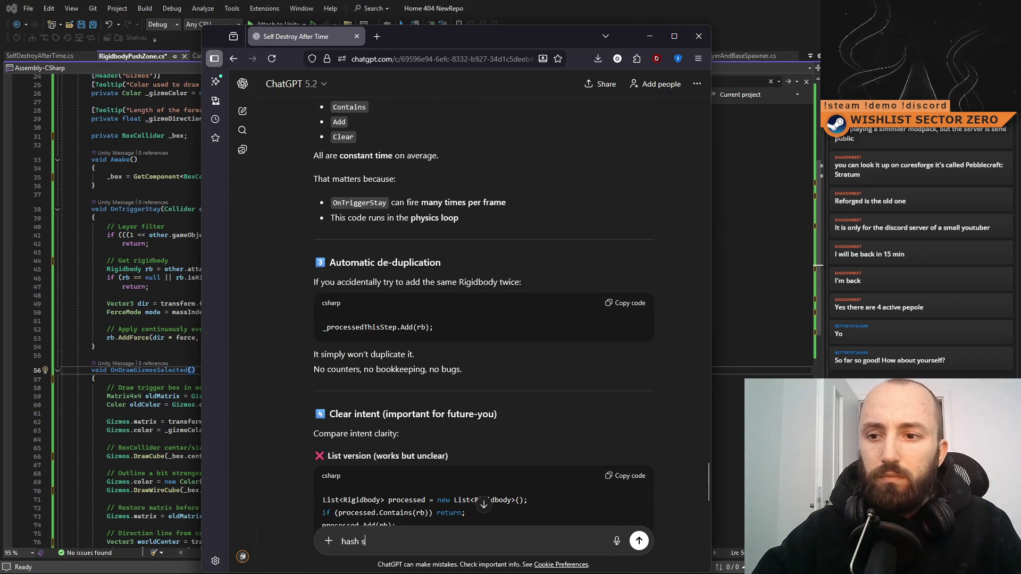
{"action": "scroll", "coordinate": [469, 365], "scroll_direction": "down", "scroll_amount": 3}
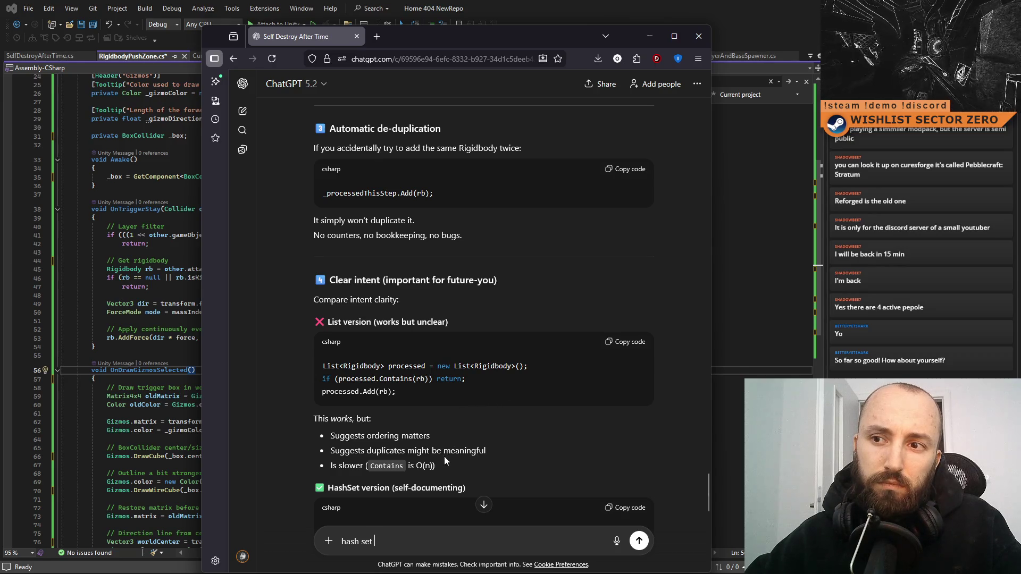
{"action": "scroll", "coordinate": [512, 397], "scroll_direction": "down", "scroll_amount": 3}
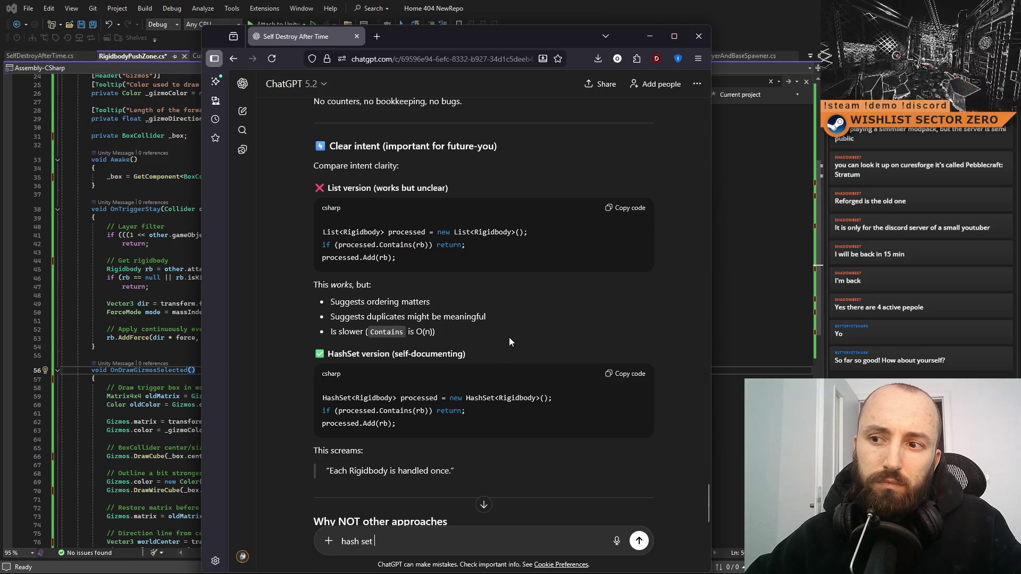
{"action": "scroll", "coordinate": [507, 338], "scroll_direction": "down", "scroll_amount": 5}
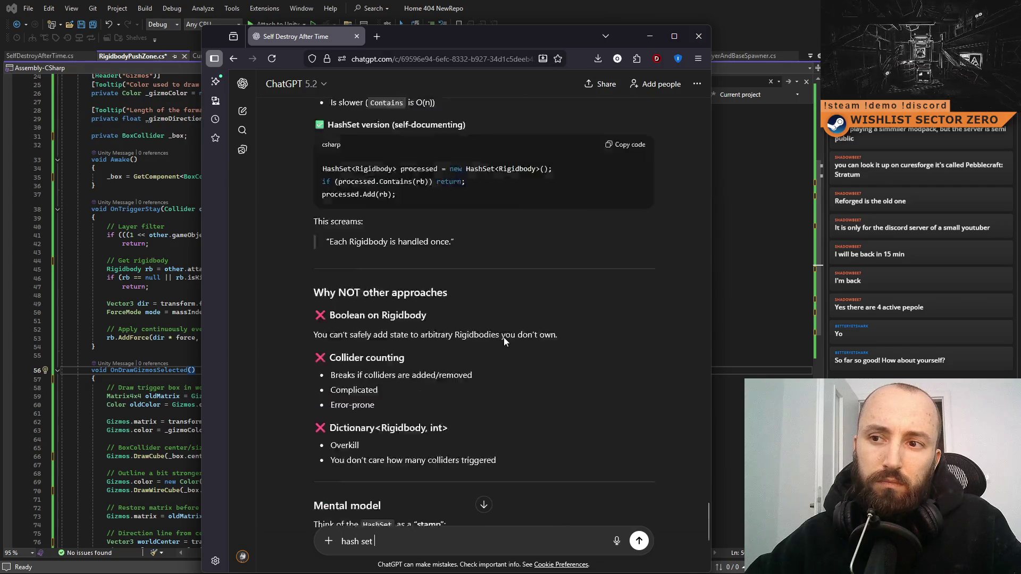
{"action": "scroll", "coordinate": [503, 339], "scroll_direction": "down", "scroll_amount": 3}
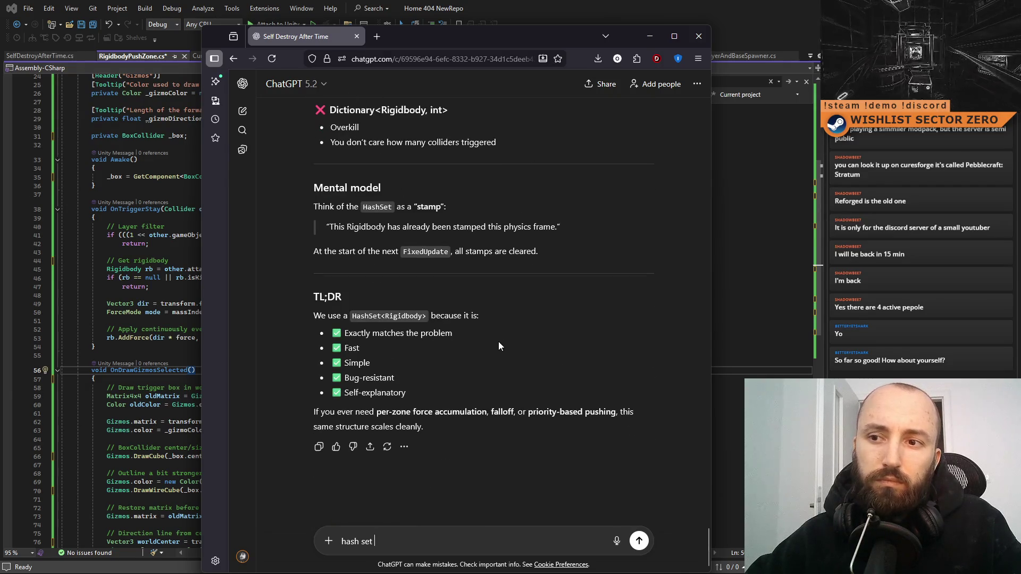
{"action": "scroll", "coordinate": [525, 466], "scroll_direction": "up", "scroll_amount": 10}
{"action": "scroll", "coordinate": [424, 409], "scroll_direction": "up", "scroll_amount": 15}
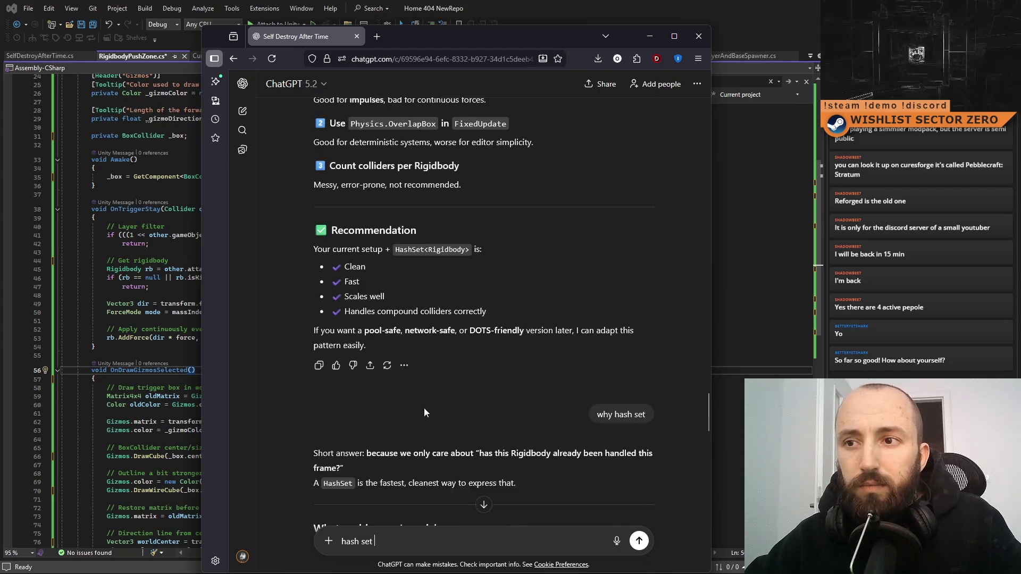
{"action": "scroll", "coordinate": [451, 414], "scroll_direction": "up", "scroll_amount": 6}
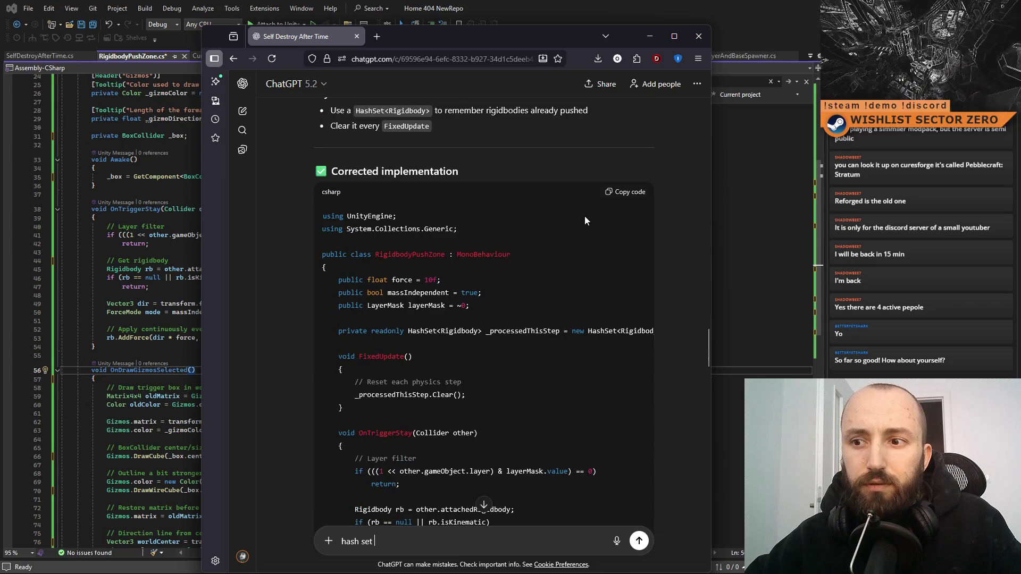
{"action": "scroll", "coordinate": [585, 217], "scroll_direction": "down", "scroll_amount": 5}
{"action": "scroll", "coordinate": [559, 257], "scroll_direction": "up", "scroll_amount": 4}
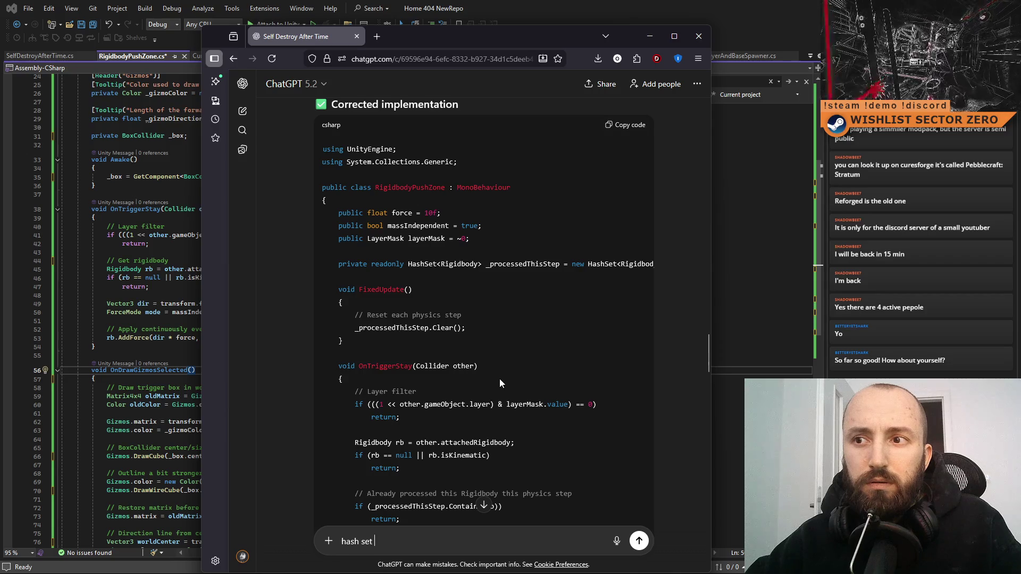
{"action": "scroll", "coordinate": [503, 332], "scroll_direction": "down", "scroll_amount": 2}
{"action": "scroll", "coordinate": [508, 332], "scroll_direction": "down", "scroll_amount": 3}
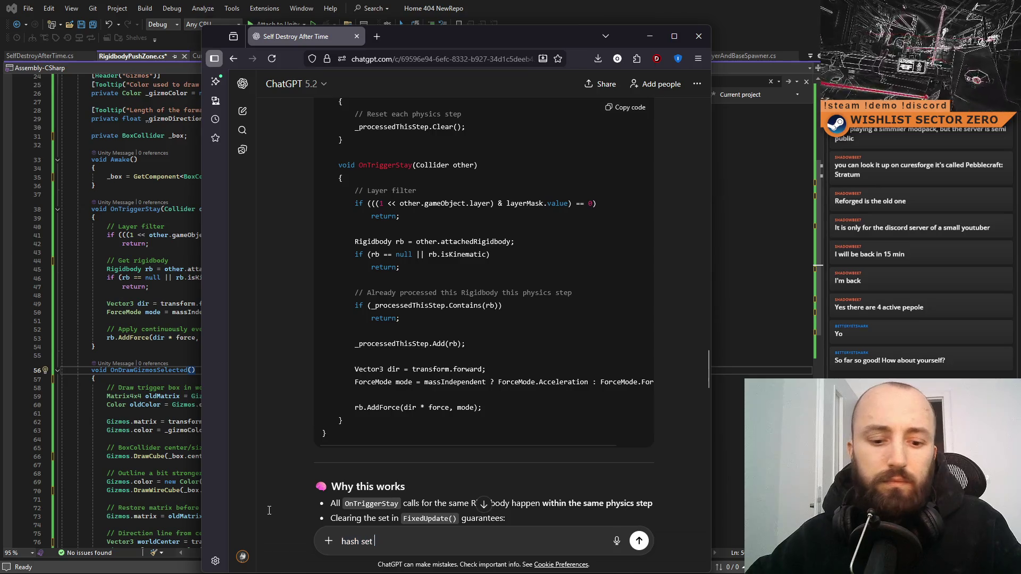
Step: Send ChatGPT the request 'gimme whole original script with the new changes'
{"action": "type", "text": "gimme"}
{"action": "key", "text": "ctrl+a"}
{"action": "type", "text": "gimme whole orign"}
{"action": "key", "text": "BackSpace"}
{"action": "key", "text": "BackSpace"}
{"action": "key", "text": "BackSpace"}
{"action": "type", "text": "iginal scri"}
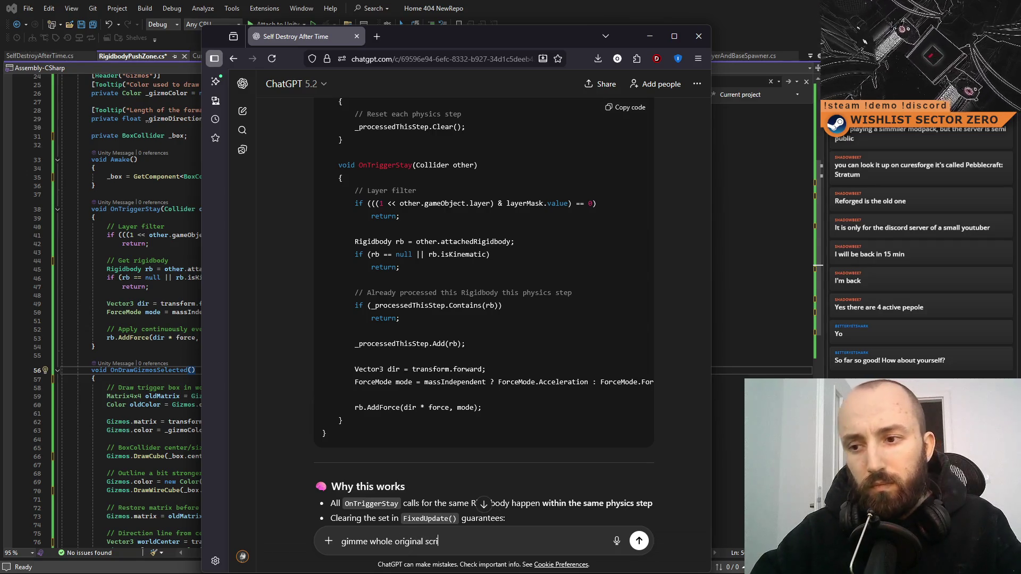
{"action": "type", "text": "pt with the new changes"}
{"action": "key", "text": "Return"}
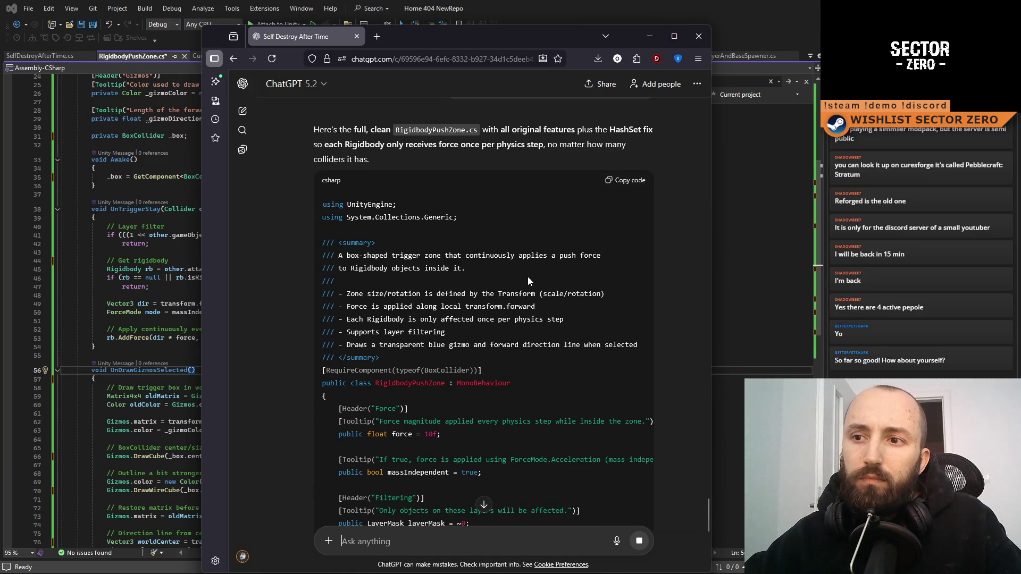
Step: Scroll through the returned full RigidbodyPushZone.cs to review it
{"action": "scroll", "coordinate": [524, 278], "scroll_direction": "down", "scroll_amount": 4}
{"action": "scroll", "coordinate": [550, 274], "scroll_direction": "down", "scroll_amount": 5}
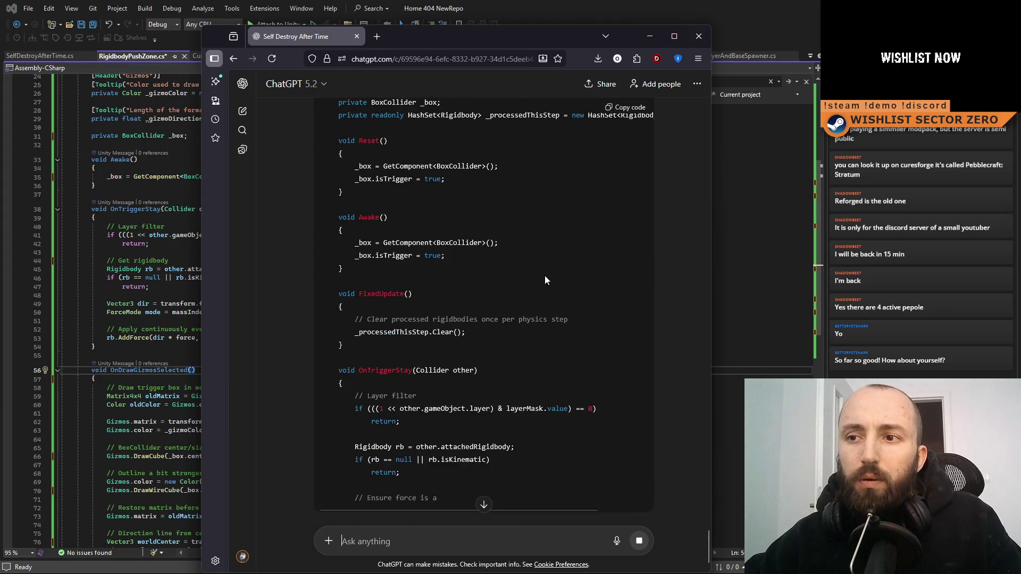
{"action": "scroll", "coordinate": [515, 343], "scroll_direction": "down", "scroll_amount": 8}
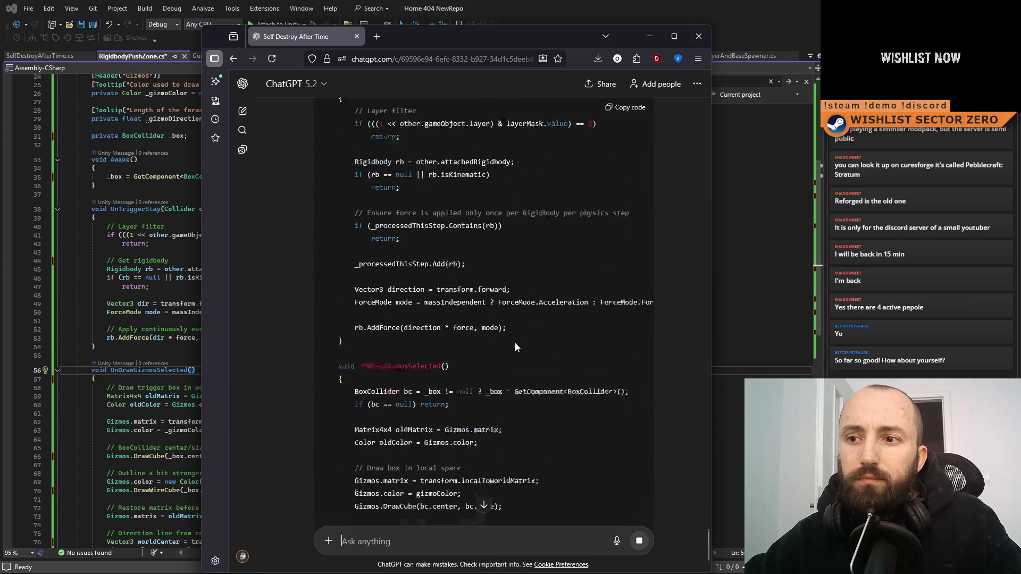
{"action": "scroll", "coordinate": [515, 331], "scroll_direction": "down", "scroll_amount": 5}
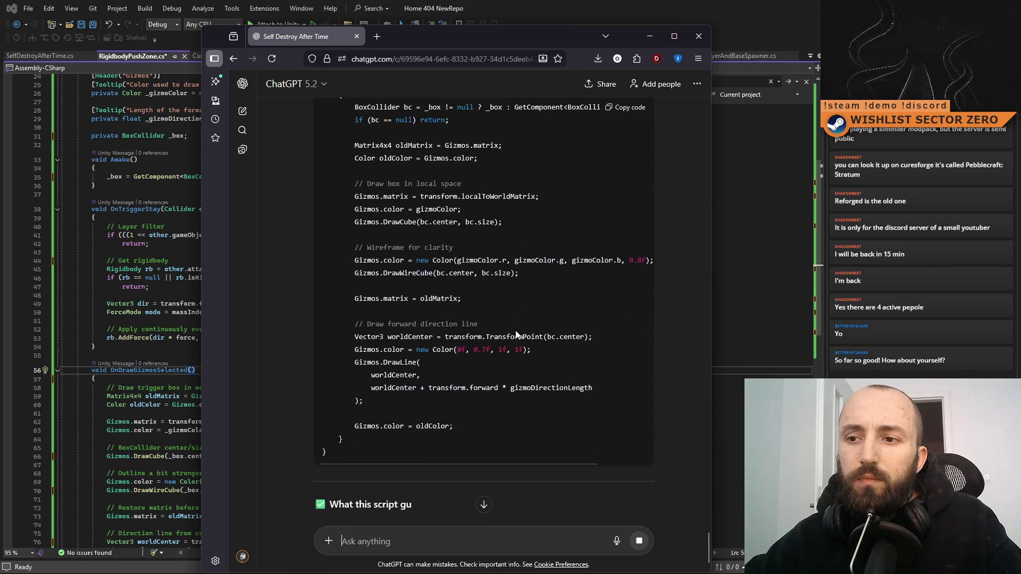
{"action": "scroll", "coordinate": [515, 330], "scroll_direction": "up", "scroll_amount": 7}
{"action": "scroll", "coordinate": [520, 349], "scroll_direction": "up", "scroll_amount": 4}
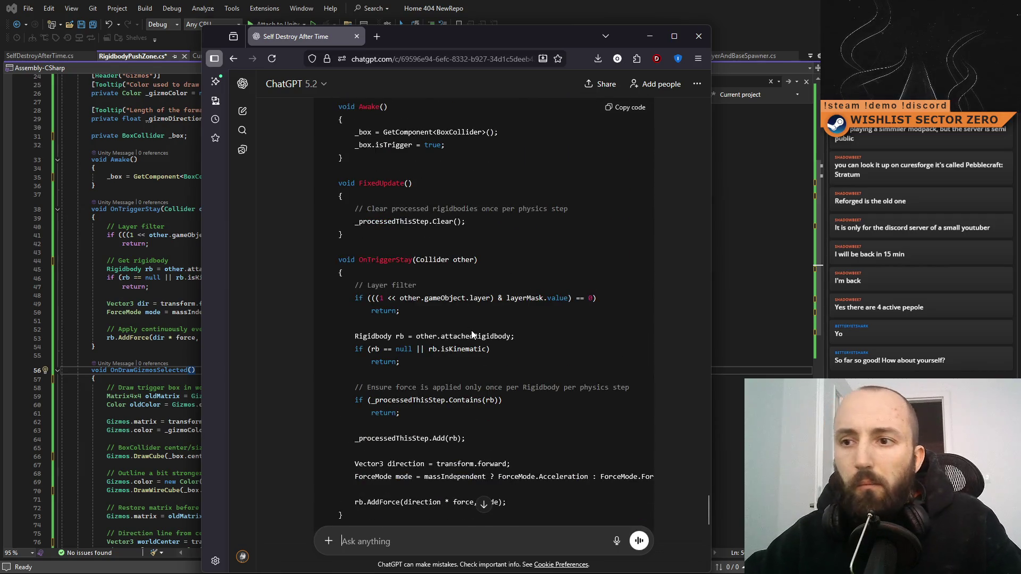
{"action": "scroll", "coordinate": [468, 319], "scroll_direction": "down", "scroll_amount": 2}
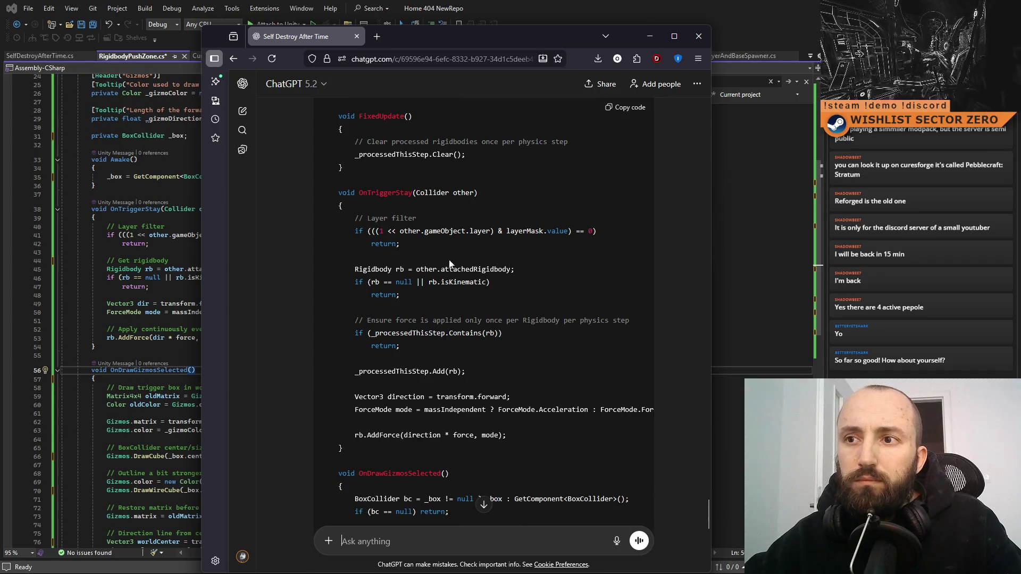
{"action": "scroll", "coordinate": [475, 305], "scroll_direction": "up", "scroll_amount": 5}
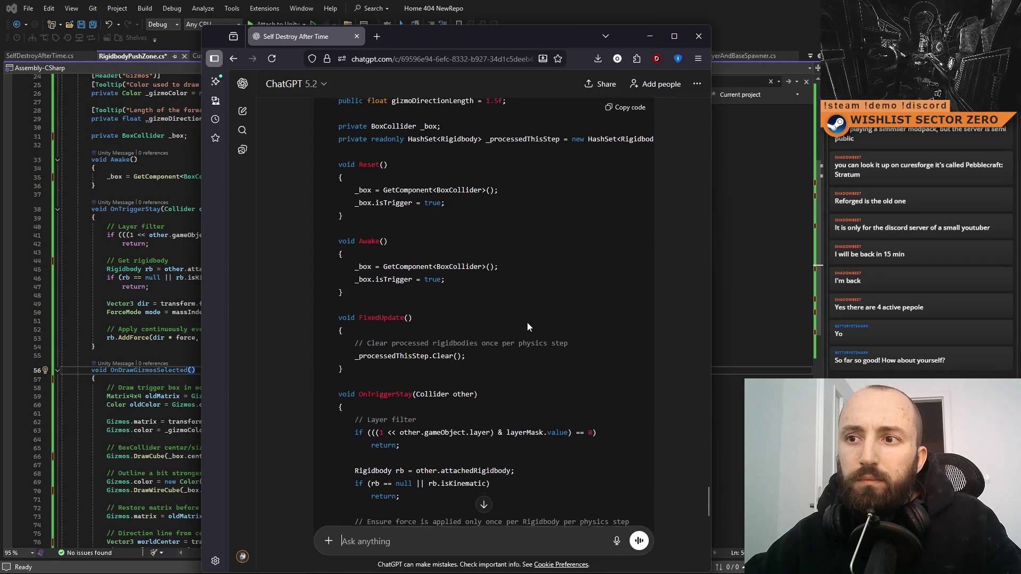
{"action": "scroll", "coordinate": [528, 322], "scroll_direction": "up", "scroll_amount": 2}
{"action": "scroll", "coordinate": [528, 322], "scroll_direction": "up", "scroll_amount": 2}
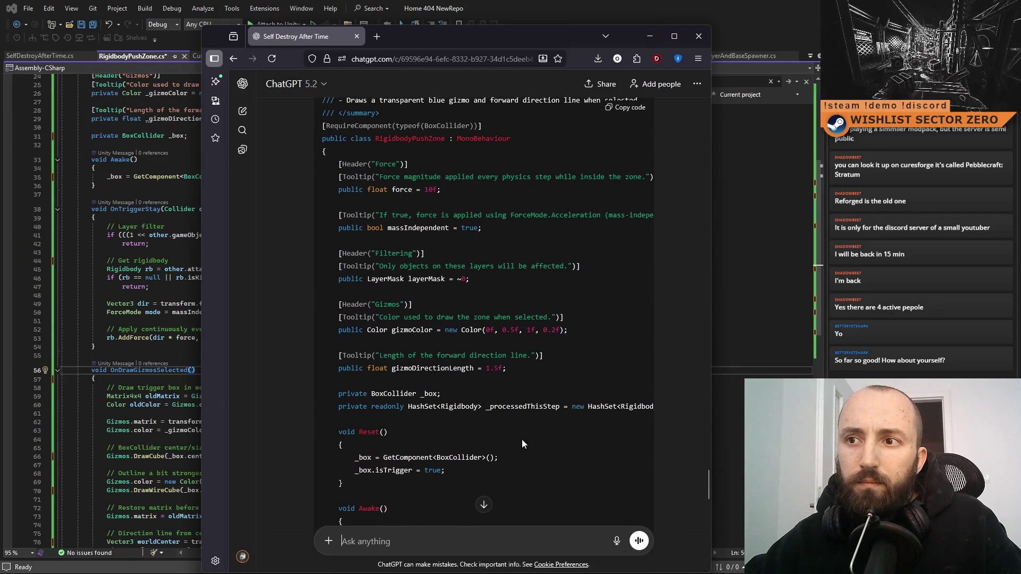
{"action": "scroll", "coordinate": [519, 434], "scroll_direction": "up", "scroll_amount": 5}
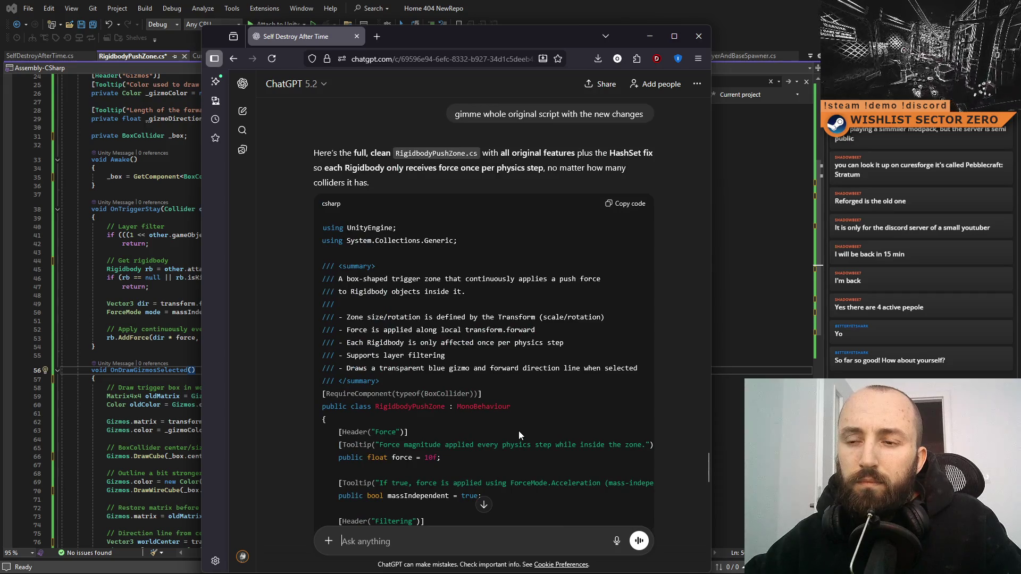
{"action": "scroll", "coordinate": [519, 434], "scroll_direction": "up", "scroll_amount": 5}
{"action": "scroll", "coordinate": [519, 432], "scroll_direction": "down", "scroll_amount": 12}
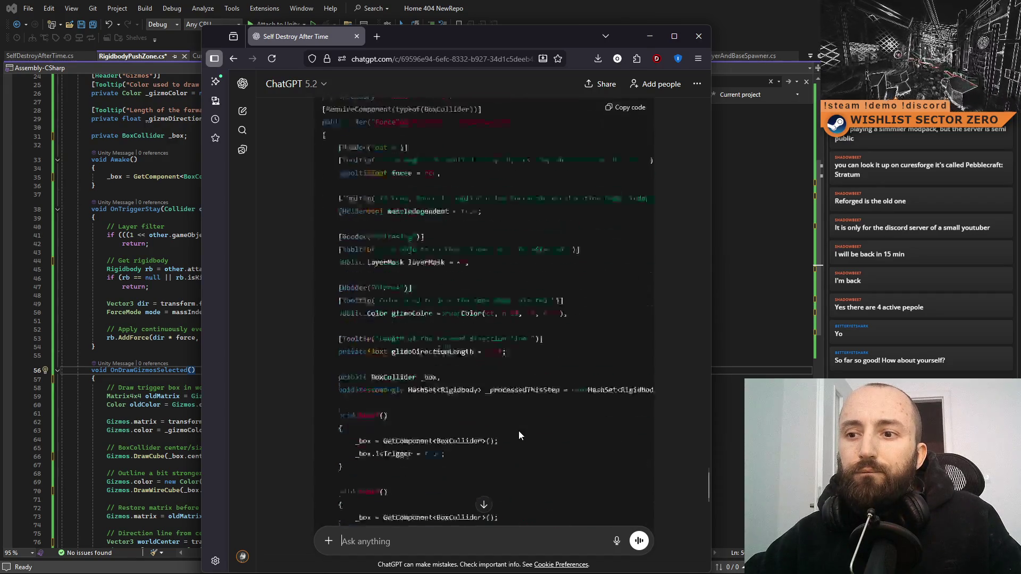
{"action": "scroll", "coordinate": [519, 432], "scroll_direction": "up", "scroll_amount": 12}
{"action": "scroll", "coordinate": [520, 439], "scroll_direction": "up", "scroll_amount": 15}
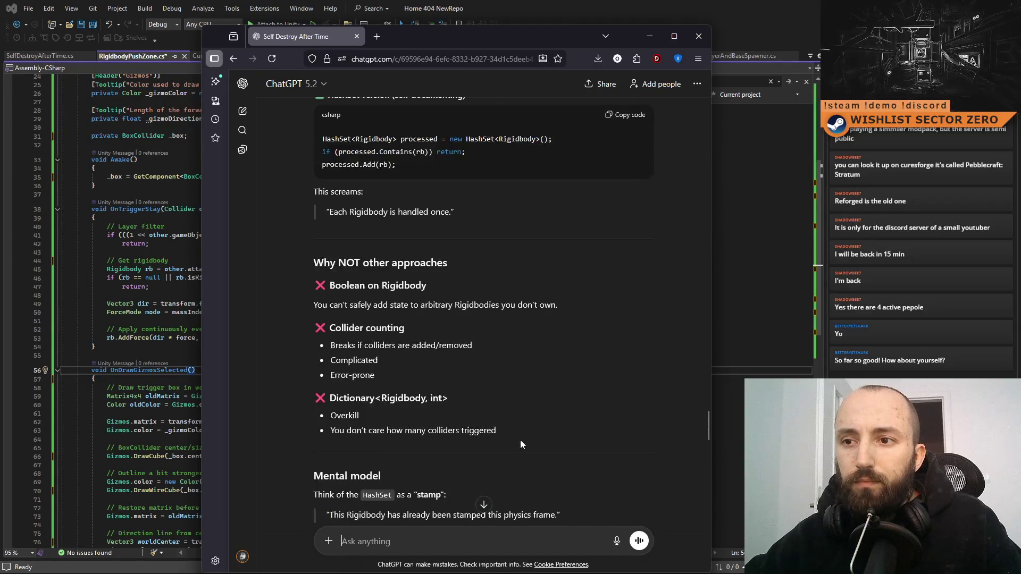
{"action": "scroll", "coordinate": [519, 440], "scroll_direction": "up", "scroll_amount": 20}
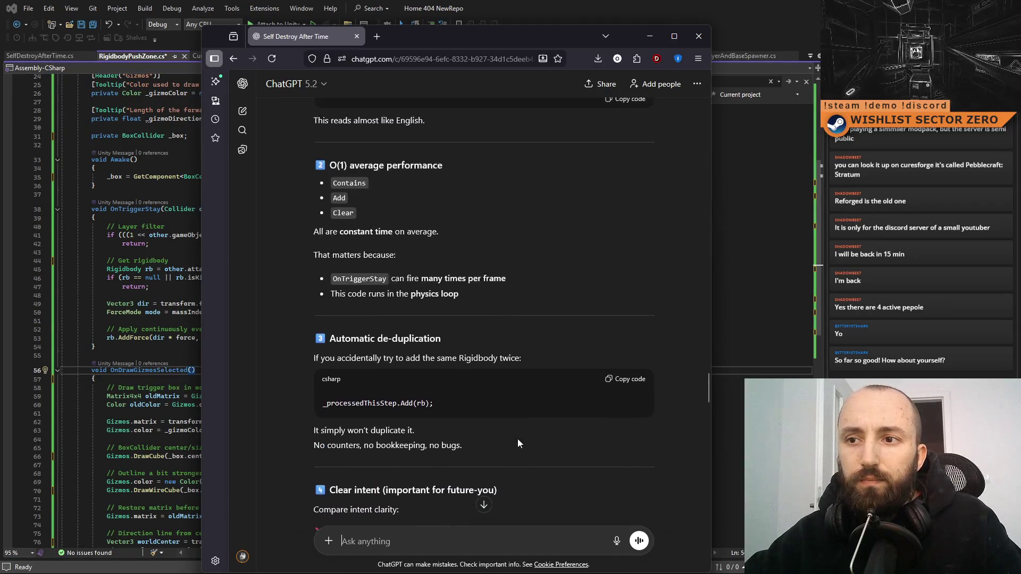
{"action": "scroll", "coordinate": [518, 442], "scroll_direction": "up", "scroll_amount": 15}
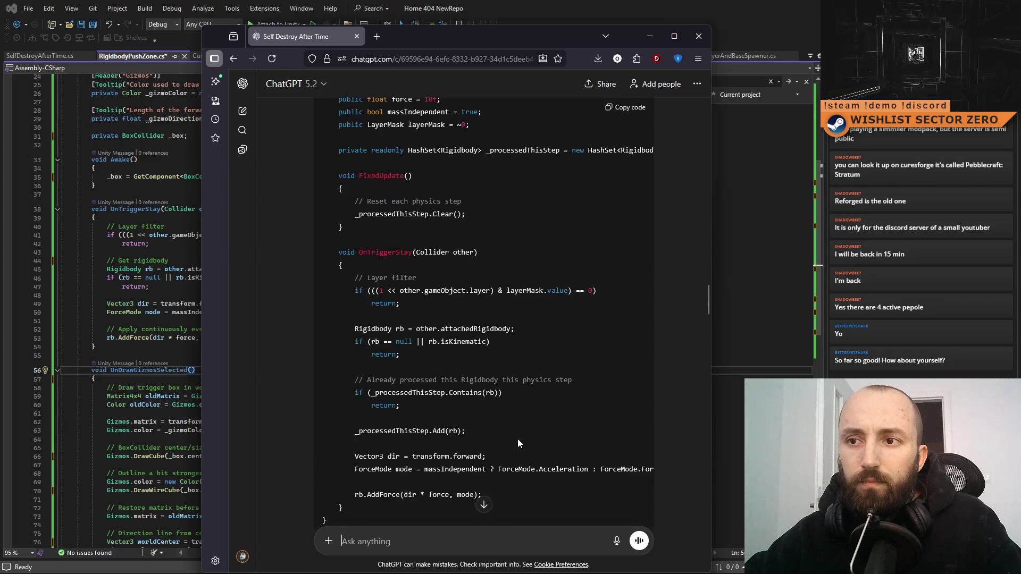
{"action": "scroll", "coordinate": [518, 442], "scroll_direction": "down", "scroll_amount": 3}
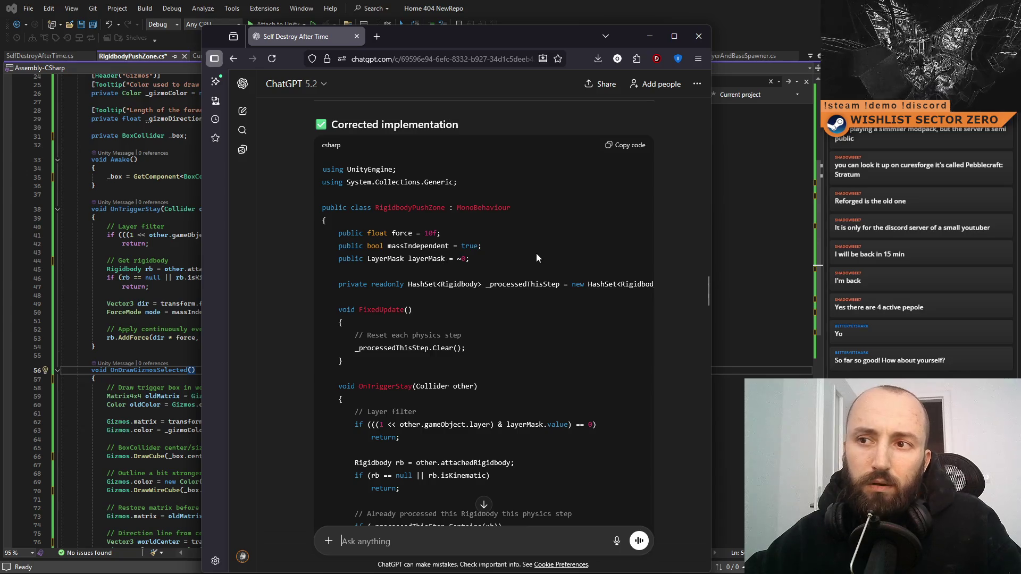
Step: Copy the _processedThisStep HashSet field from ChatGPT and paste it below the _box field
{"action": "left_click_drag", "start_coordinate": [331, 284], "coordinate": [723, 284]}
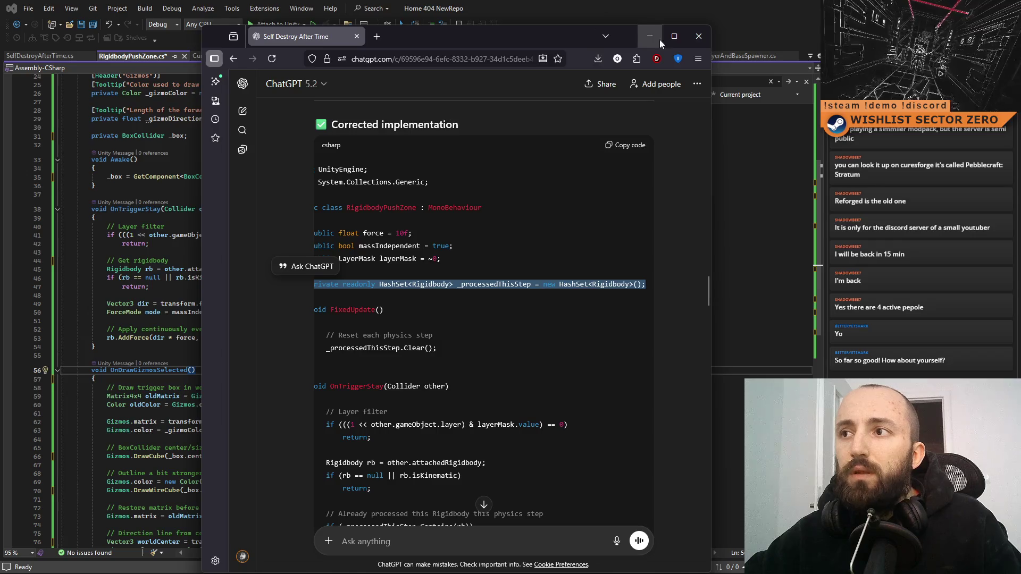
{"action": "left_click", "coordinate": [659, 39]}
{"action": "scroll", "coordinate": [243, 239], "scroll_direction": "up", "scroll_amount": 5}
{"action": "left_click", "coordinate": [229, 269]}
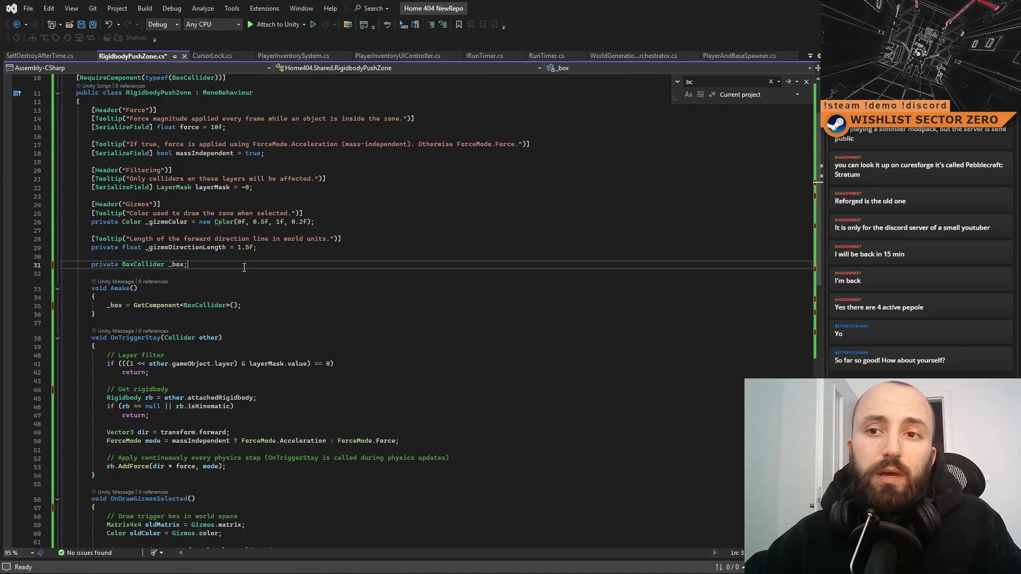
{"action": "key", "text": "Return"}
{"action": "type", "text": "private readonly HashSet<Rigidbody> _processedThisStep = new HashSet<Rigidbody>();"}
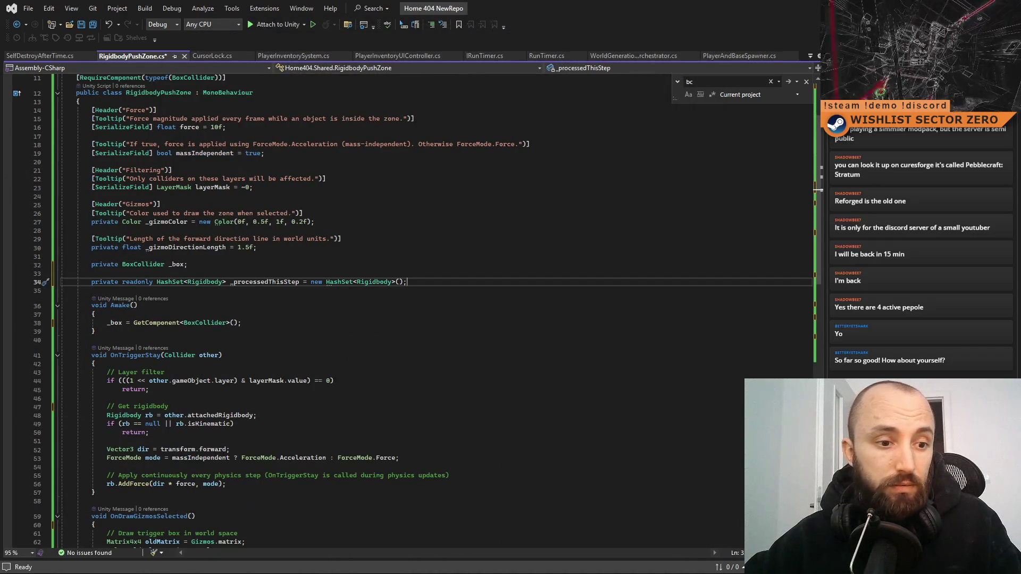
{"action": "key", "text": "alt+Tab"}
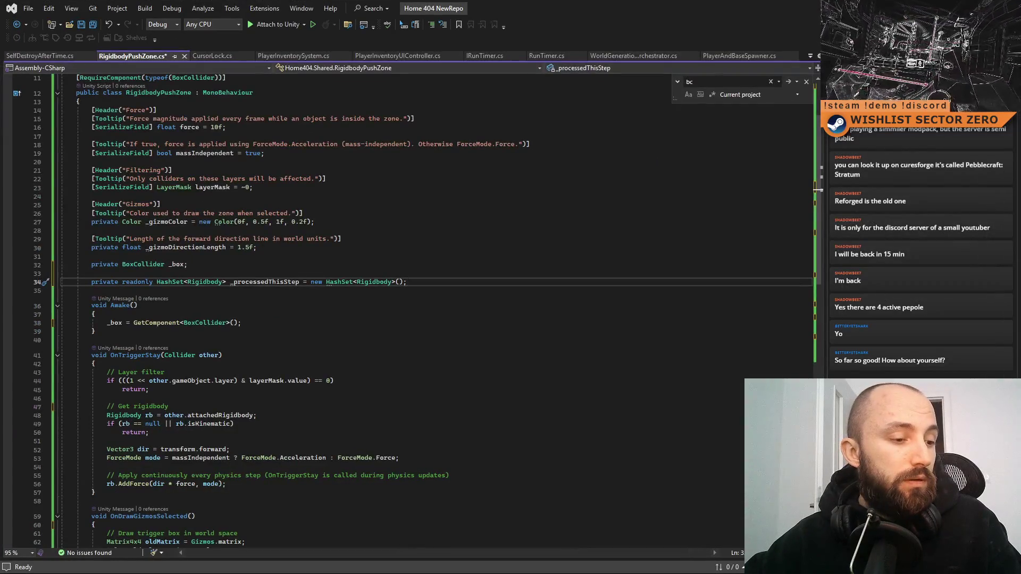
{"action": "key", "text": "alt+Tab"}
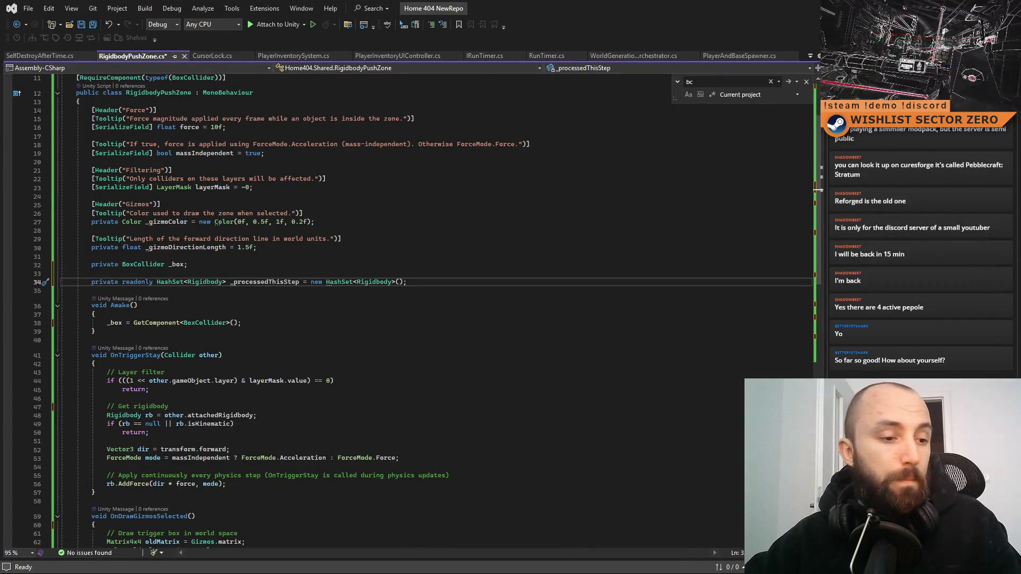
Step: Copy the FixedUpdate method that clears the HashSet and paste it below Awake
{"action": "key", "text": "alt+Tab"}
{"action": "scroll", "coordinate": [532, 341], "scroll_direction": "down", "scroll_amount": 2}
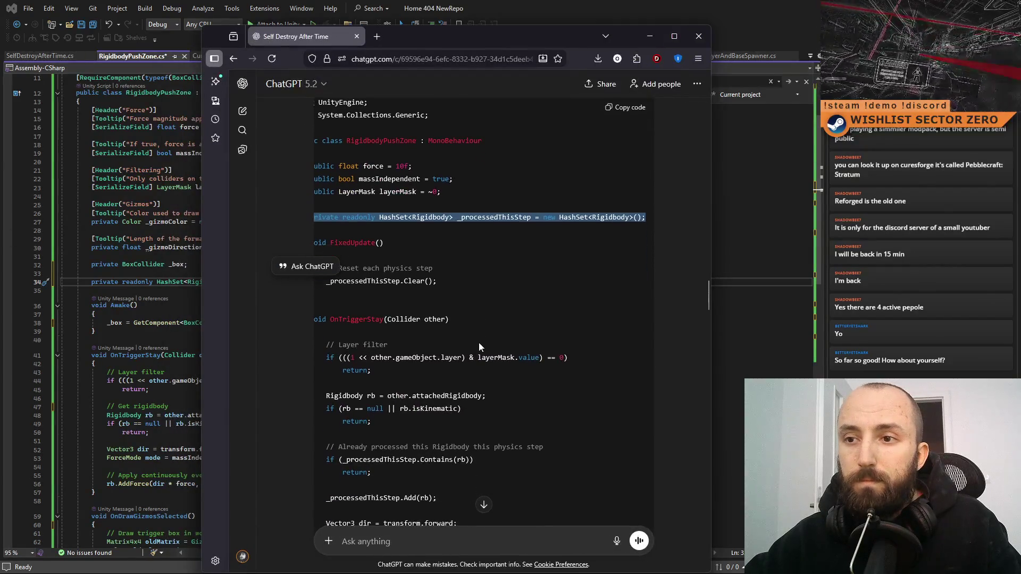
{"action": "left_click", "coordinate": [498, 321]}
{"action": "mouse_move", "coordinate": [452, 280]}
{"action": "left_mouse_down"}
{"action": "mouse_move", "coordinate": [259, 279]}
{"action": "mouse_move", "coordinate": [351, 279]}
{"action": "mouse_move", "coordinate": [352, 268]}
{"action": "mouse_move", "coordinate": [298, 241]}
{"action": "left_mouse_up"}
{"action": "key", "text": "ctrl+c"}
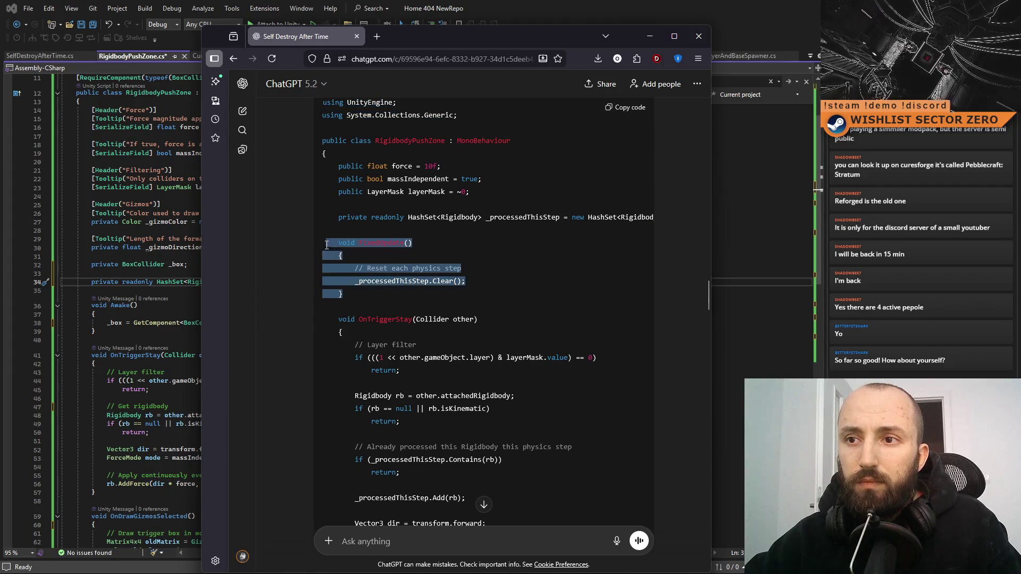
{"action": "left_click", "coordinate": [163, 302]}
{"action": "scroll", "coordinate": [236, 321], "scroll_direction": "down", "scroll_amount": 4}
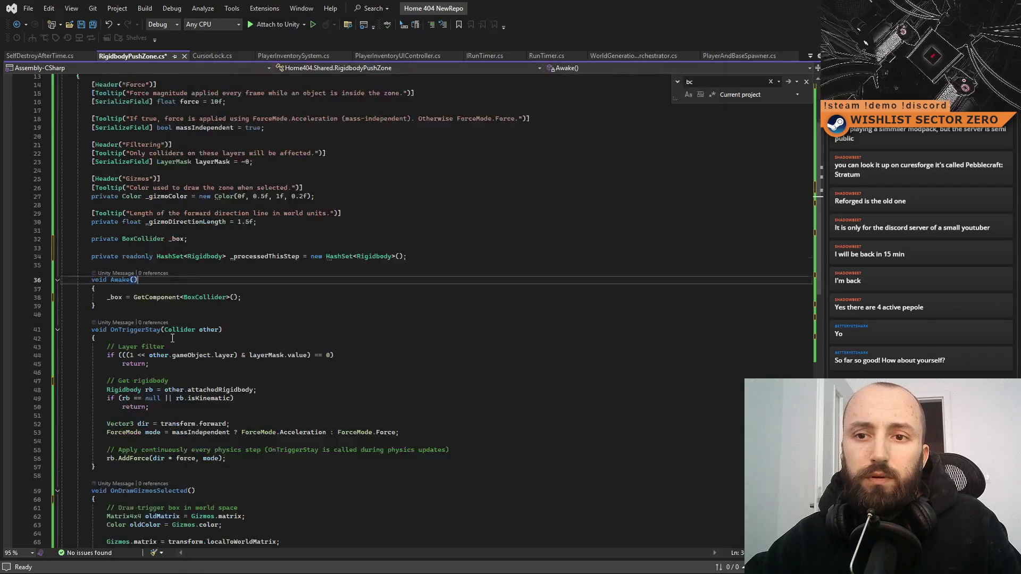
{"action": "scroll", "coordinate": [235, 321], "scroll_direction": "up", "scroll_amount": 3}
{"action": "left_click", "coordinate": [157, 306]}
{"action": "key", "text": "Return"}
{"action": "key", "text": "Return"}
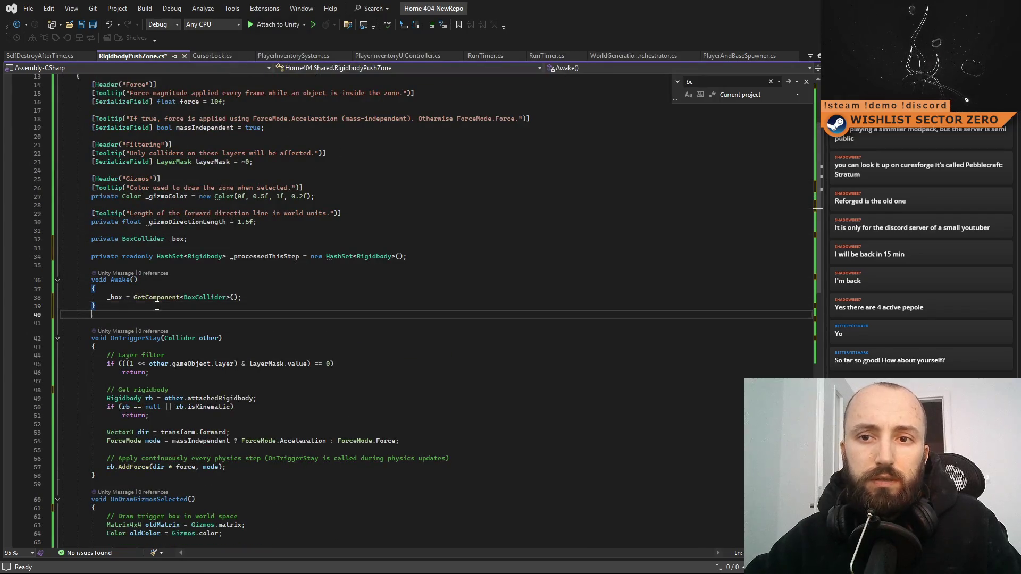
{"action": "key", "text": "ctrl+v"}
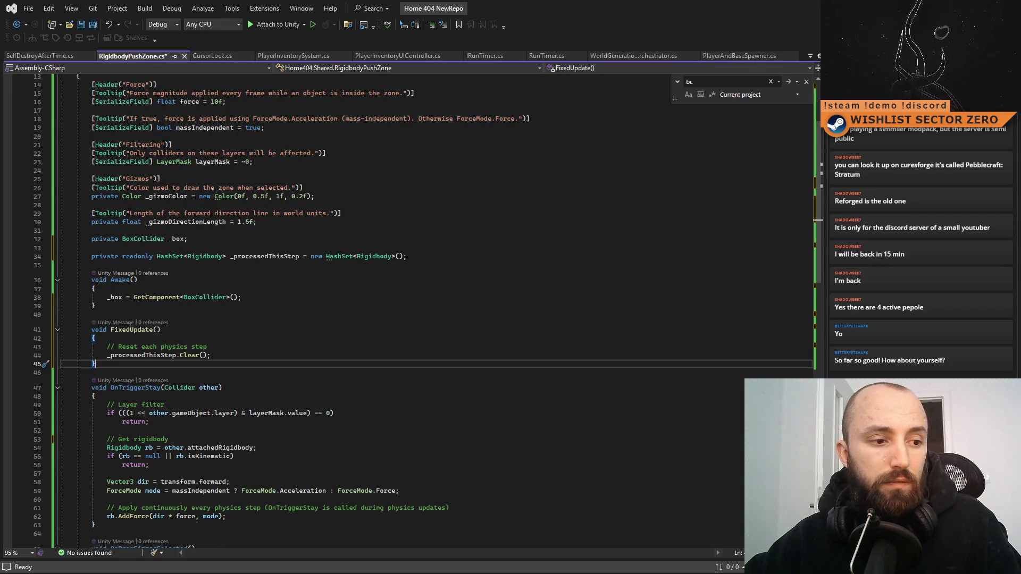
{"action": "key", "text": "alt+Tab"}
Step: Replace the existing OnTriggerStay with ChatGPT's version that skips already-processed Rigidbodies
{"action": "left_click", "coordinate": [582, 289]}
{"action": "scroll", "coordinate": [586, 278], "scroll_direction": "down", "scroll_amount": 4}
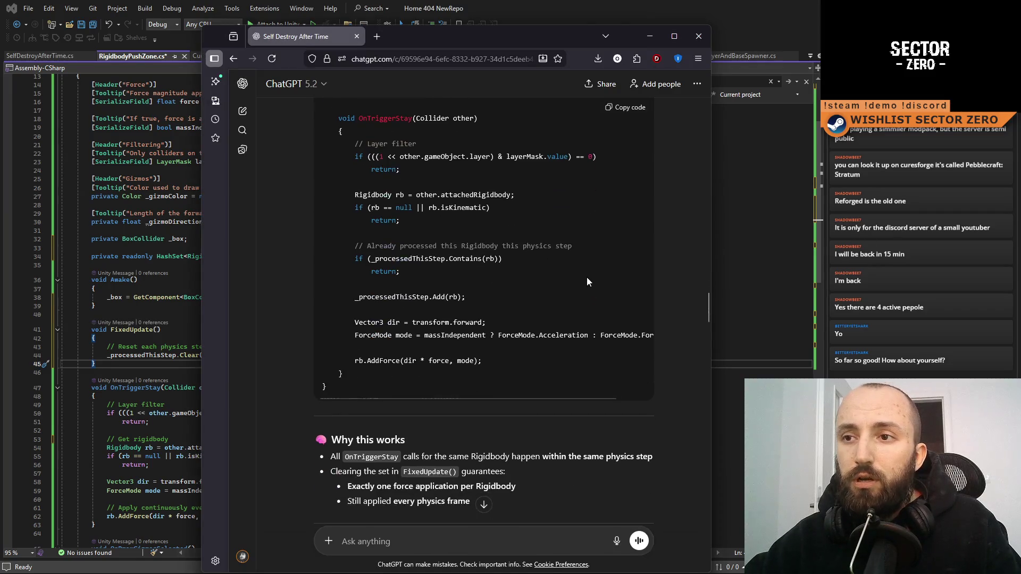
{"action": "mouse_move", "coordinate": [338, 119]}
{"action": "left_mouse_down"}
{"action": "mouse_move", "coordinate": [449, 320]}
{"action": "mouse_move", "coordinate": [457, 371]}
{"action": "left_mouse_up"}
{"action": "left_click", "coordinate": [149, 363]}
{"action": "scroll", "coordinate": [149, 364], "scroll_direction": "down", "scroll_amount": 4}
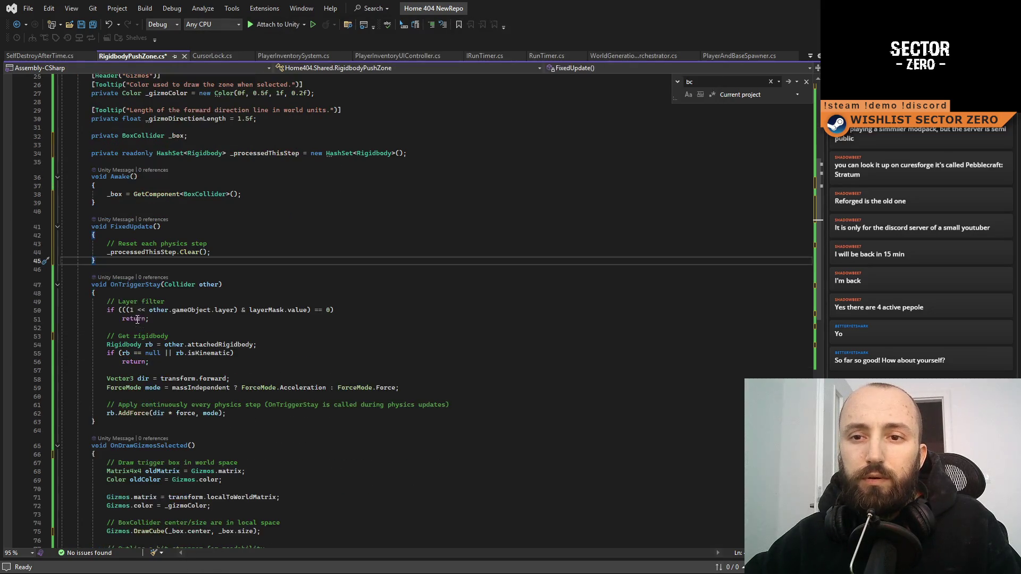
{"action": "mouse_move", "coordinate": [90, 286]}
{"action": "left_mouse_down"}
{"action": "mouse_move", "coordinate": [373, 388]}
{"action": "mouse_move", "coordinate": [106, 423]}
{"action": "left_mouse_up"}
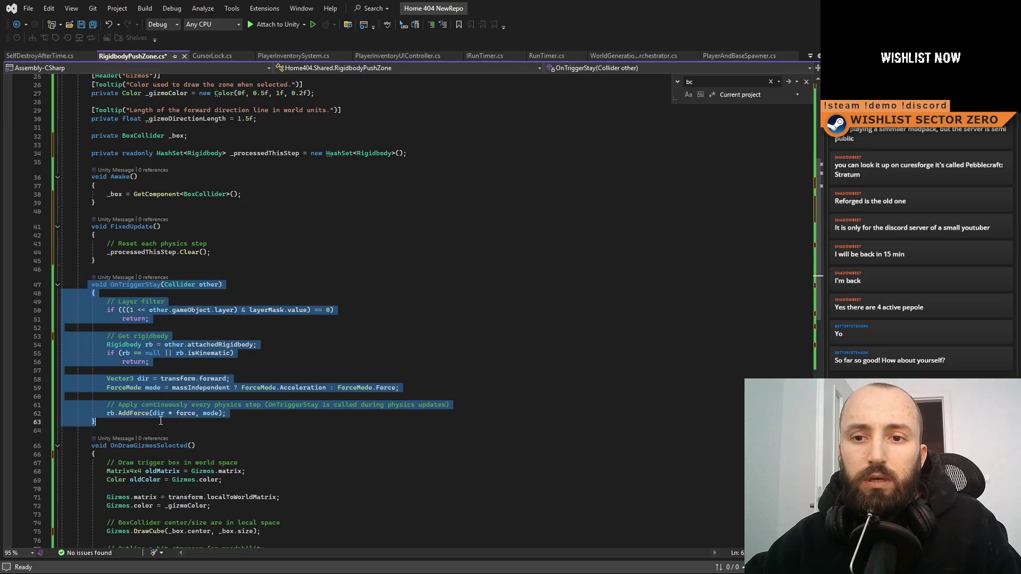
{"action": "type", "text": "void OnTriggerStay(Collider other)     {         // Layer filter         if (((1 << other.gameObject.layer) & layerMask.value) == 0)             return;          Rigidbody rb = other.attachedRigidbody;         if (rb == null || rb.isKinematic)             return;          // Already processed this Rigidbody this physics step         if (_processedThisStep.Contains(rb))             return;          _processedThisStep.Add(rb);          Vector3 dir = transform.forward;         ForceMode mode = massIndependent ? ForceMode.Acceleration : ForceMode.Force;          rb.AddForce(dir * force, mode);     }"}
{"action": "left_click", "coordinate": [363, 328]}
Step: Review the new processed-Rigidbody check and the force application lines
{"action": "left_click", "coordinate": [405, 286]}
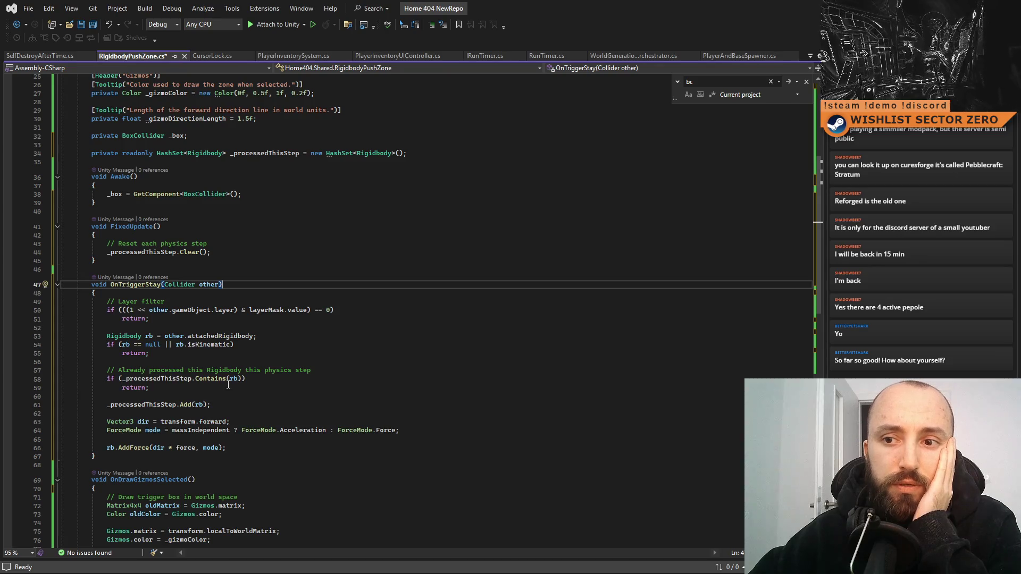
{"action": "left_click", "coordinate": [277, 388]}
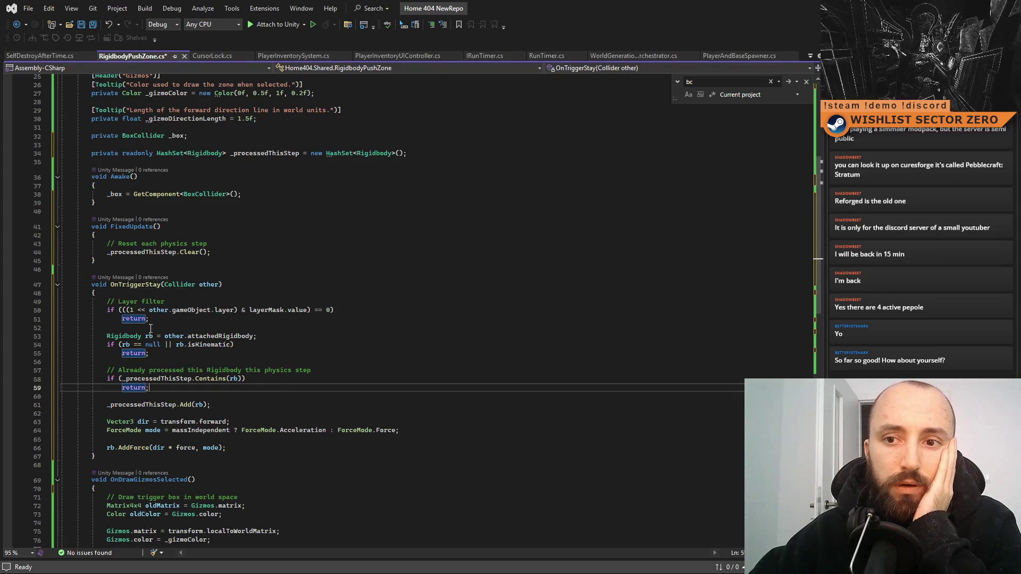
{"action": "left_click", "coordinate": [236, 409]}
{"action": "left_click", "coordinate": [314, 382]}
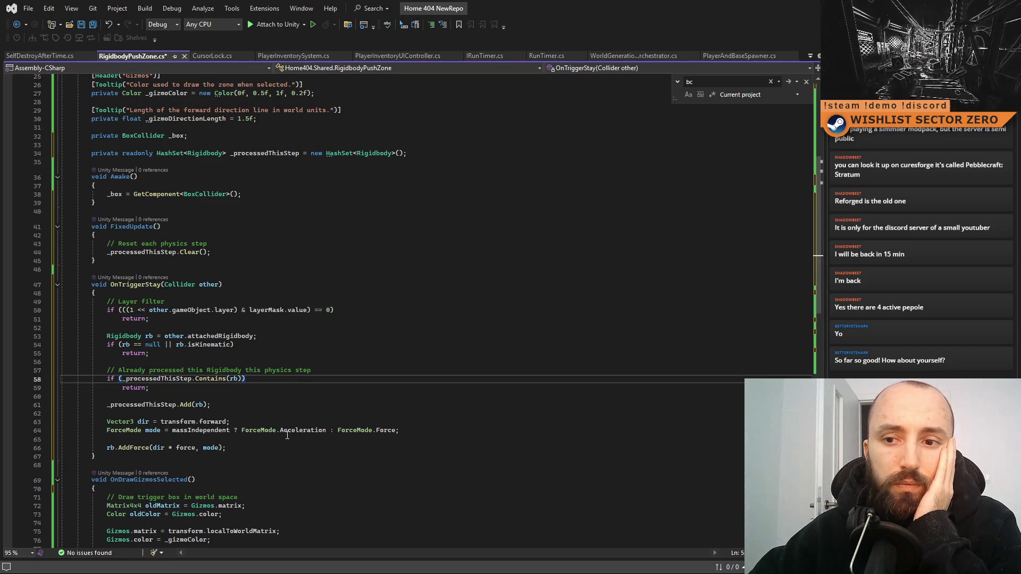
{"action": "left_click", "coordinate": [333, 417]}
{"action": "left_click", "coordinate": [295, 441]}
{"action": "scroll", "coordinate": [296, 441], "scroll_direction": "down", "scroll_amount": 5}
{"action": "scroll", "coordinate": [346, 404], "scroll_direction": "up", "scroll_amount": 8}
Step: Save RigidbodyPushZone.cs and return to Unity so it recompiles
{"action": "left_click", "coordinate": [394, 371]}
{"action": "scroll", "coordinate": [383, 383], "scroll_direction": "up", "scroll_amount": 5}
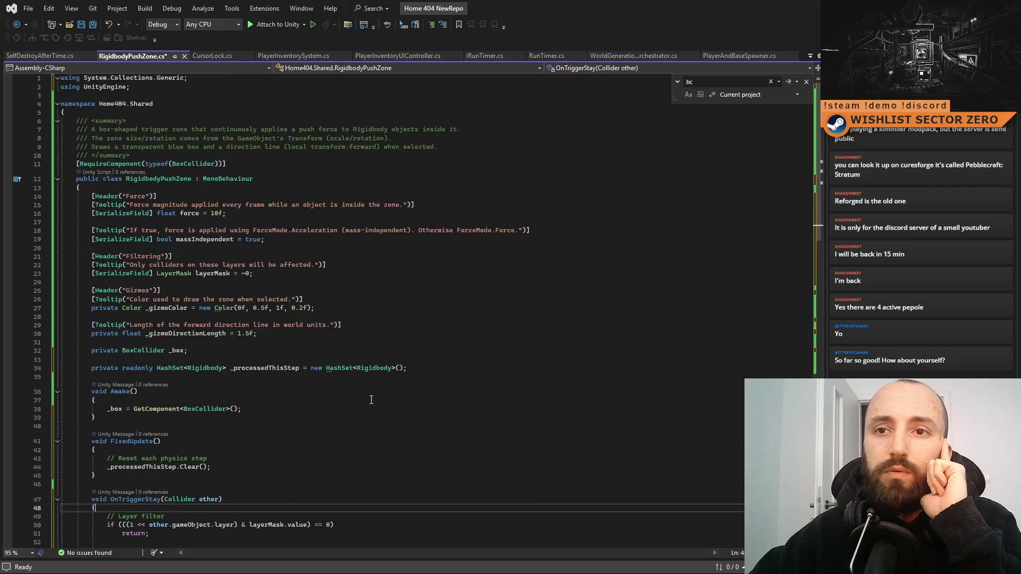
{"action": "left_click", "coordinate": [264, 239]}
{"action": "left_click", "coordinate": [266, 342]}
{"action": "key", "text": "ctrl+s"}
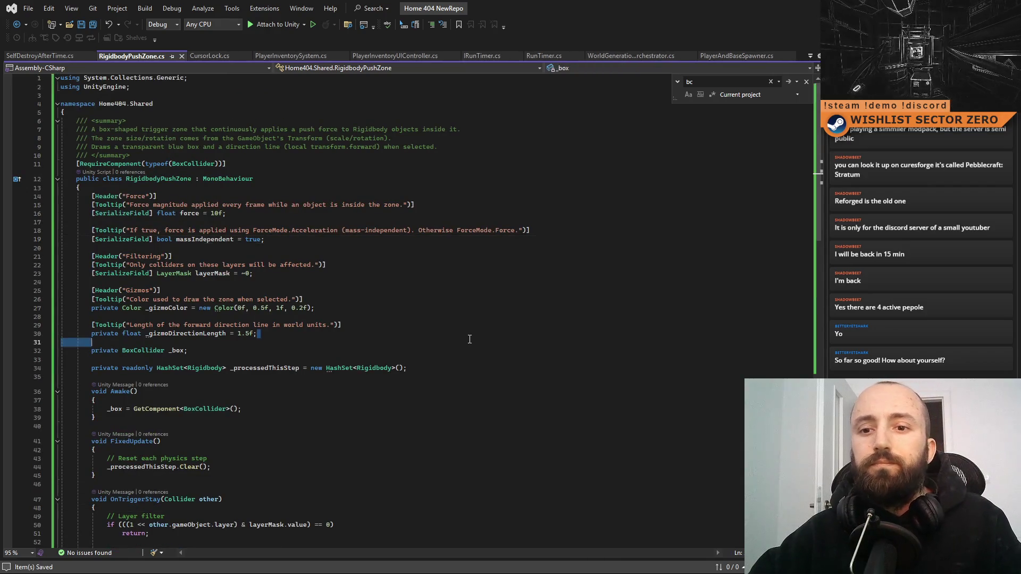
{"action": "scroll", "coordinate": [478, 338], "scroll_direction": "down", "scroll_amount": 12}
{"action": "scroll", "coordinate": [478, 339], "scroll_direction": "down", "scroll_amount": 5}
{"action": "scroll", "coordinate": [463, 335], "scroll_direction": "up", "scroll_amount": 5}
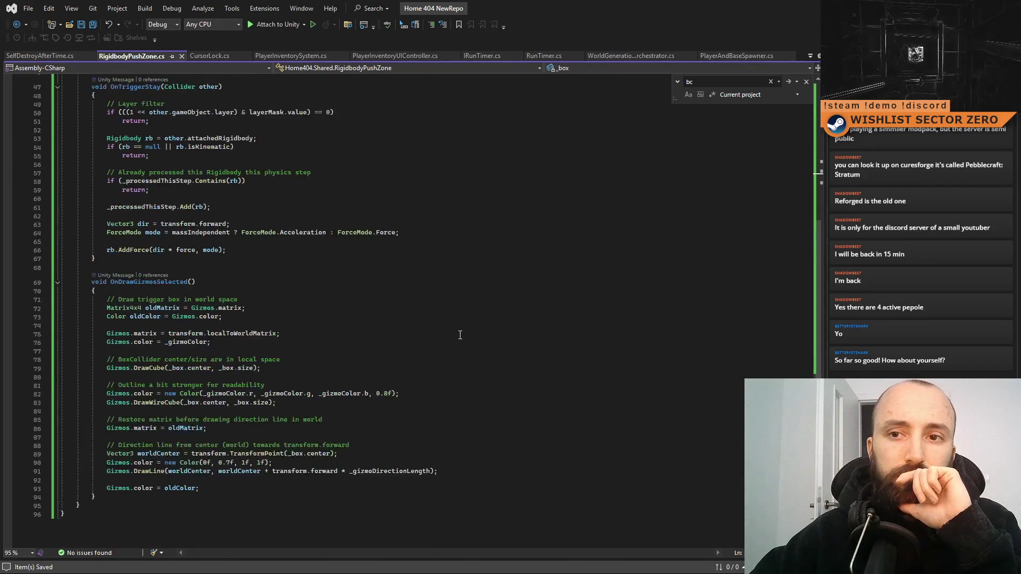
{"action": "scroll", "coordinate": [457, 331], "scroll_direction": "up", "scroll_amount": 1}
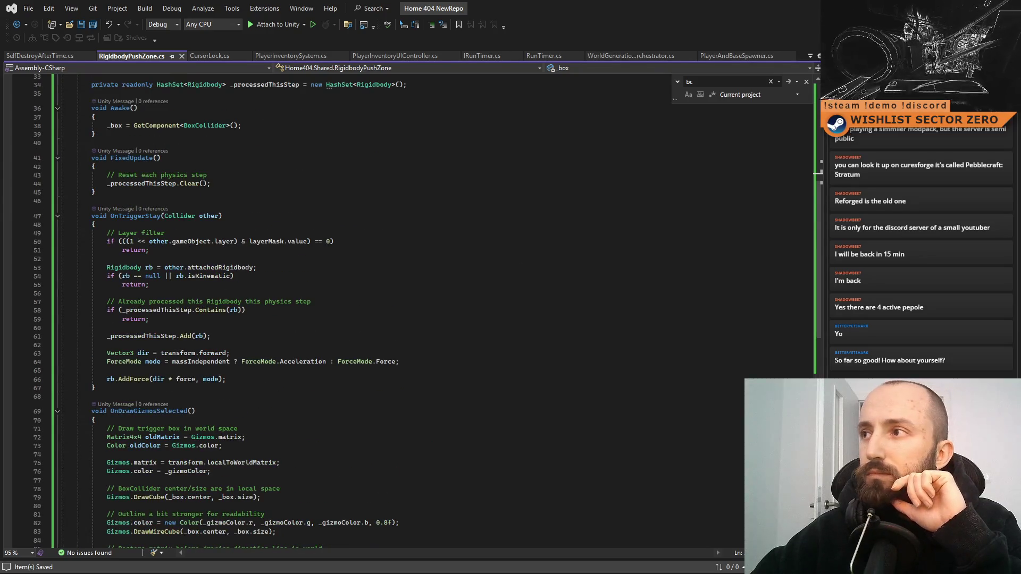
{"action": "key", "text": "alt+Tab"}
{"action": "key", "text": "alt+Tab"}
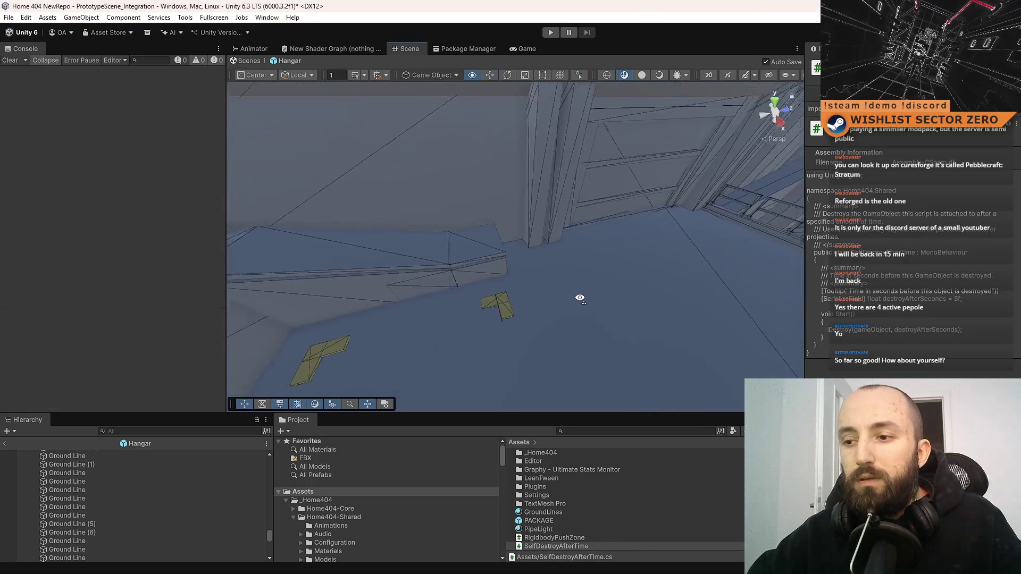
Step: Add a Cube via GameObject > 3D Object, move it onto the ledge and save the scene
{"action": "left_click", "coordinate": [81, 18]}
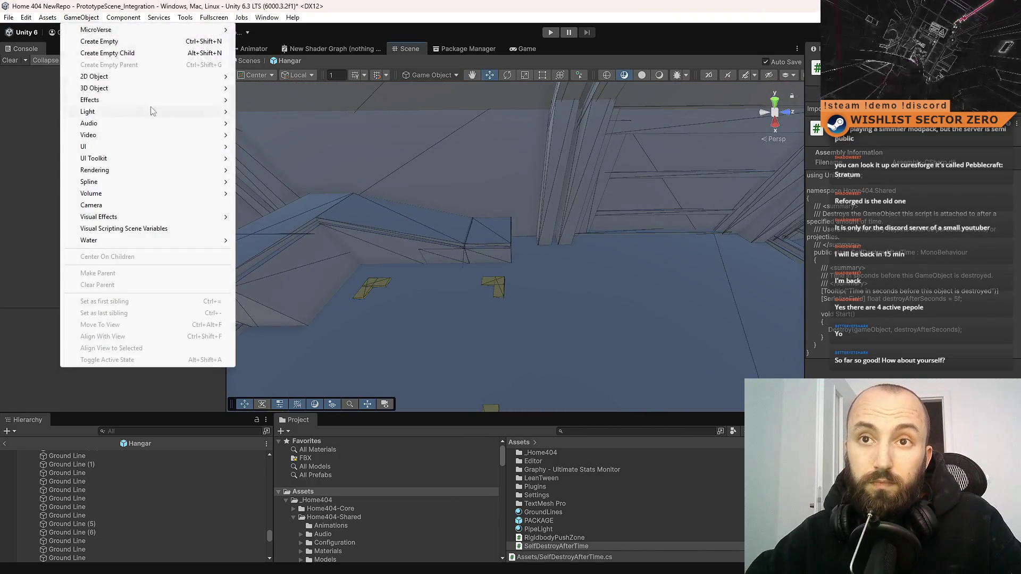
{"action": "mouse_move", "coordinate": [166, 91]}
{"action": "left_click", "coordinate": [261, 92]}
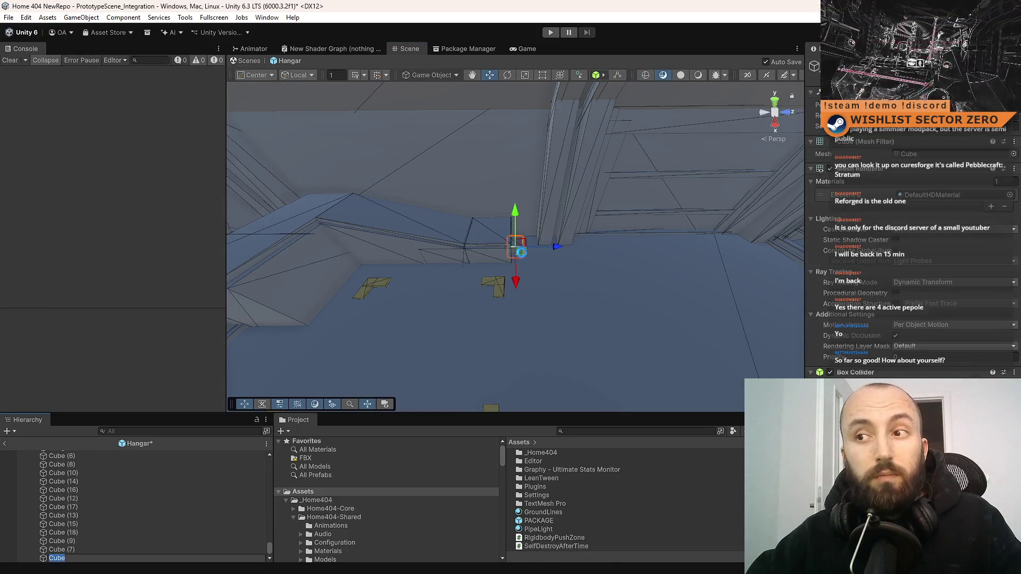
{"action": "mouse_move", "coordinate": [522, 253]}
{"action": "left_mouse_down"}
{"action": "mouse_move", "coordinate": [492, 229]}
{"action": "mouse_move", "coordinate": [484, 177]}
{"action": "left_mouse_up"}
{"action": "key", "text": "ctrl+s"}
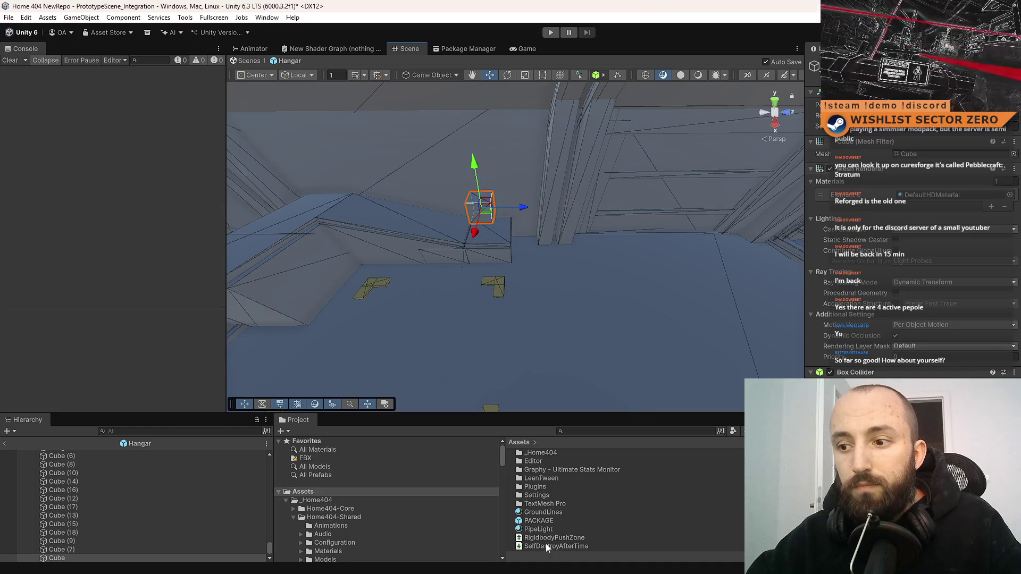
Step: Open the Console's NullReferenceException at its OnDrawGizmosSelected source line in Visual Studio
{"action": "left_click_drag", "start_coordinate": [478, 242], "coordinate": [526, 246]}
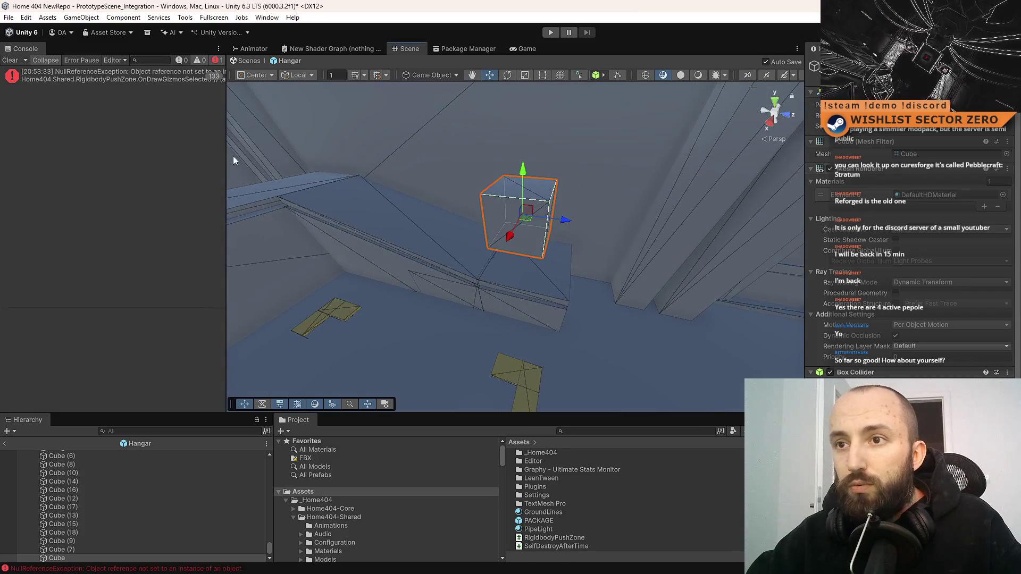
{"action": "left_click", "coordinate": [139, 80]}
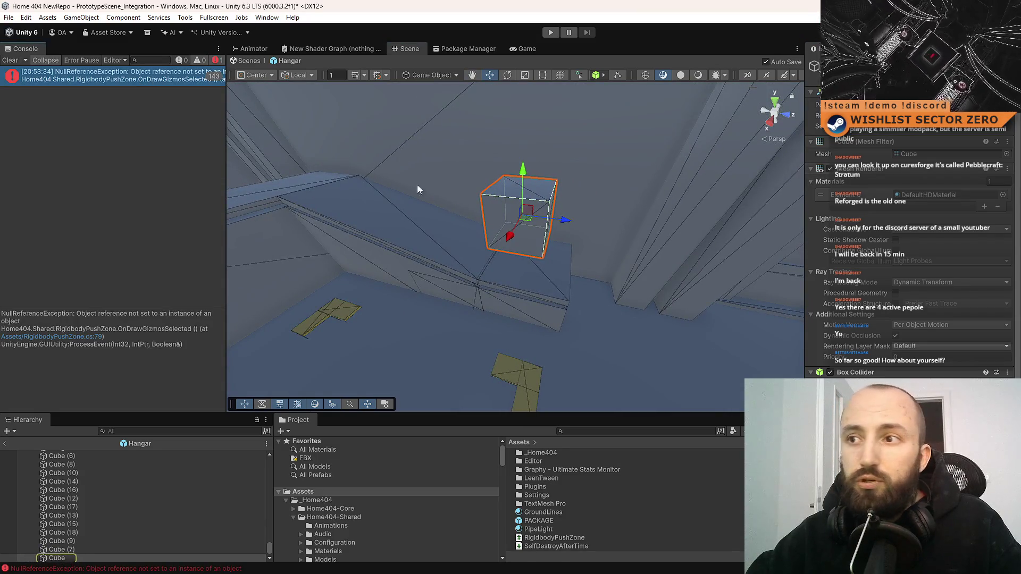
{"action": "double_click", "coordinate": [156, 79]}
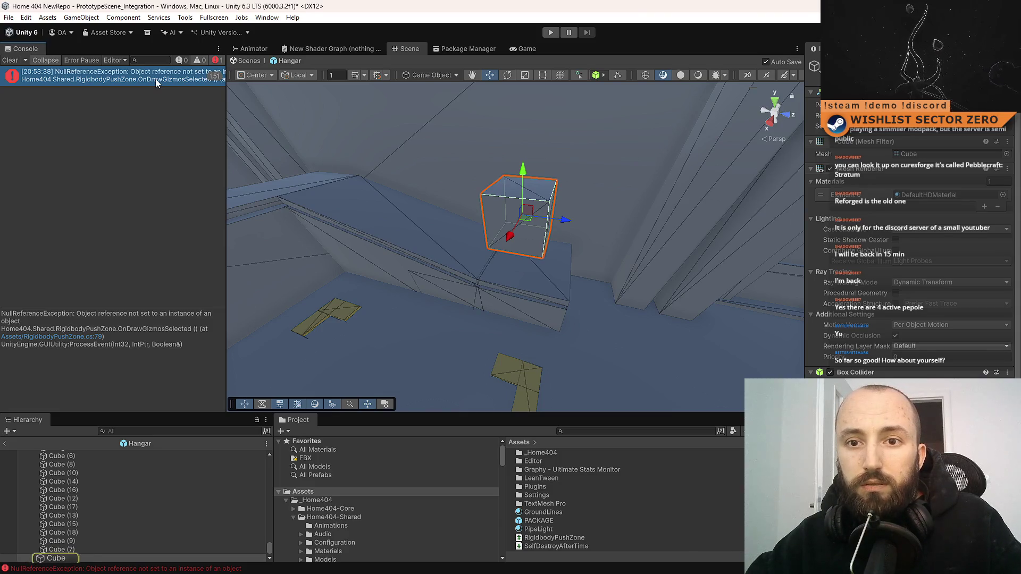
{"action": "scroll", "coordinate": [386, 368], "scroll_direction": "down", "scroll_amount": 1}
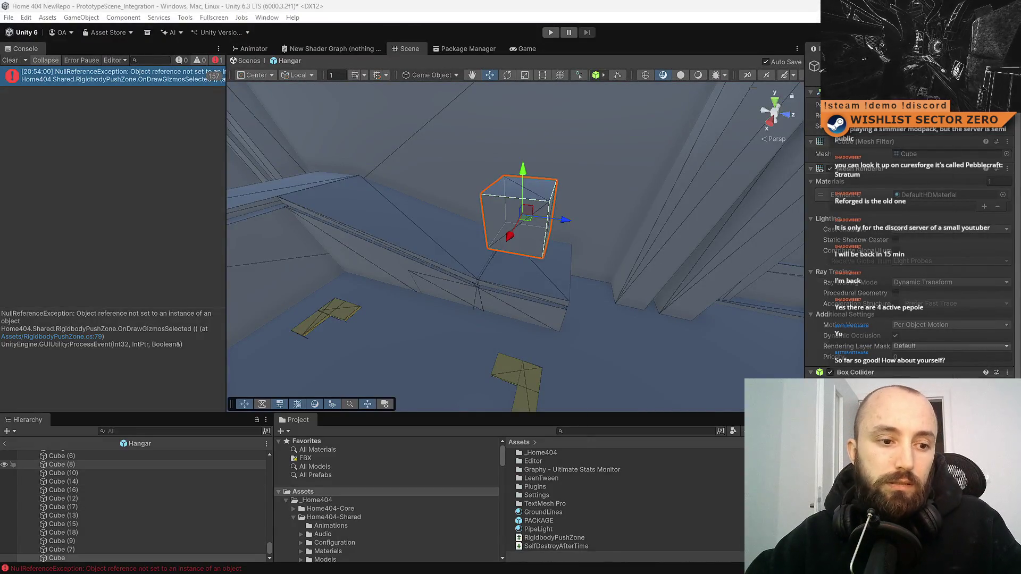
{"action": "key", "text": "alt+Tab"}
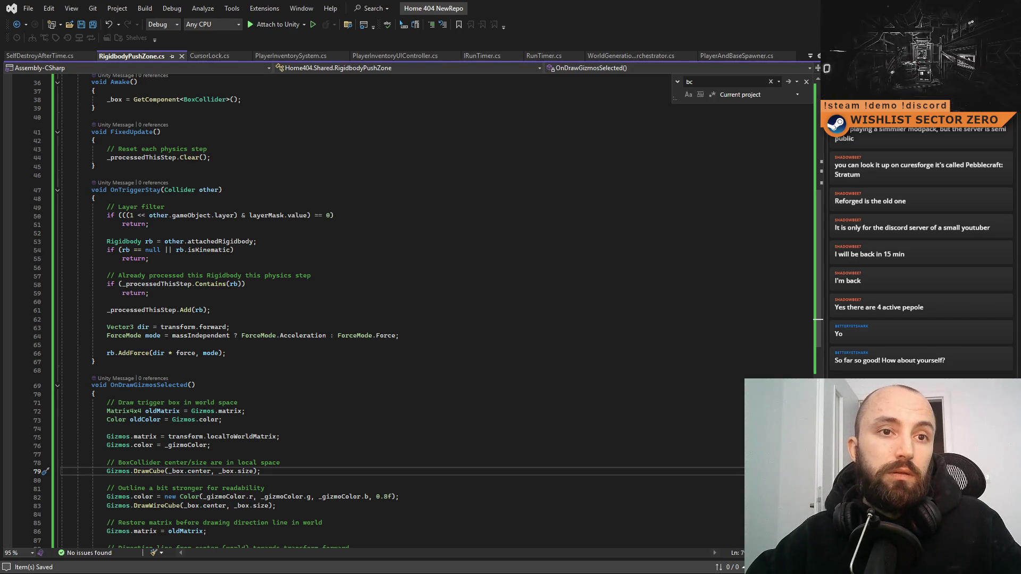
Step: Select the _box = GetComponent<BoxCollider>(); line in Awake and find the start of OnDrawGizmosSelected
{"action": "left_click", "coordinate": [333, 406]}
{"action": "left_click", "coordinate": [177, 472]}
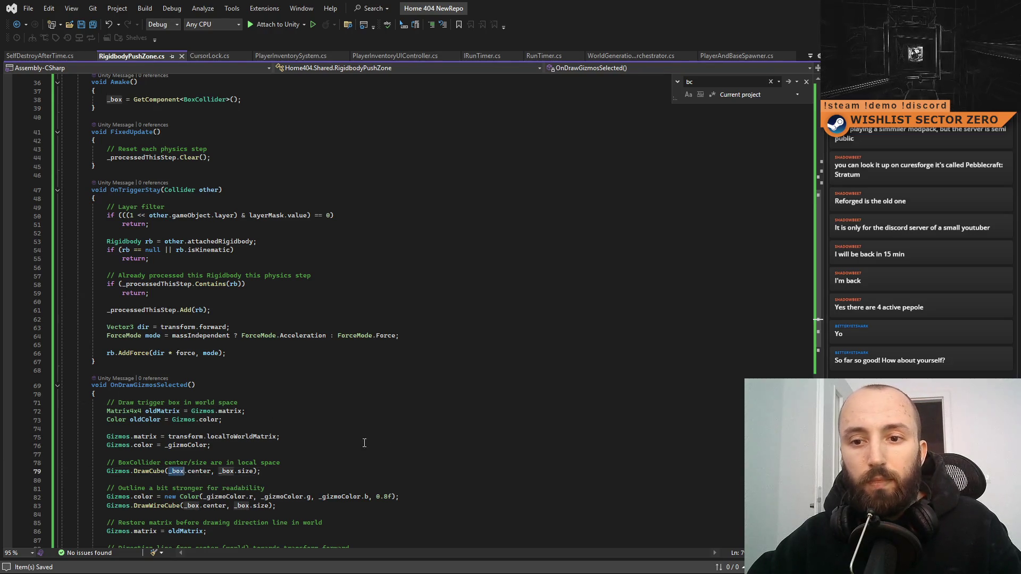
{"action": "left_click", "coordinate": [311, 422]}
{"action": "scroll", "coordinate": [287, 399], "scroll_direction": "down", "scroll_amount": 1}
{"action": "left_click", "coordinate": [265, 370]}
{"action": "scroll", "coordinate": [264, 374], "scroll_direction": "up", "scroll_amount": 5}
{"action": "left_click_drag", "start_coordinate": [106, 203], "coordinate": [243, 202]}
{"action": "key", "text": "ctrl+c"}
{"action": "scroll", "coordinate": [242, 203], "scroll_direction": "down", "scroll_amount": 2}
{"action": "left_click", "coordinate": [153, 447]}
Step: Paste the _box = GetComponent<BoxCollider>(); line at the top of OnDrawGizmosSelected and save
{"action": "key", "text": "Return"}
{"action": "key", "text": "Return"}
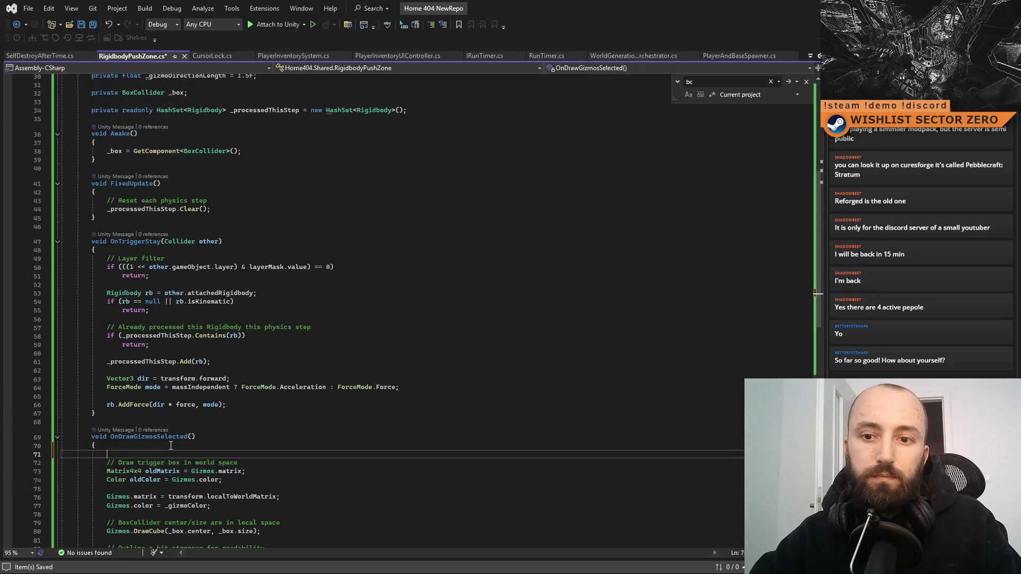
{"action": "key", "text": "Up"}
{"action": "key", "text": "ctrl+v"}
{"action": "key", "text": "Down"}
{"action": "key", "text": "Down"}
{"action": "key", "text": "Down"}
{"action": "key", "text": "End"}
{"action": "scroll", "coordinate": [374, 455], "scroll_direction": "down", "scroll_amount": 3}
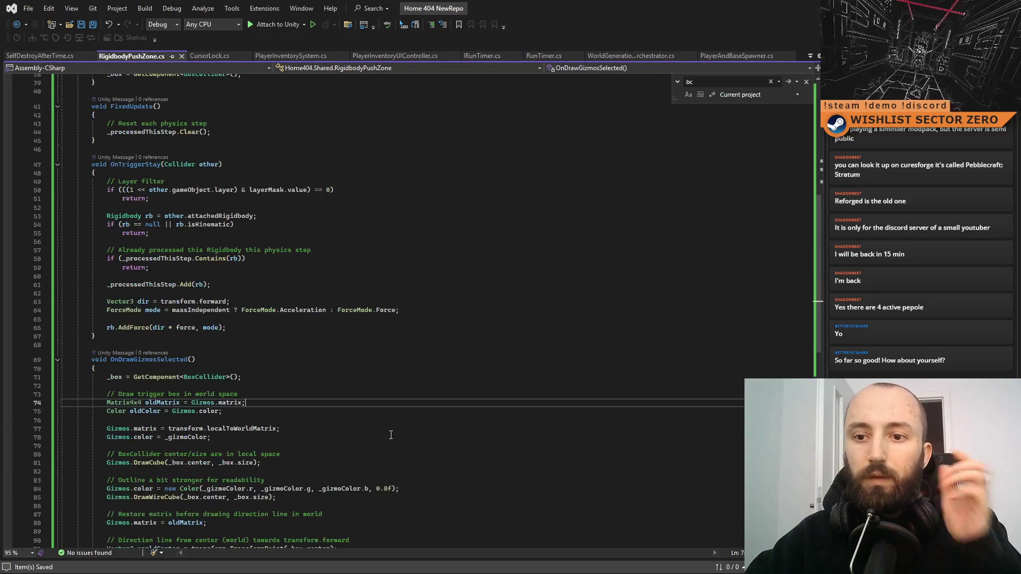
{"action": "key", "text": "alt+Tab"}
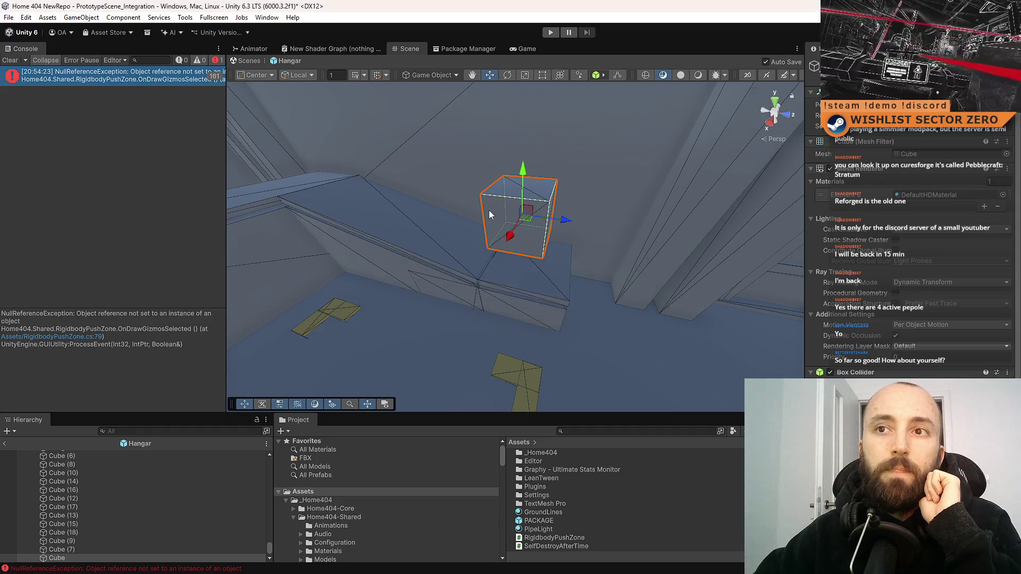
Step: Remove the Mesh Filter and Mesh Renderer components from the cube
{"action": "mouse_move", "coordinate": [487, 198]}
{"action": "left_mouse_down"}
{"action": "mouse_move", "coordinate": [354, 181]}
{"action": "mouse_move", "coordinate": [531, 164]}
{"action": "mouse_move", "coordinate": [442, 173]}
{"action": "left_mouse_up"}
{"action": "right_click", "coordinate": [858, 143]}
{"action": "left_click", "coordinate": [904, 190]}
{"action": "right_click", "coordinate": [861, 142]}
{"action": "left_click", "coordinate": [907, 190]}
Step: Stretch the box into a long zone and tilt it so its right end drops
{"action": "key", "text": "f"}
{"action": "key", "text": "r"}
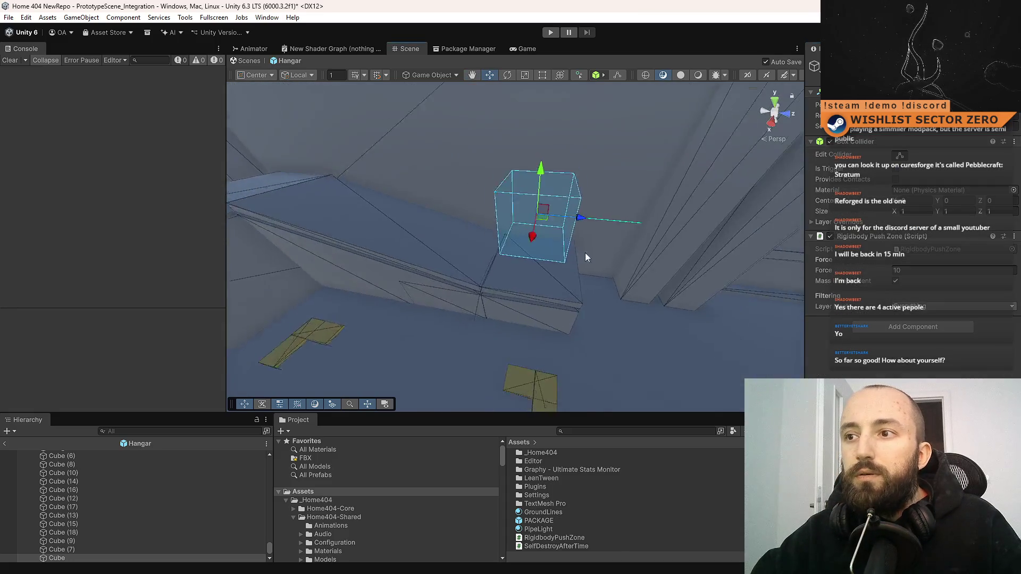
{"action": "mouse_move", "coordinate": [582, 225]}
{"action": "left_mouse_down"}
{"action": "mouse_move", "coordinate": [725, 232]}
{"action": "mouse_move", "coordinate": [596, 228]}
{"action": "mouse_move", "coordinate": [718, 238]}
{"action": "left_mouse_up"}
{"action": "mouse_move", "coordinate": [568, 266]}
{"action": "left_mouse_down"}
{"action": "mouse_move", "coordinate": [490, 283]}
{"action": "mouse_move", "coordinate": [278, 282]}
{"action": "left_mouse_up"}
{"action": "key", "text": "e"}
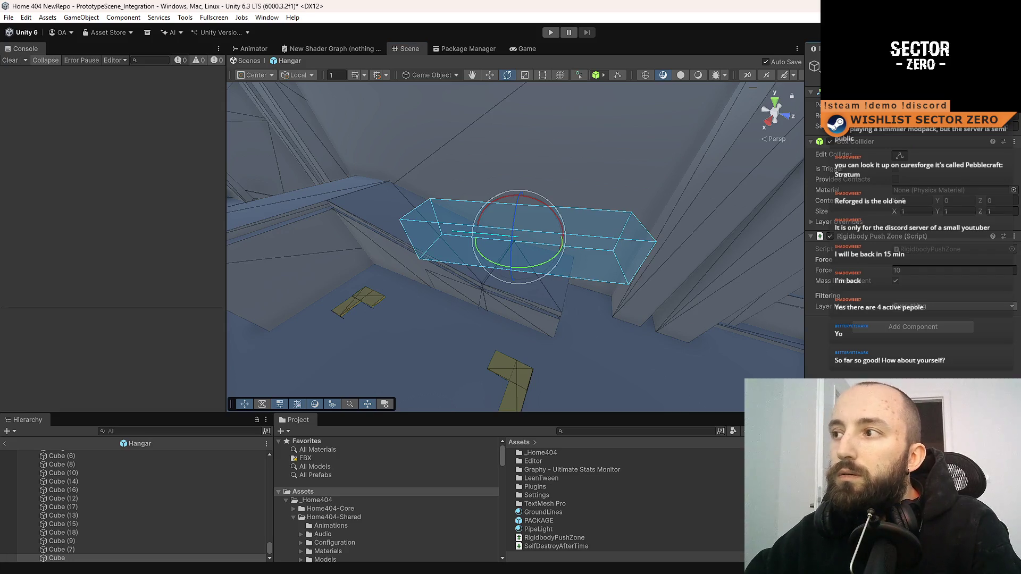
{"action": "mouse_move", "coordinate": [548, 210]}
{"action": "left_mouse_down"}
{"action": "mouse_move", "coordinate": [556, 226]}
{"action": "mouse_move", "coordinate": [606, 244]}
{"action": "mouse_move", "coordinate": [554, 180]}
{"action": "mouse_move", "coordinate": [554, 262]}
{"action": "mouse_move", "coordinate": [557, 243]}
{"action": "left_mouse_up"}
Step: Raise the push-zone box into place over the ledge and save the scene
{"action": "key", "text": "w"}
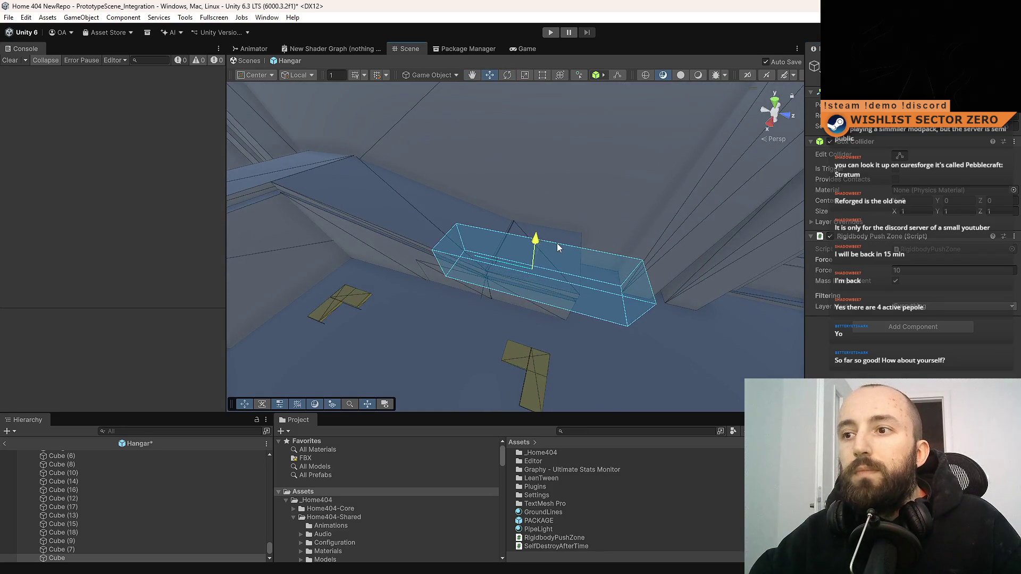
{"action": "key", "text": "ctrl+s"}
{"action": "mouse_move", "coordinate": [609, 211]}
{"action": "left_mouse_down"}
{"action": "mouse_move", "coordinate": [586, 254]}
{"action": "mouse_move", "coordinate": [441, 237]}
{"action": "mouse_move", "coordinate": [522, 196]}
{"action": "mouse_move", "coordinate": [509, 136]}
{"action": "mouse_move", "coordinate": [495, 142]}
{"action": "mouse_move", "coordinate": [495, 169]}
{"action": "mouse_move", "coordinate": [495, 151]}
{"action": "mouse_move", "coordinate": [512, 234]}
{"action": "mouse_move", "coordinate": [485, 239]}
{"action": "mouse_move", "coordinate": [480, 253]}
{"action": "mouse_move", "coordinate": [553, 292]}
{"action": "mouse_move", "coordinate": [574, 282]}
{"action": "mouse_move", "coordinate": [470, 232]}
{"action": "mouse_move", "coordinate": [512, 178]}
{"action": "mouse_move", "coordinate": [602, 174]}
{"action": "left_mouse_up"}
{"action": "key", "text": "ctrl+s"}
{"action": "scroll", "coordinate": [511, 170], "scroll_direction": "up", "scroll_amount": 5}
{"action": "key", "text": "ctrl+s"}
{"action": "scroll", "coordinate": [495, 151], "scroll_direction": "down", "scroll_amount": 5}
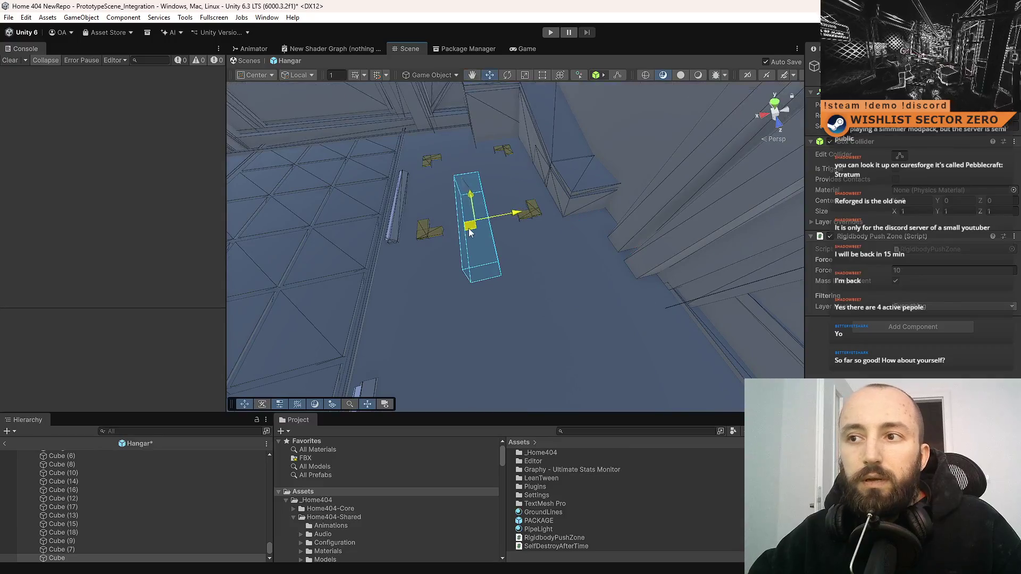
{"action": "key", "text": "ctrl+s"}
{"action": "key", "text": "r"}
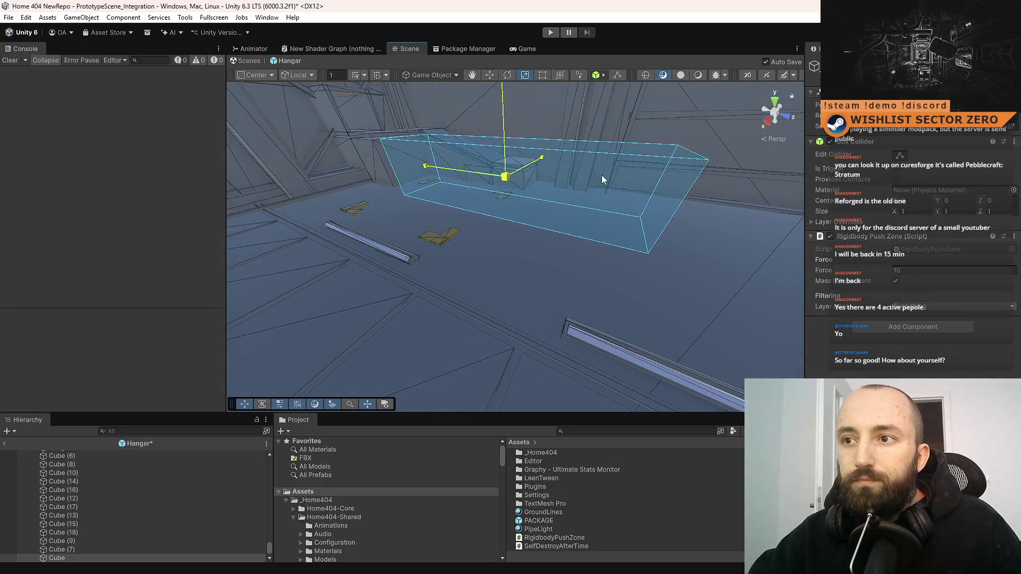
{"action": "key", "text": "w"}
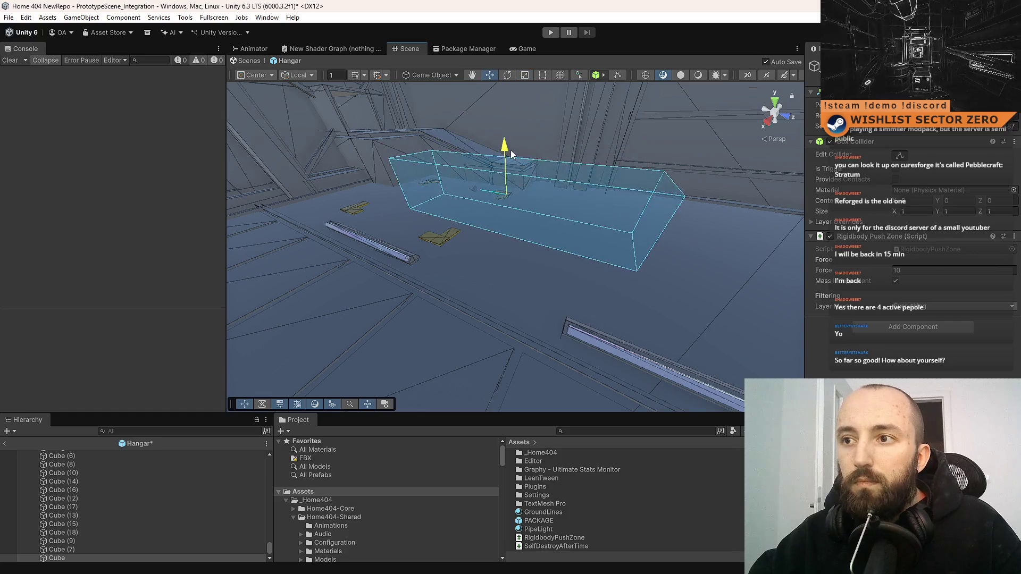
{"action": "mouse_move", "coordinate": [505, 181]}
{"action": "left_mouse_down"}
{"action": "mouse_move", "coordinate": [663, 249]}
{"action": "mouse_move", "coordinate": [627, 240]}
{"action": "left_mouse_up"}
Step: Duplicate the push-zone box as Cube (1), move it right, rotate it upright, and raise it slightly
{"action": "key", "text": "ctrl+d"}
{"action": "mouse_move", "coordinate": [414, 211]}
{"action": "left_mouse_down"}
{"action": "mouse_move", "coordinate": [555, 220]}
{"action": "mouse_move", "coordinate": [695, 185]}
{"action": "mouse_move", "coordinate": [719, 189]}
{"action": "left_mouse_up"}
{"action": "key", "text": "e"}
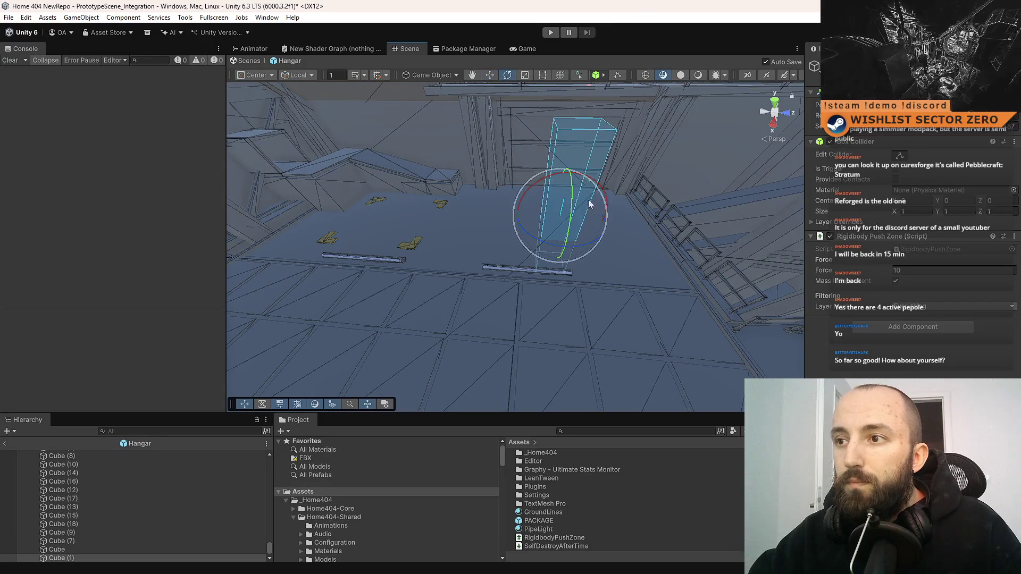
{"action": "key", "text": "w"}
{"action": "left_click_drag", "start_coordinate": [579, 183], "coordinate": [580, 178]}
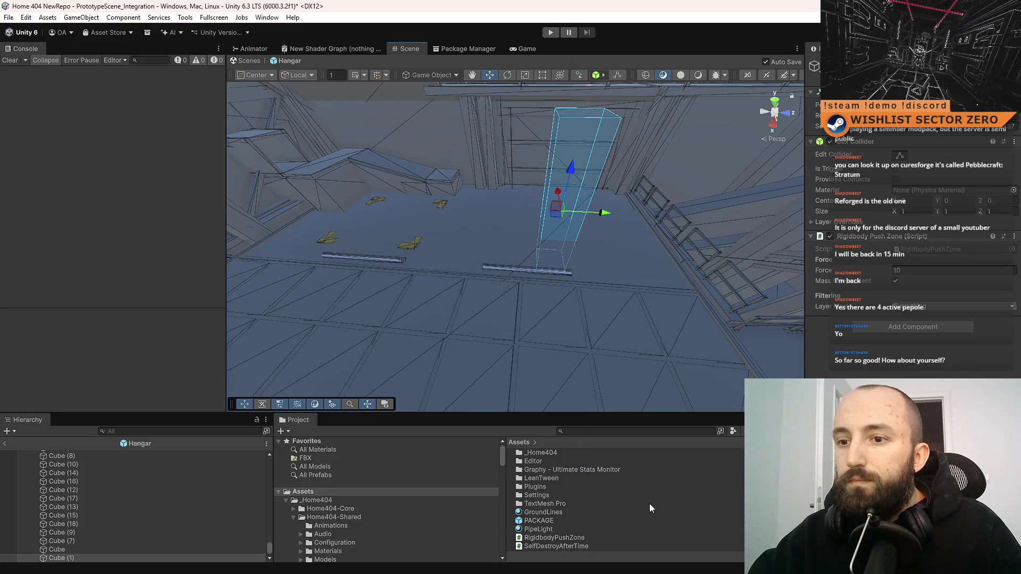
{"action": "scroll", "coordinate": [645, 508], "scroll_direction": "up", "scroll_amount": 2}
{"action": "left_click", "coordinate": [662, 519]}
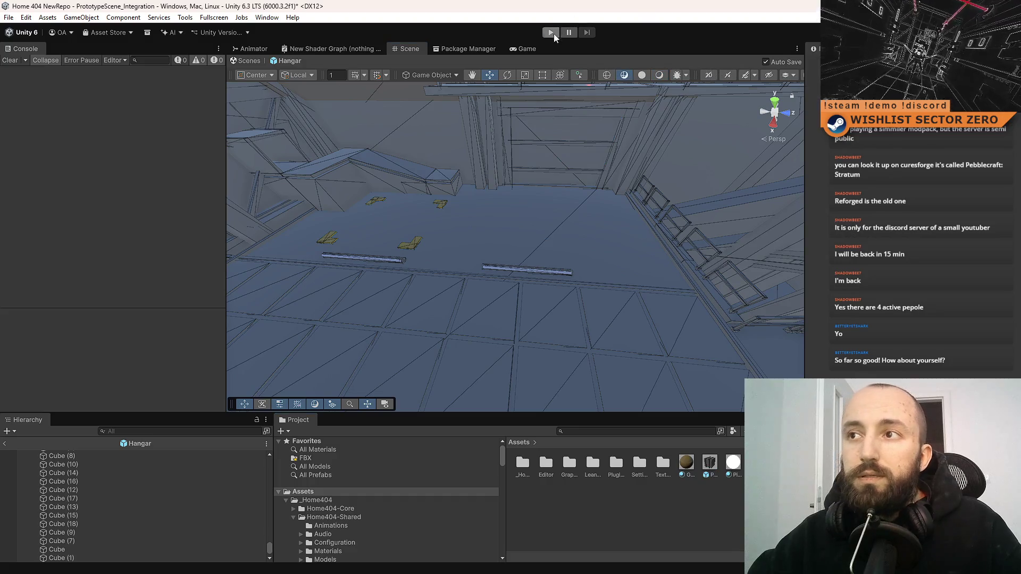
Step: Enter Play mode and inspect the Cube and Cube (1) push zones in the Scene view
{"action": "left_click", "coordinate": [553, 33]}
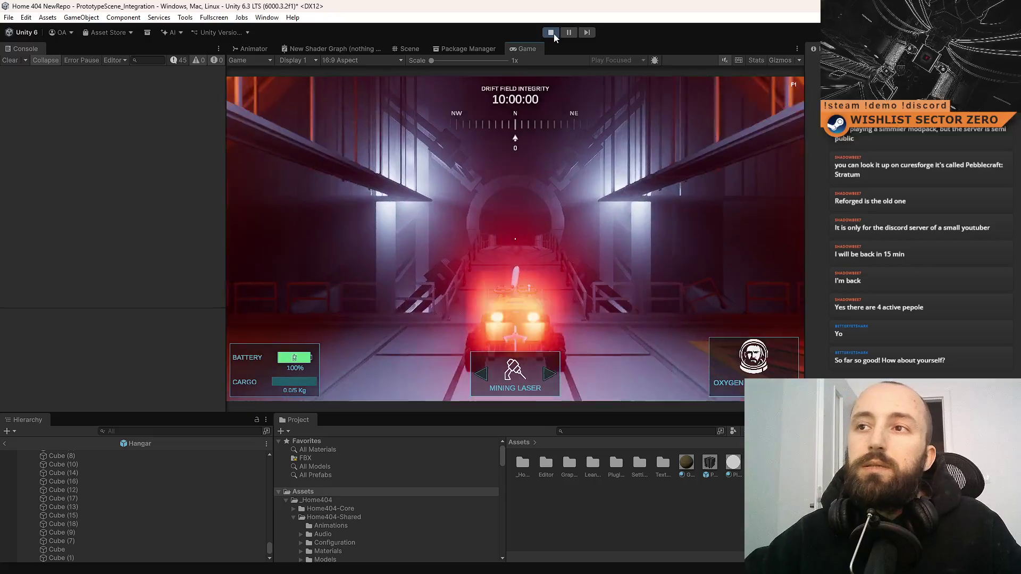
{"action": "left_click", "coordinate": [410, 48]}
{"action": "left_click_drag", "start_coordinate": [595, 169], "coordinate": [740, 141]}
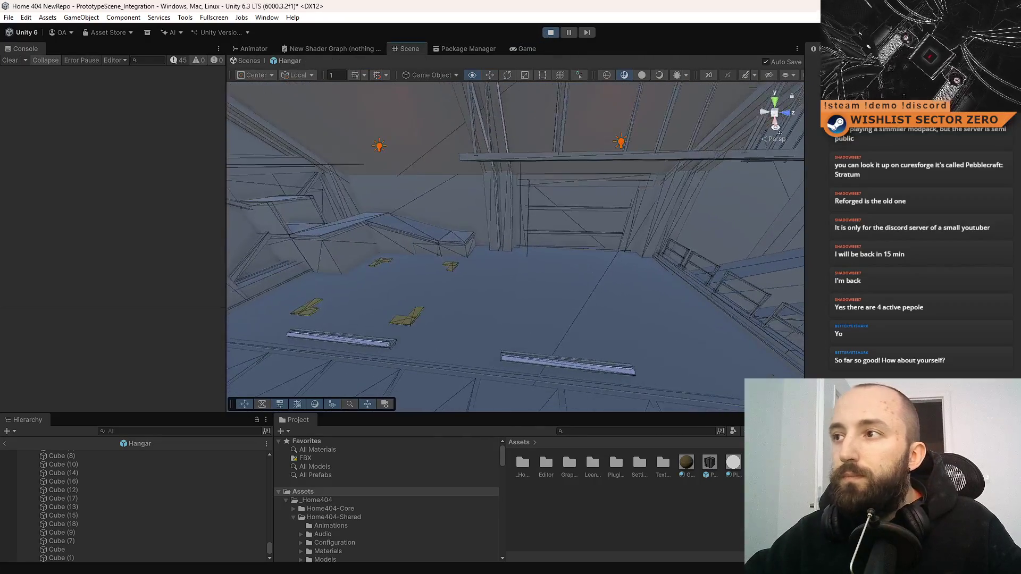
{"action": "left_click_drag", "start_coordinate": [593, 186], "coordinate": [151, 536]}
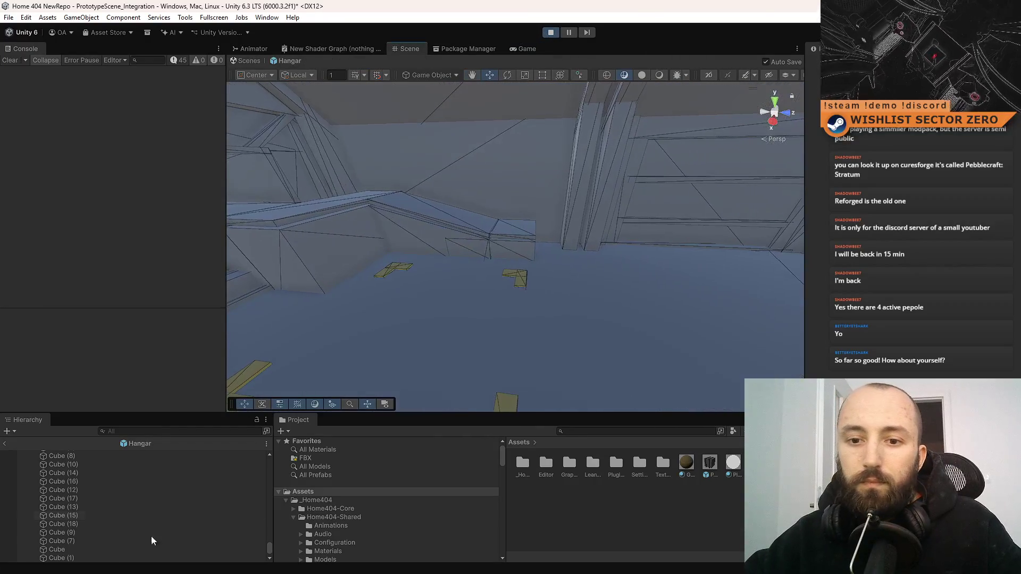
{"action": "left_click", "coordinate": [85, 550]}
{"action": "left_click", "coordinate": [81, 558], "text": "shift"}
{"action": "mouse_move", "coordinate": [496, 292]}
{"action": "left_mouse_down"}
{"action": "mouse_move", "coordinate": [337, 326]}
{"action": "mouse_move", "coordinate": [280, 62]}
{"action": "left_mouse_up"}
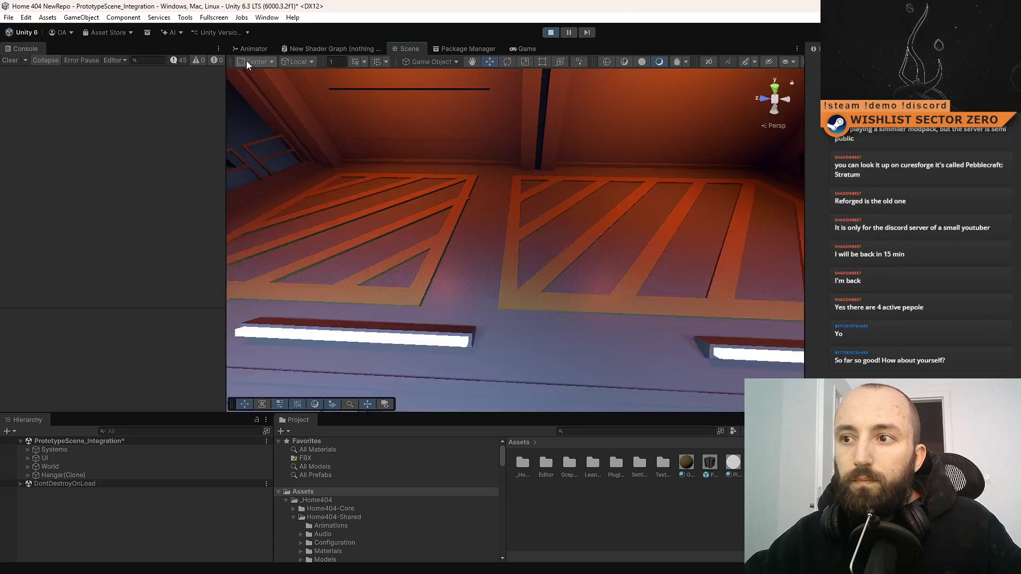
Step: Leave the Hangar prefab, expand Hangar(Clone), and frame the Cube push zone in the running scene
{"action": "left_click", "coordinate": [246, 61]}
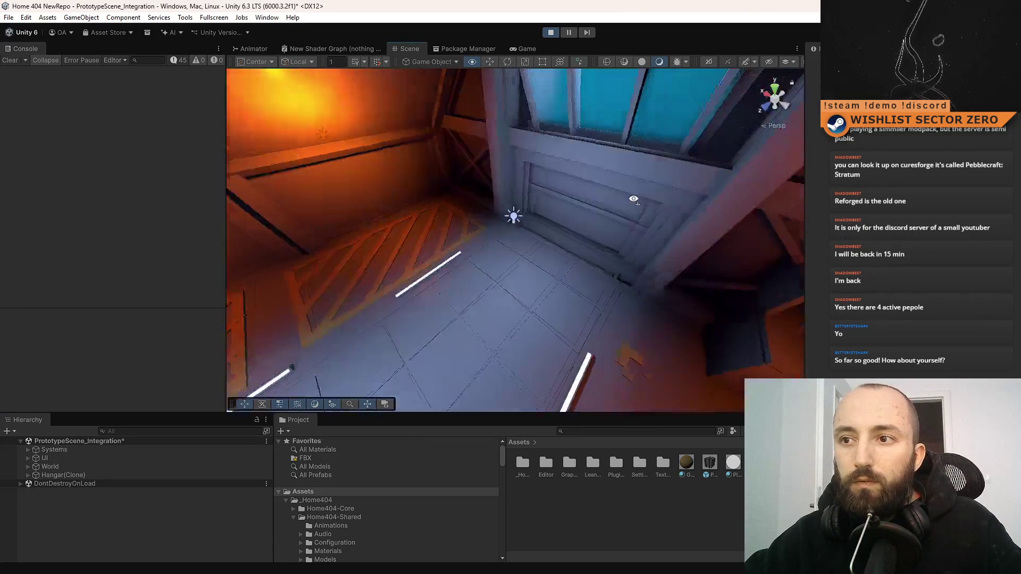
{"action": "left_click_drag", "start_coordinate": [903, 215], "coordinate": [261, 524]}
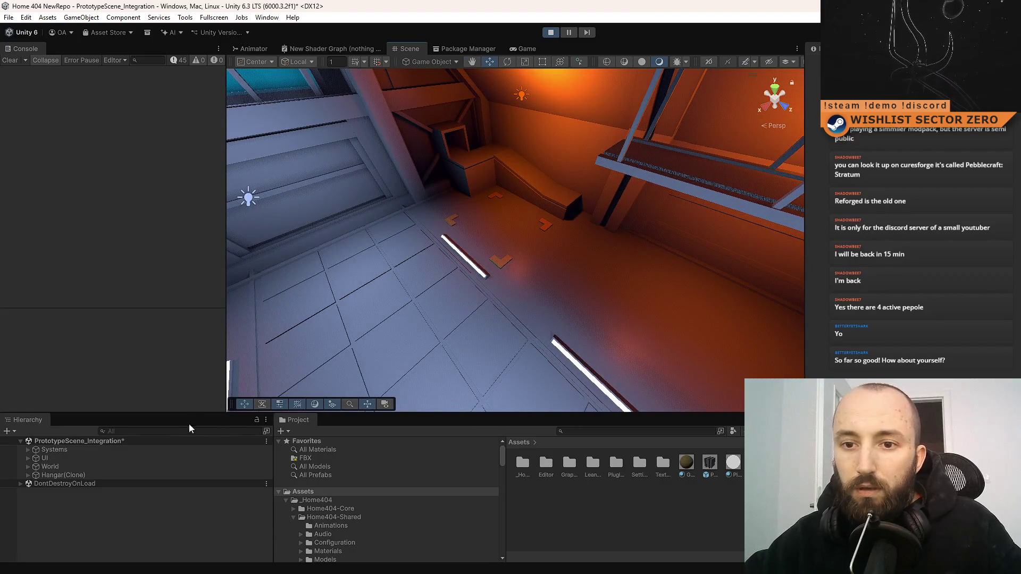
{"action": "left_click", "coordinate": [28, 474]}
{"action": "scroll", "coordinate": [136, 500], "scroll_direction": "down", "scroll_amount": 10}
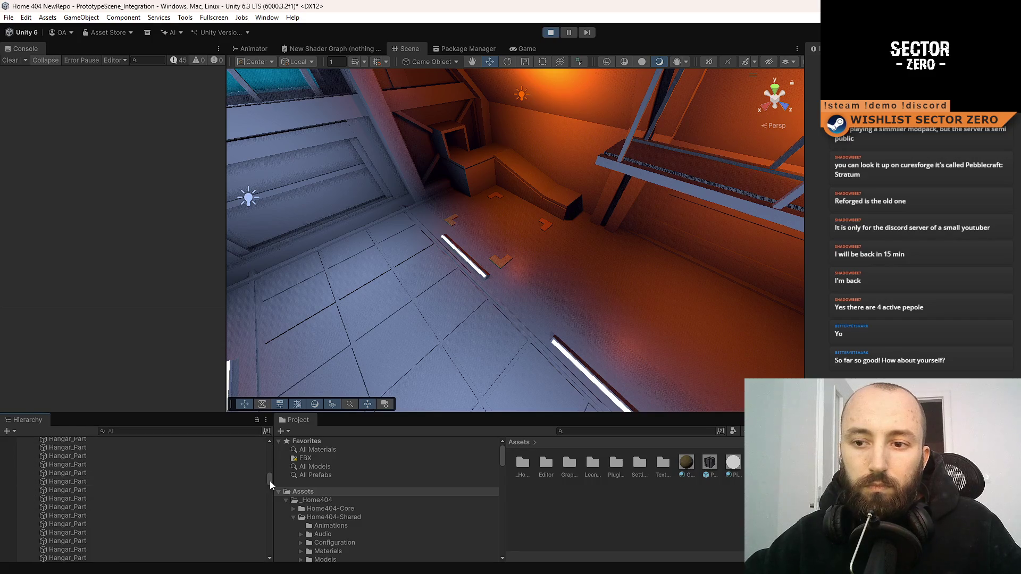
{"action": "left_click_drag", "start_coordinate": [269, 484], "coordinate": [274, 570]}
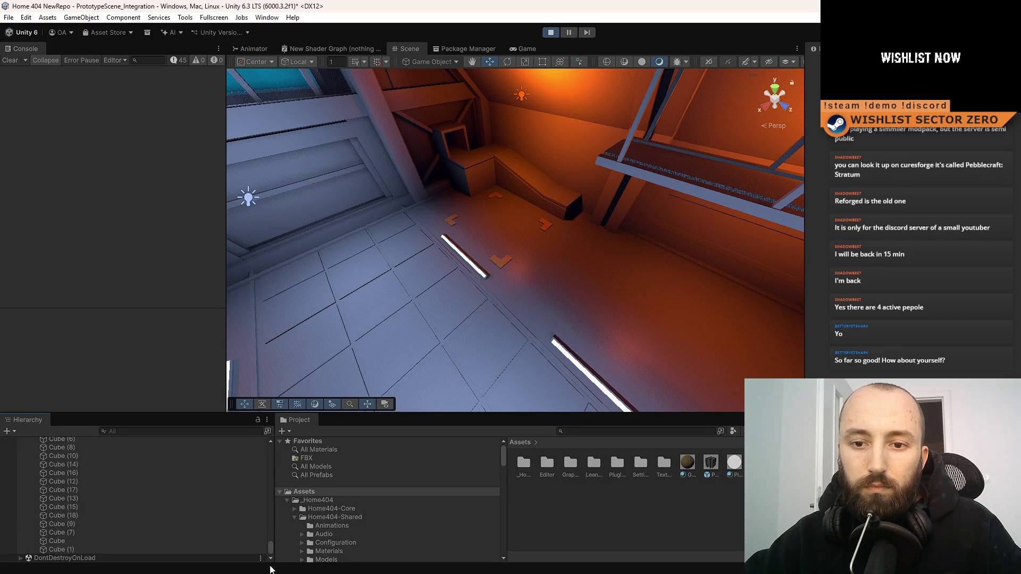
{"action": "left_click", "coordinate": [136, 547]}
{"action": "double_click", "coordinate": [144, 541]}
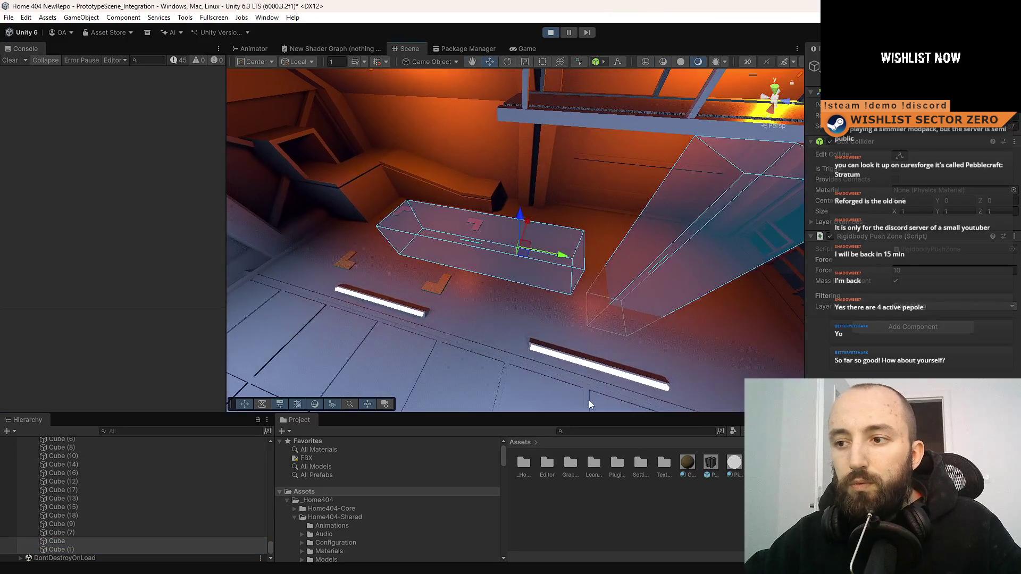
{"action": "left_click_drag", "start_coordinate": [589, 400], "coordinate": [582, 376]}
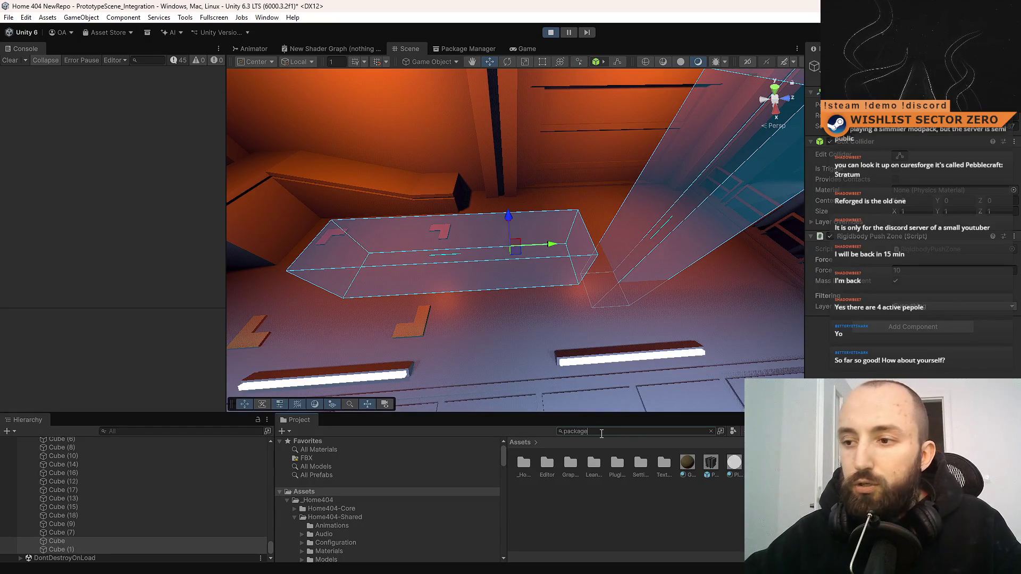
Step: Drag a PACKAGE prefab from the search results onto the hangar floor and slide it along Z
{"action": "left_click", "coordinate": [535, 278]}
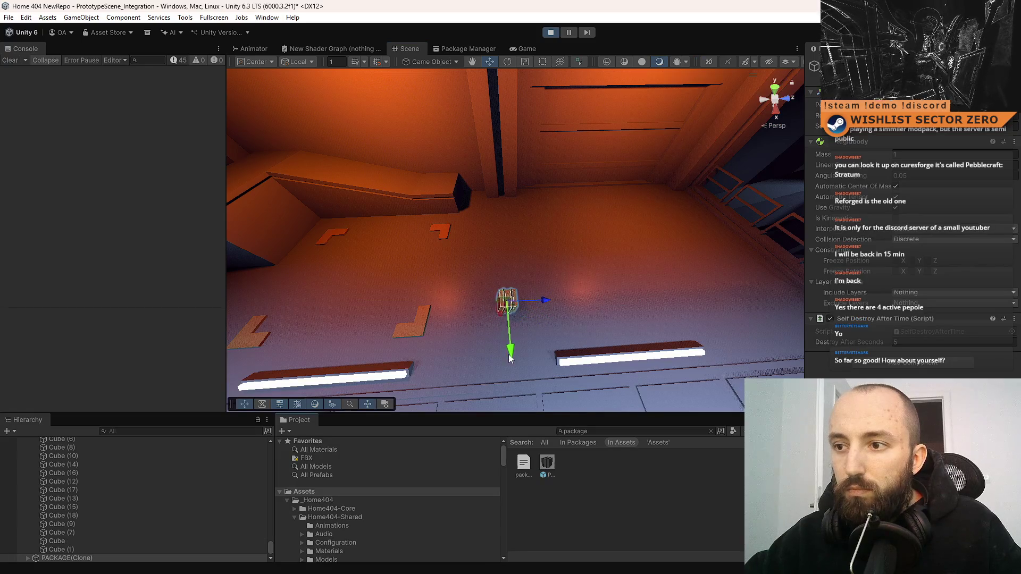
{"action": "mouse_move", "coordinate": [572, 278]}
{"action": "left_mouse_down"}
{"action": "mouse_move", "coordinate": [579, 273]}
{"action": "mouse_move", "coordinate": [512, 269]}
{"action": "mouse_move", "coordinate": [555, 133]}
{"action": "left_mouse_up"}
{"action": "left_click", "coordinate": [547, 462]}
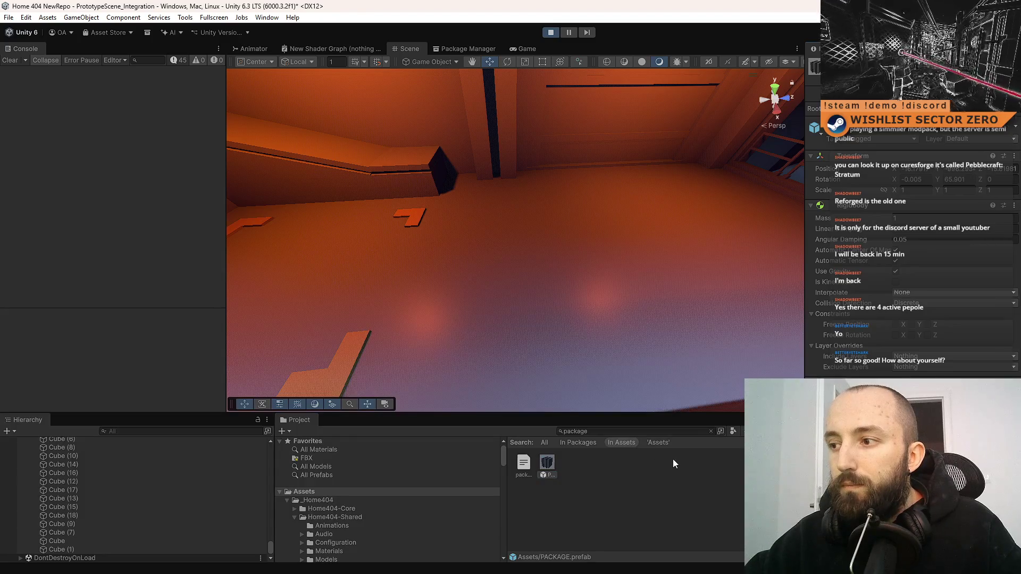
{"action": "mouse_move", "coordinate": [547, 463]}
{"action": "left_mouse_down"}
{"action": "mouse_move", "coordinate": [537, 279]}
{"action": "mouse_move", "coordinate": [537, 321]}
{"action": "left_mouse_up"}
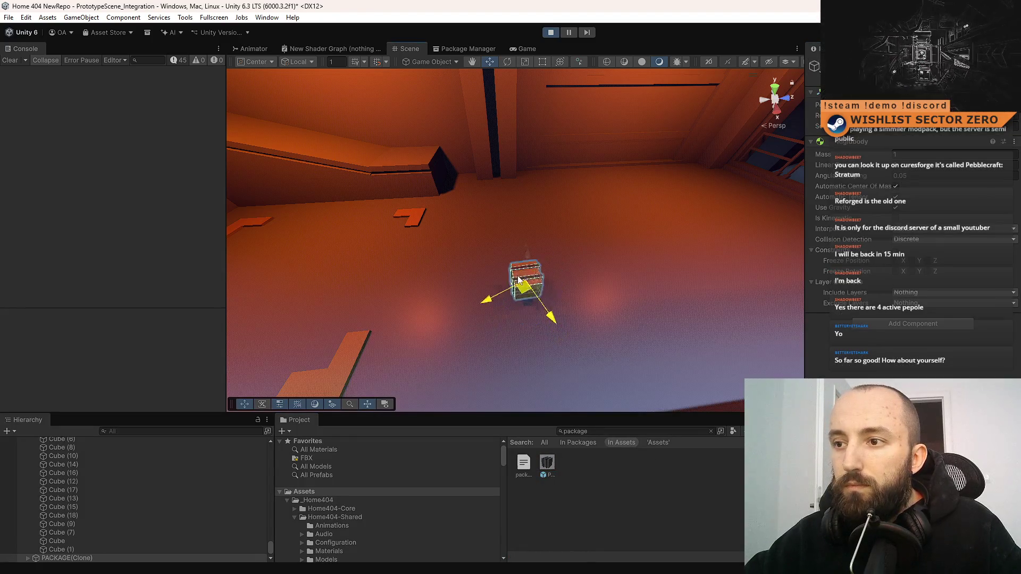
{"action": "mouse_move", "coordinate": [590, 273]}
{"action": "left_mouse_down"}
{"action": "mouse_move", "coordinate": [518, 235]}
{"action": "mouse_move", "coordinate": [410, 233]}
{"action": "mouse_move", "coordinate": [498, 245]}
{"action": "left_mouse_up"}
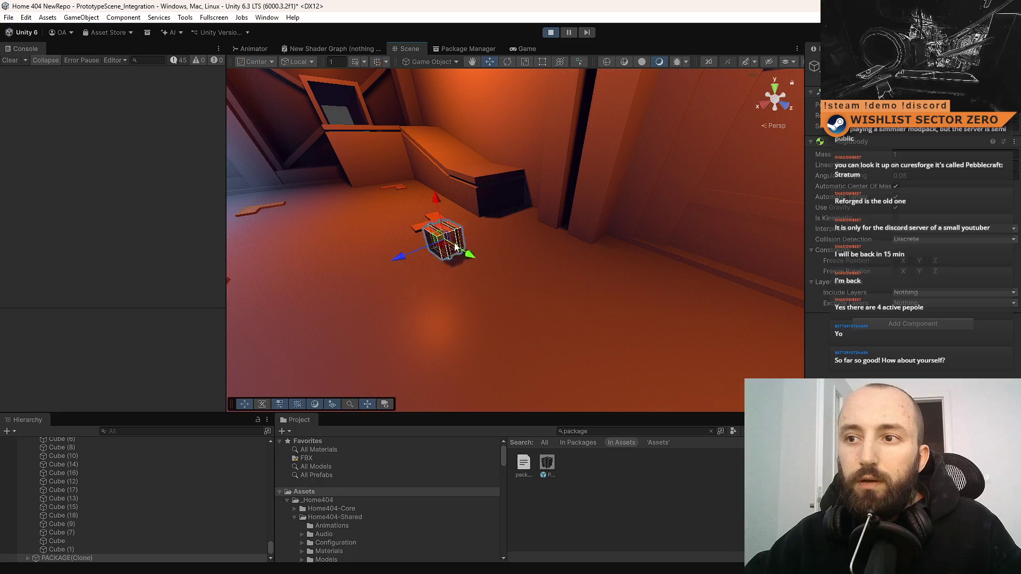
{"action": "left_click_drag", "start_coordinate": [405, 265], "coordinate": [336, 267]}
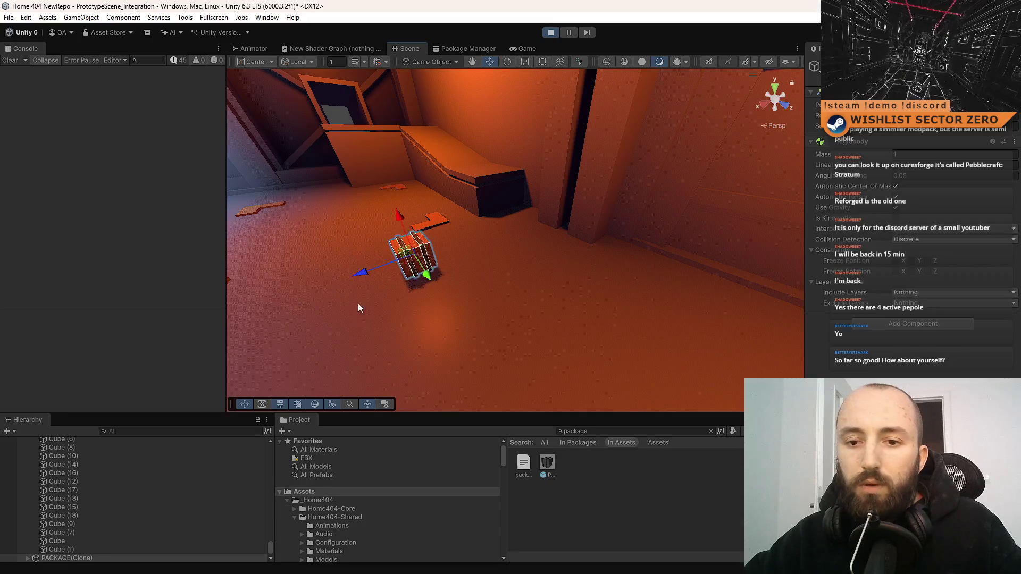
Step: Select the Cube and Cube (1) push zones, then frame the package box inside the zone
{"action": "left_click", "coordinate": [113, 541]}
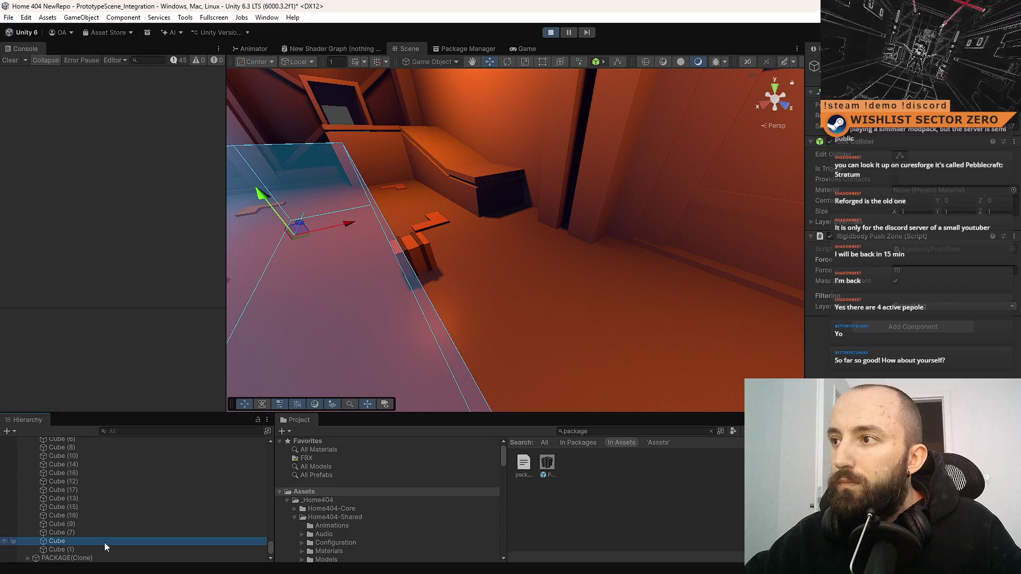
{"action": "mouse_move", "coordinate": [282, 414]}
{"action": "left_mouse_down"}
{"action": "mouse_move", "coordinate": [387, 316]}
{"action": "mouse_move", "coordinate": [817, 244]}
{"action": "left_mouse_up"}
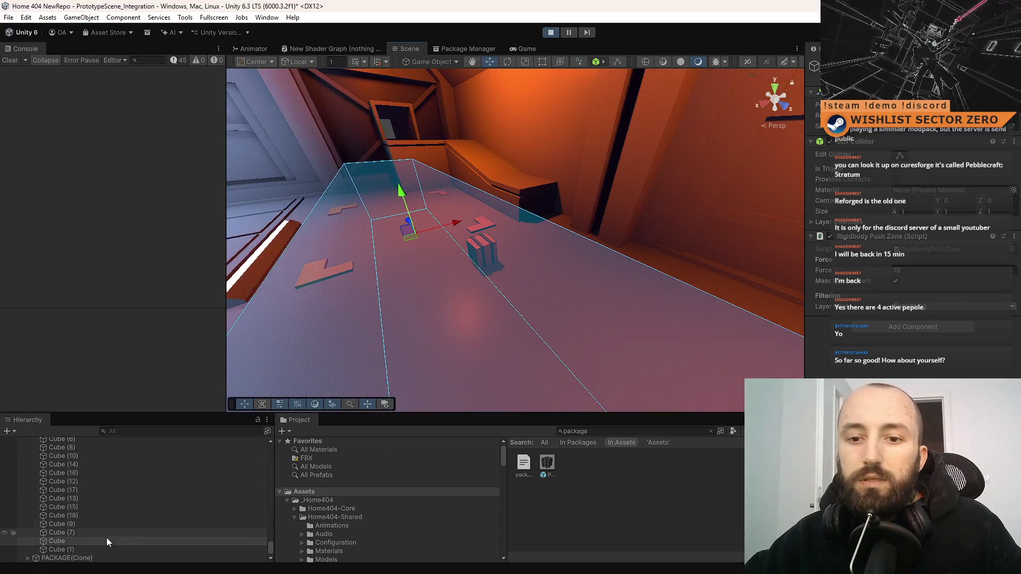
{"action": "left_click", "coordinate": [93, 549], "text": "ctrl"}
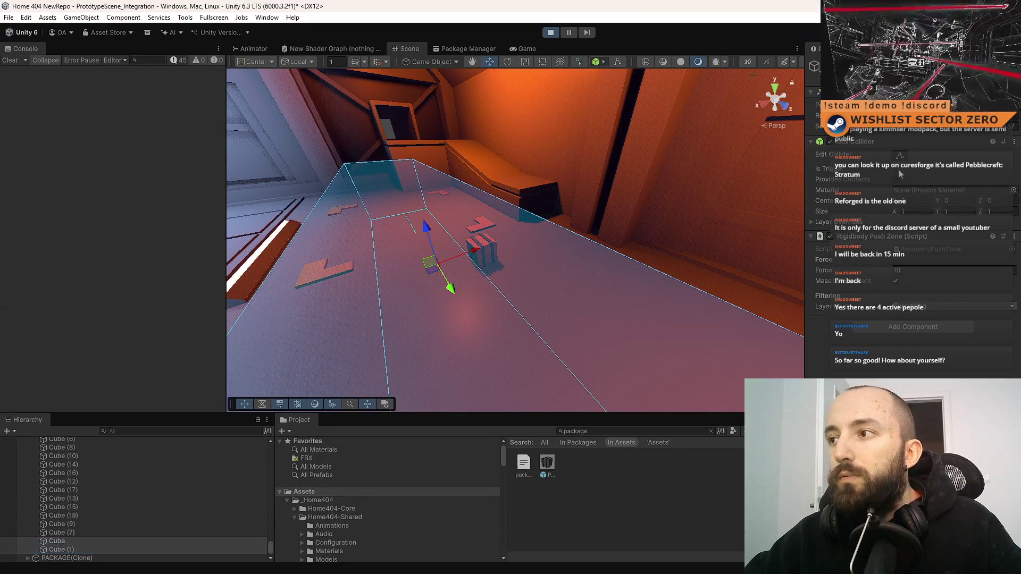
{"action": "left_click", "coordinate": [498, 240]}
{"action": "key", "text": "f"}
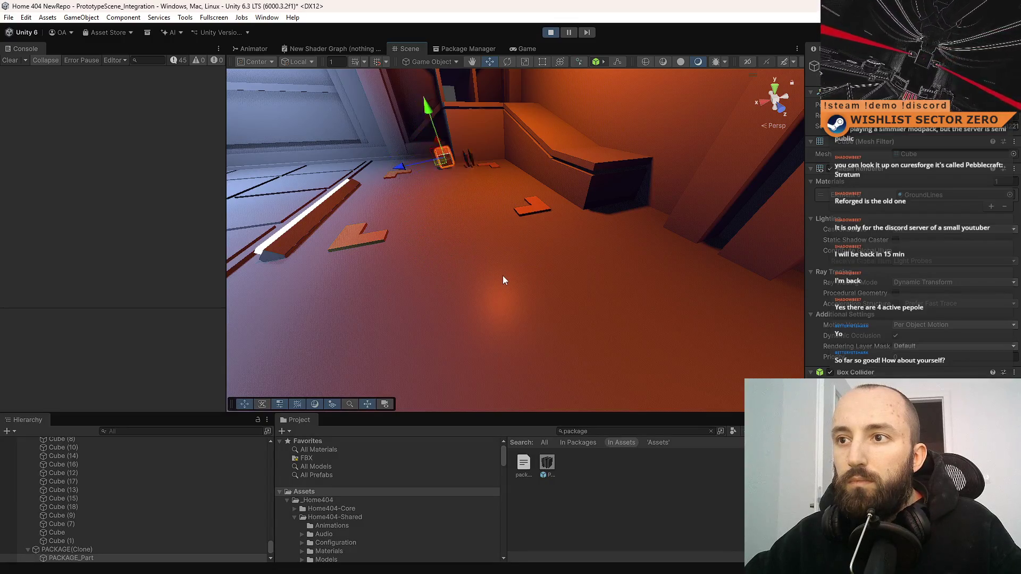
{"action": "left_click_drag", "start_coordinate": [499, 269], "coordinate": [492, 332]}
Step: Move the PACKAGE(Clone) object to the right through the push zones, then stop Play mode
{"action": "left_click", "coordinate": [138, 533]}
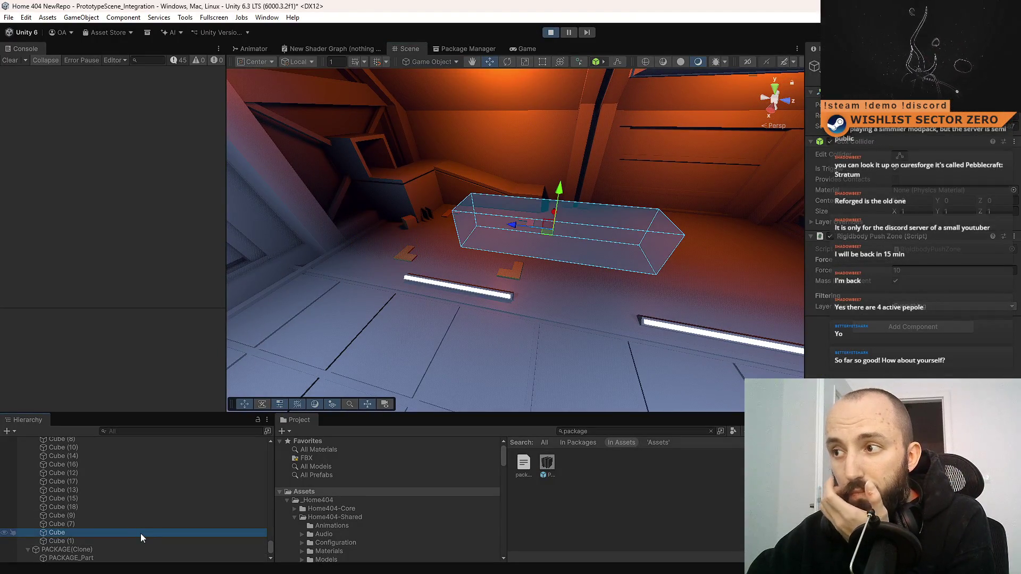
{"action": "left_click", "coordinate": [116, 540]}
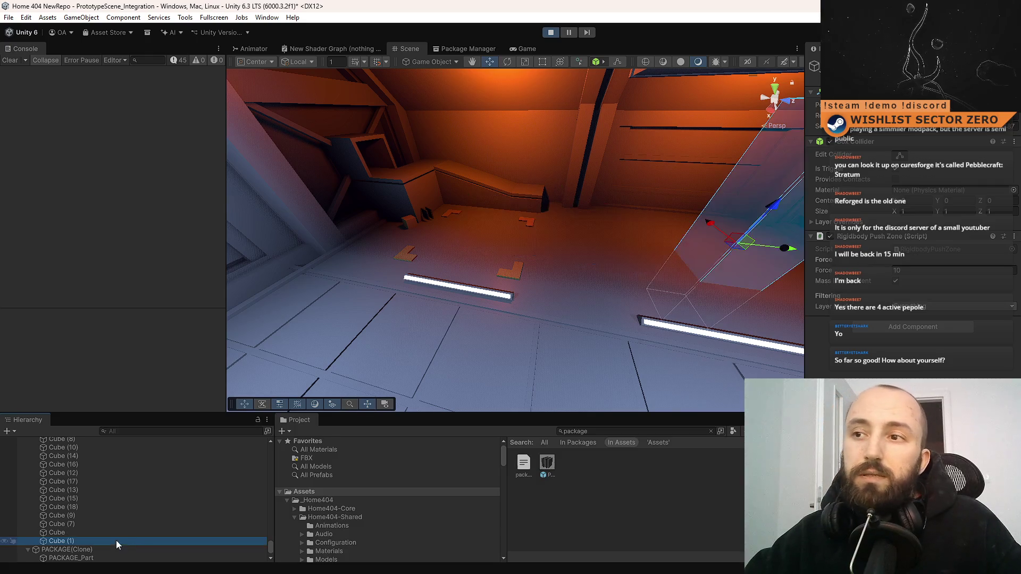
{"action": "left_click", "coordinate": [414, 224]}
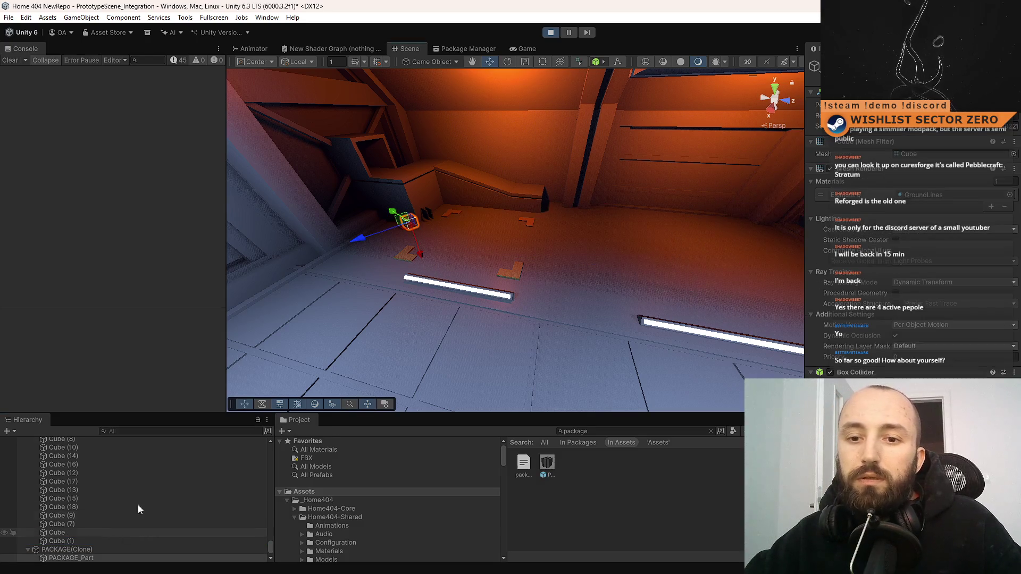
{"action": "left_click", "coordinate": [109, 550]}
{"action": "left_click", "coordinate": [410, 219]}
{"action": "mouse_move", "coordinate": [410, 219]}
{"action": "left_mouse_down"}
{"action": "mouse_move", "coordinate": [665, 224]}
{"action": "mouse_move", "coordinate": [695, 275]}
{"action": "mouse_move", "coordinate": [662, 266]}
{"action": "mouse_move", "coordinate": [589, 287]}
{"action": "mouse_move", "coordinate": [689, 259]}
{"action": "mouse_move", "coordinate": [425, 207]}
{"action": "mouse_move", "coordinate": [468, 84]}
{"action": "mouse_move", "coordinate": [531, 292]}
{"action": "mouse_move", "coordinate": [645, 291]}
{"action": "mouse_move", "coordinate": [771, 217]}
{"action": "mouse_move", "coordinate": [537, 226]}
{"action": "left_mouse_up"}
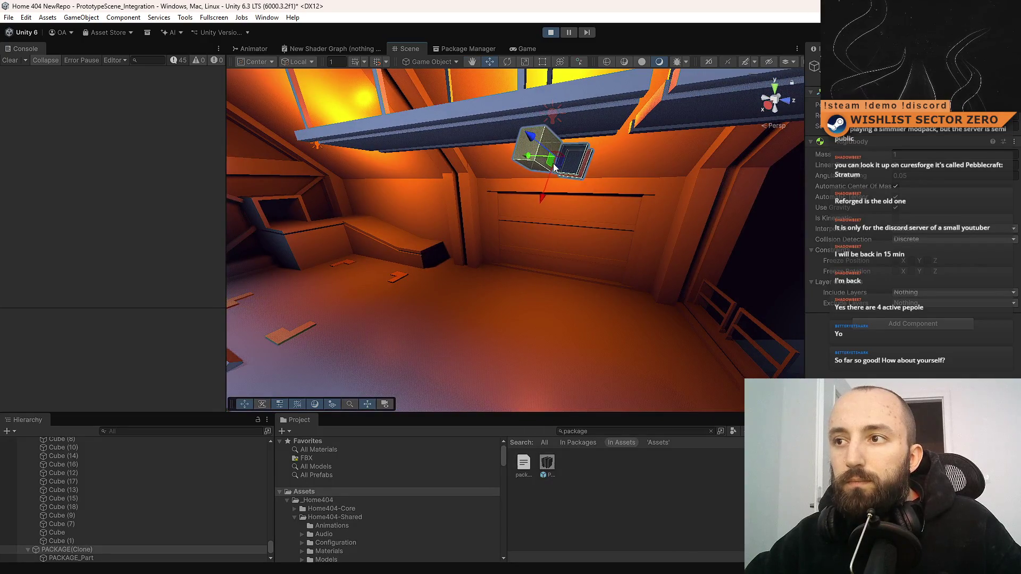
{"action": "left_click_drag", "start_coordinate": [600, 204], "coordinate": [569, 210]}
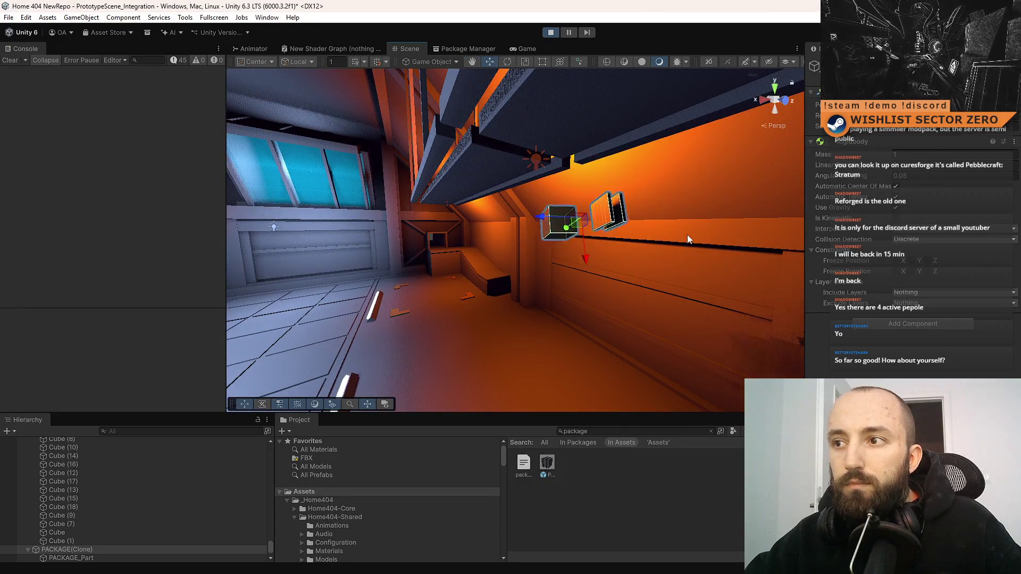
{"action": "mouse_move", "coordinate": [660, 231]}
{"action": "left_mouse_down"}
{"action": "mouse_move", "coordinate": [610, 230]}
{"action": "mouse_move", "coordinate": [607, 276]}
{"action": "mouse_move", "coordinate": [577, 180]}
{"action": "mouse_move", "coordinate": [506, 170]}
{"action": "mouse_move", "coordinate": [543, 250]}
{"action": "mouse_move", "coordinate": [535, 241]}
{"action": "mouse_move", "coordinate": [575, 239]}
{"action": "mouse_move", "coordinate": [544, 21]}
{"action": "left_mouse_up"}
{"action": "left_click", "coordinate": [550, 32]}
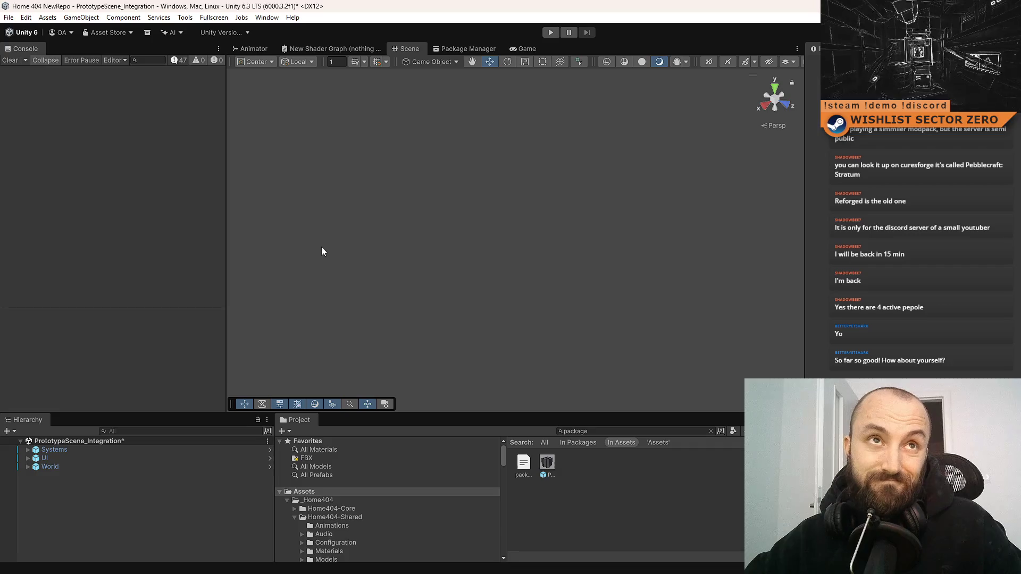
Step: Select all of RigidbodyPushZone.cs with Ctrl+A, copy it, and bring the ChatGPT window forward
{"action": "key", "text": "alt+Tab"}
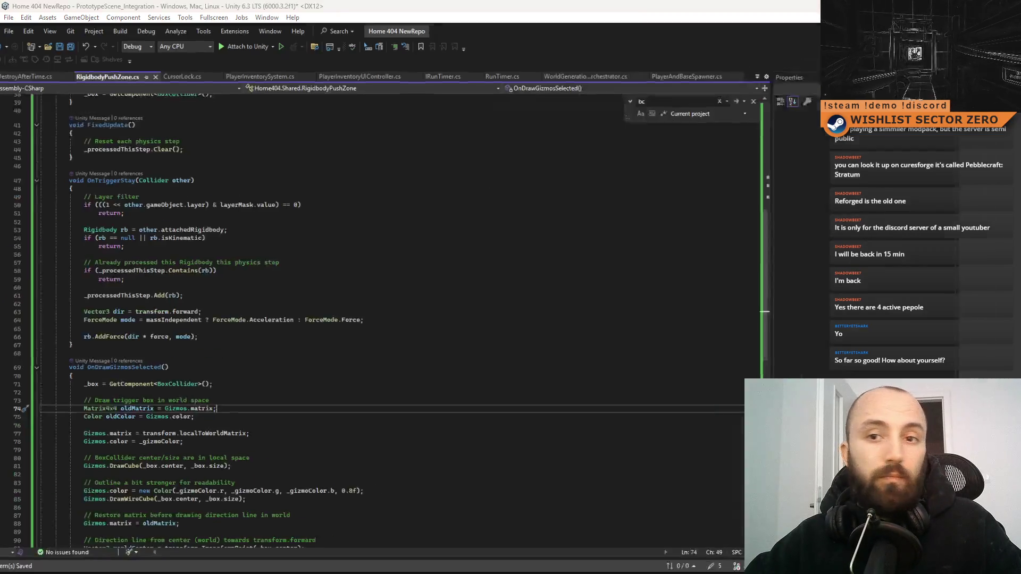
{"action": "key", "text": "Up"}
{"action": "key", "text": "Up"}
{"action": "key", "text": "Up"}
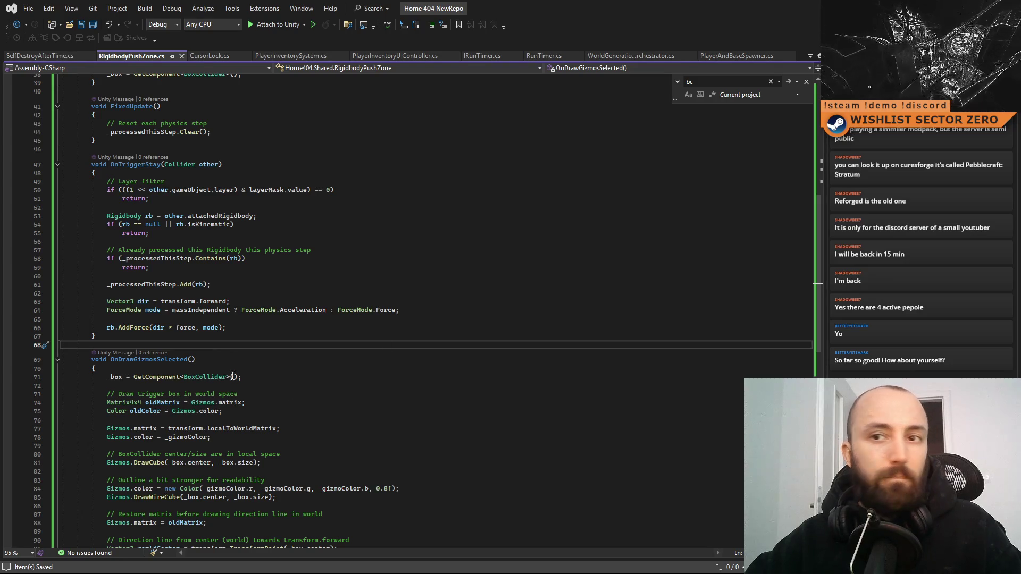
{"action": "scroll", "coordinate": [134, 399], "scroll_direction": "down", "scroll_amount": 3}
{"action": "key", "text": "ctrl+a"}
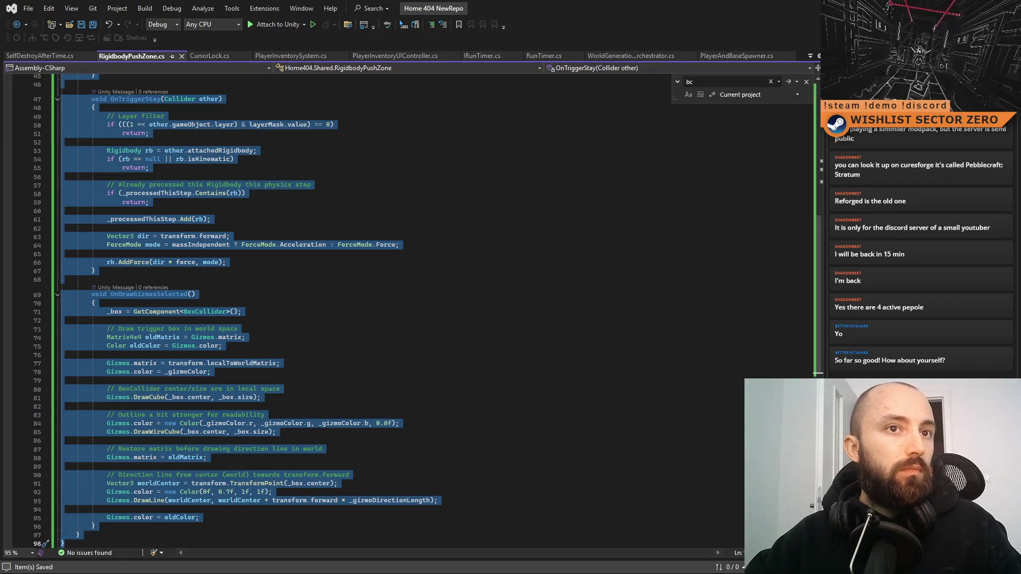
{"action": "key", "text": "alt+Tab"}
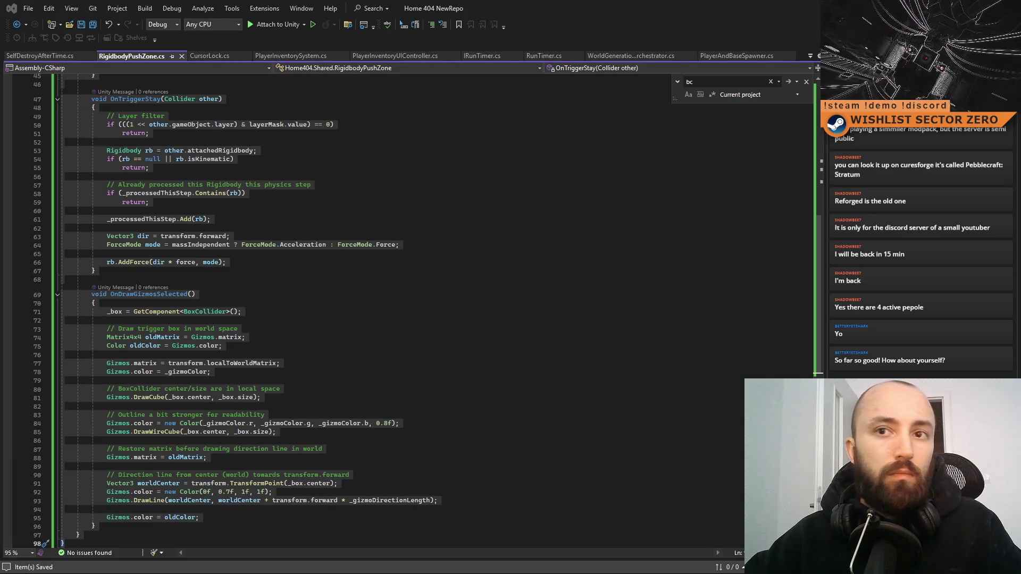
{"action": "key", "text": "alt+Tab"}
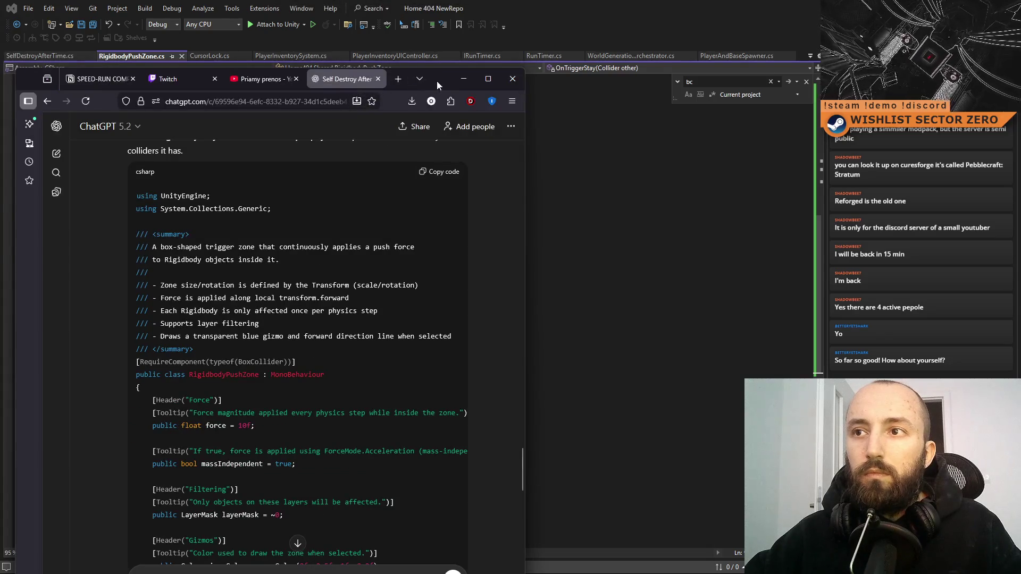
Step: Ask ChatGPT for optional side correction that slowly centres conveyor objects, paste the full script, and send
{"action": "double_click", "coordinate": [437, 83]}
{"action": "scroll", "coordinate": [550, 466], "scroll_direction": "down", "scroll_amount": 20}
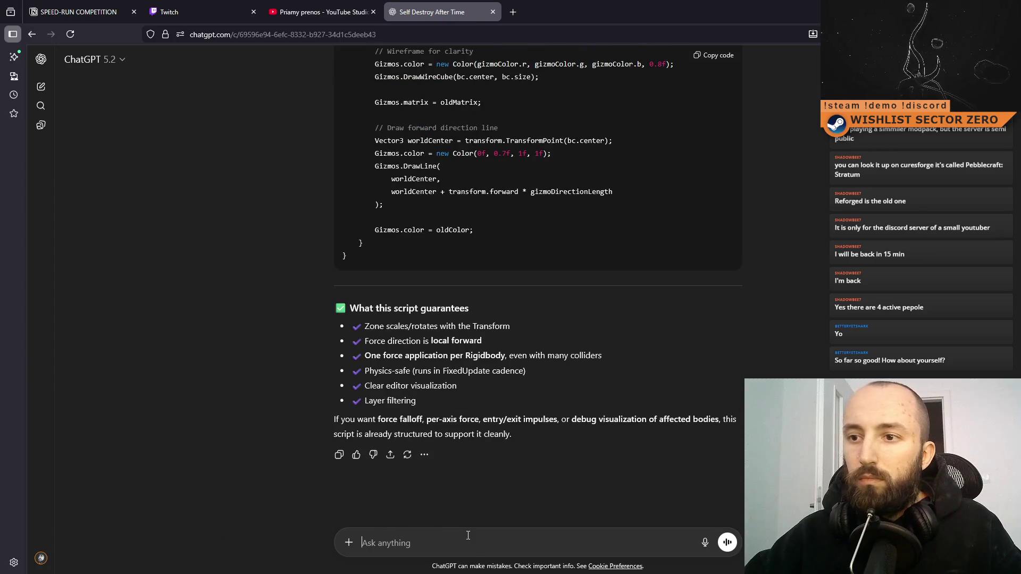
{"action": "type", "text": "c"}
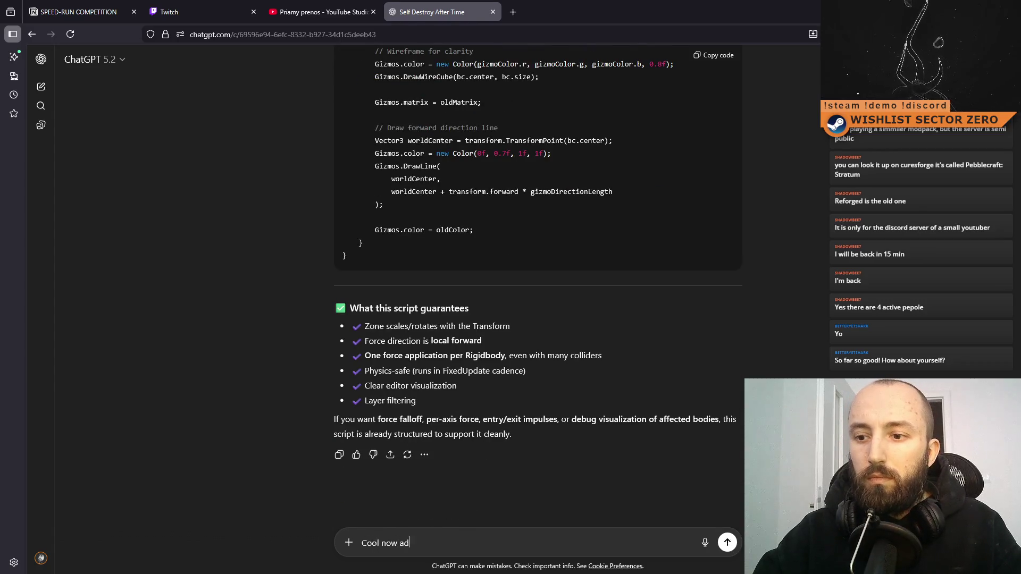
{"action": "type", "text": "tionall s"}
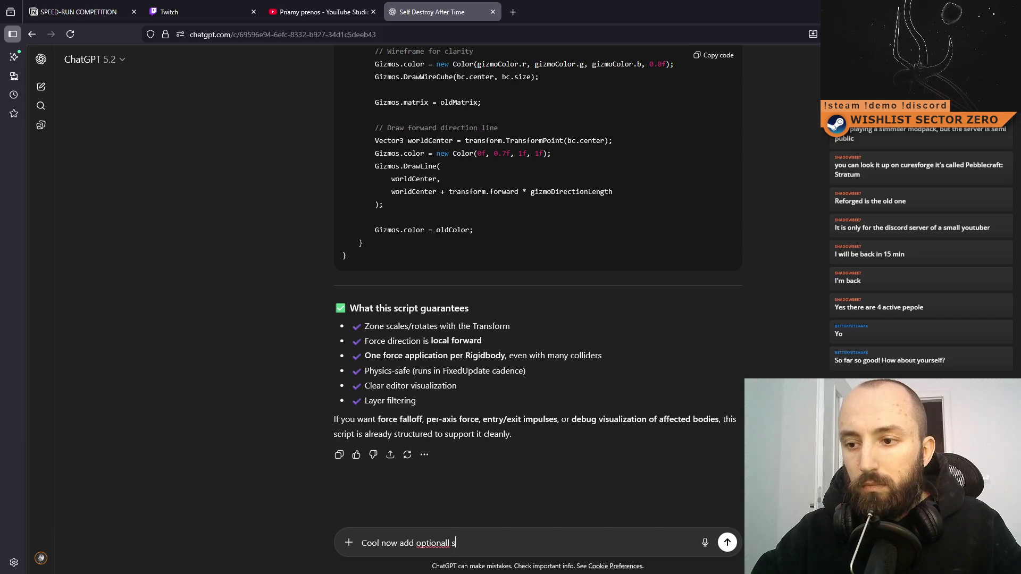
{"action": "key", "text": "BackSpace"}
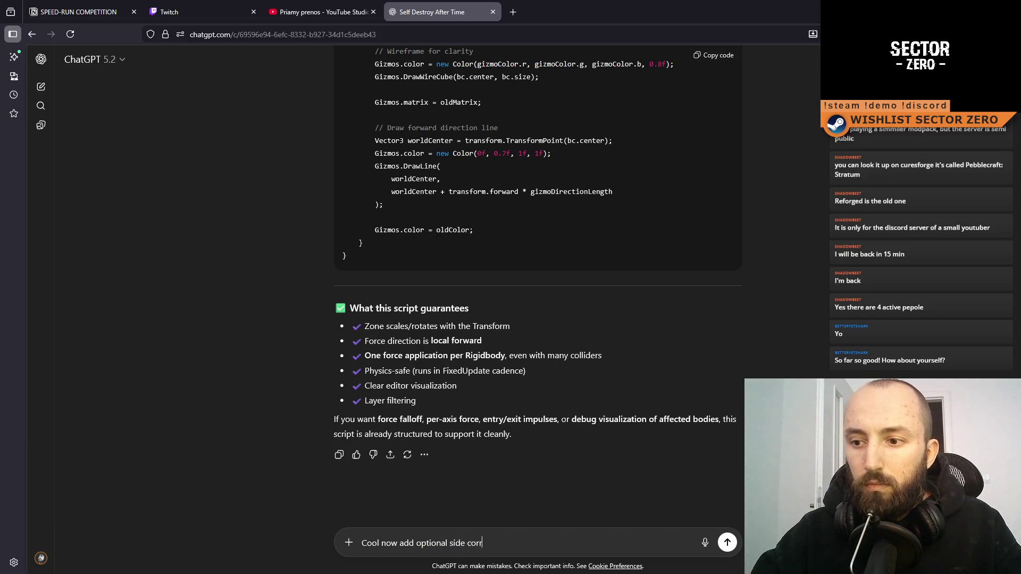
{"action": "type", "text": "n"}
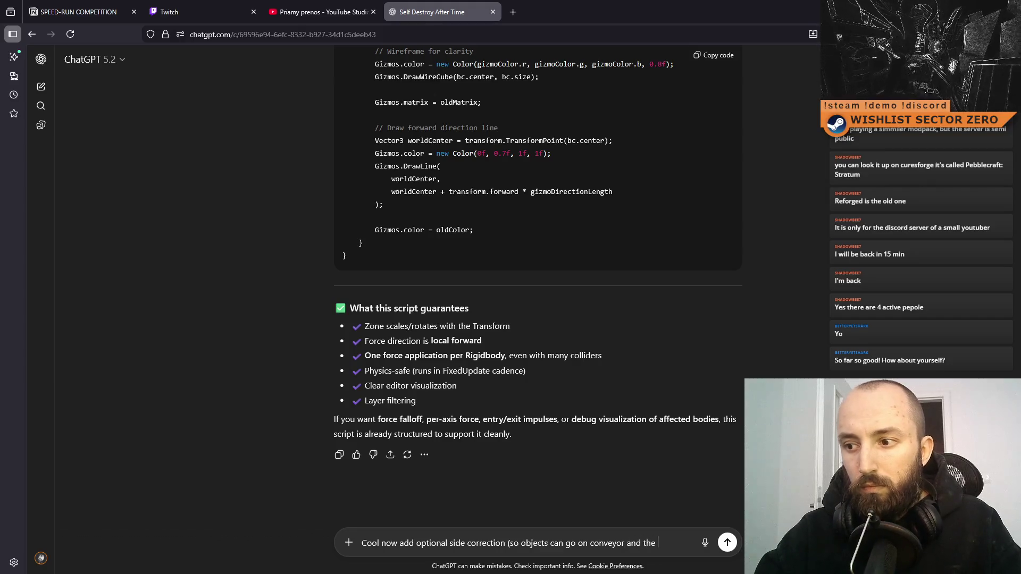
{"action": "type", "text": "yu "}
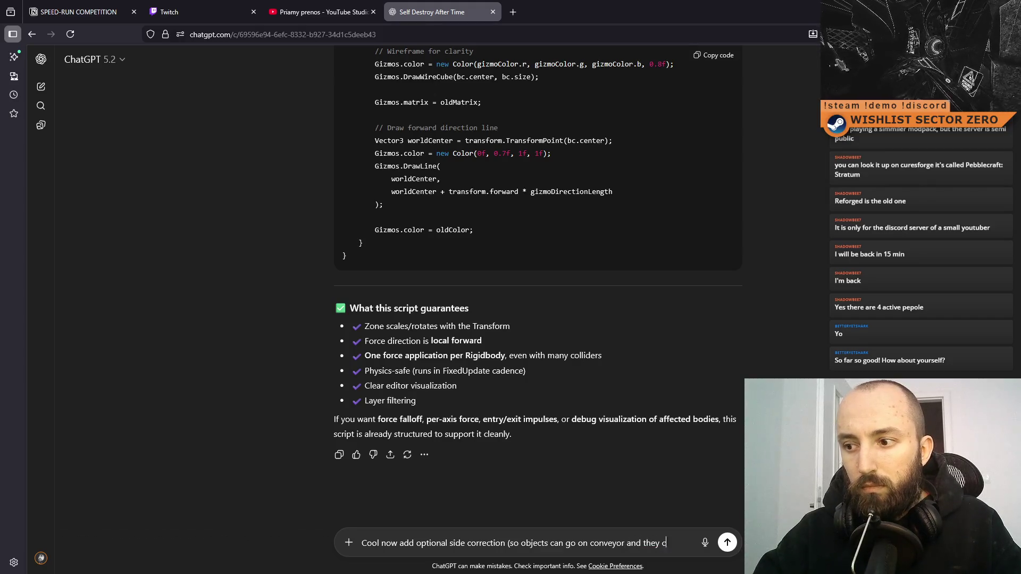
{"action": "type", "text": "center"}
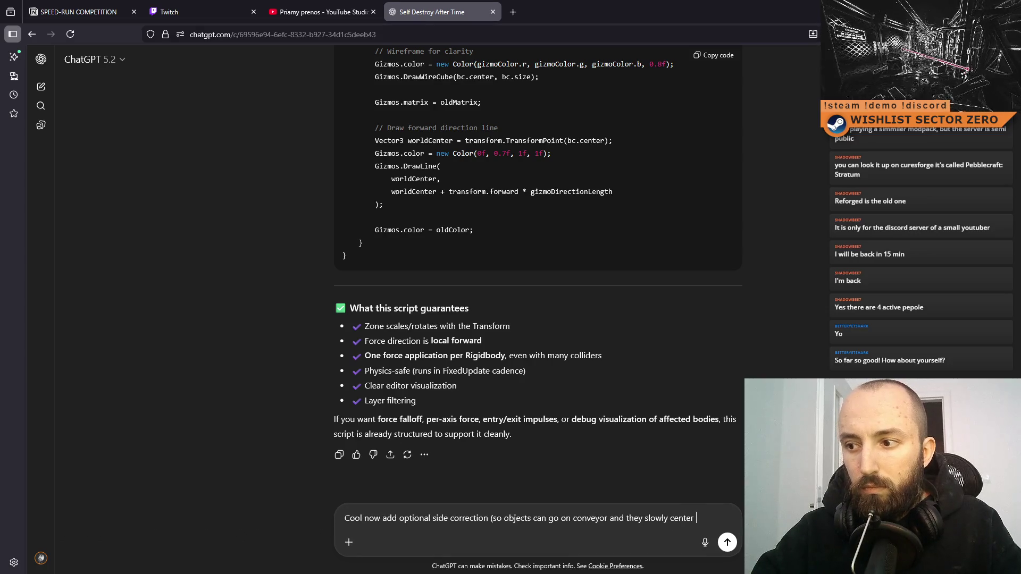
{"action": "type", "text": "ng additional side force"}
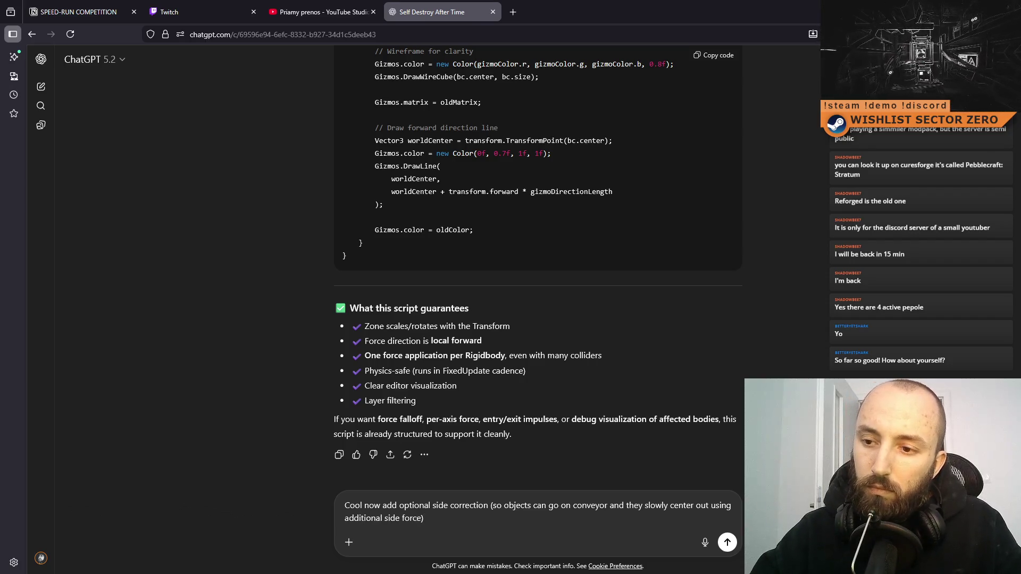
{"action": "key", "text": "shift+Return"}
{"action": "key", "text": "shift+Return"}
{"action": "key", "text": "ctrl+v"}
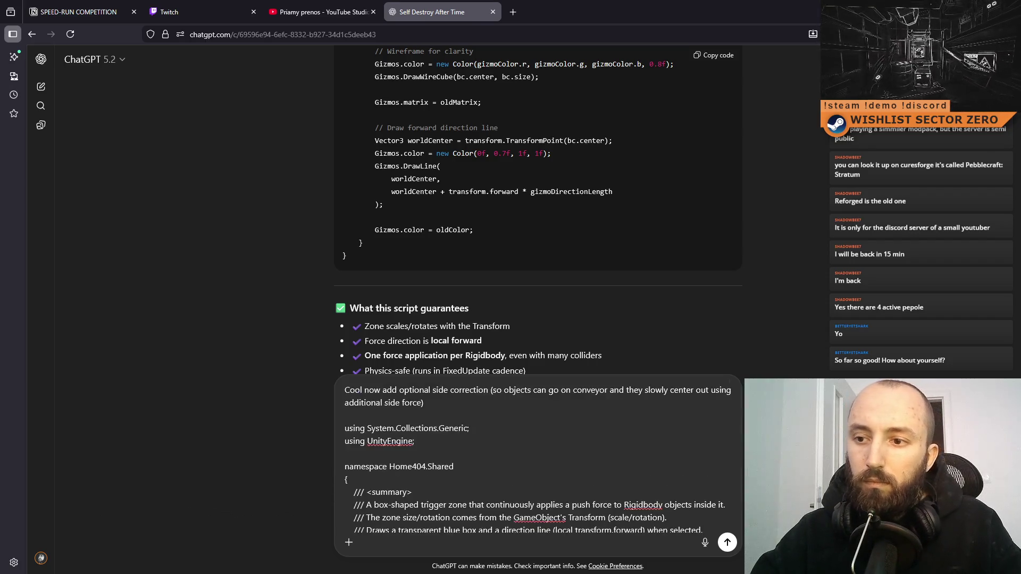
{"action": "key", "text": "Return"}
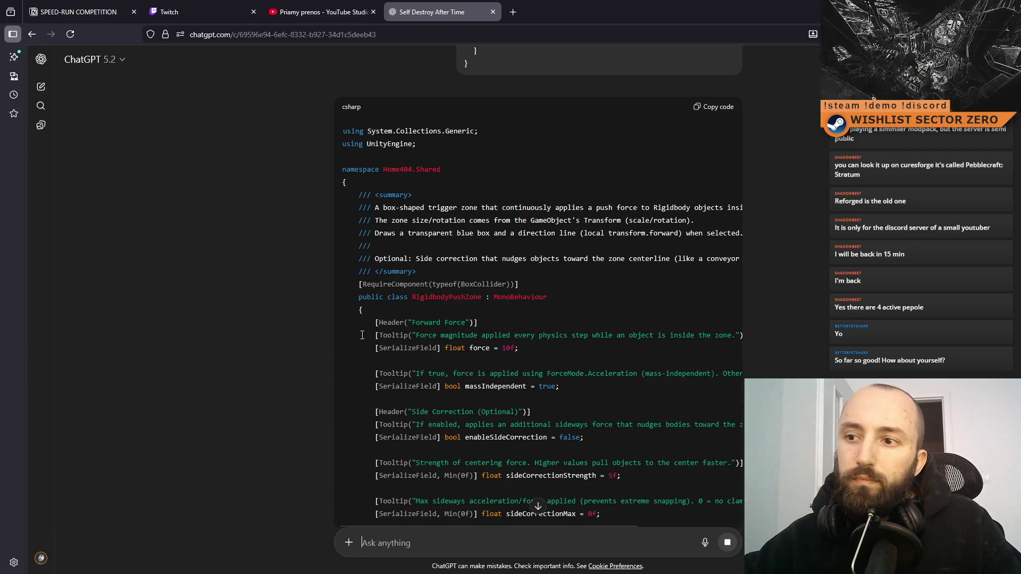
Step: Read through ChatGPT's side-correction version of RigidbodyPushZone and copy its code
{"action": "scroll", "coordinate": [580, 241], "scroll_direction": "down", "scroll_amount": 2}
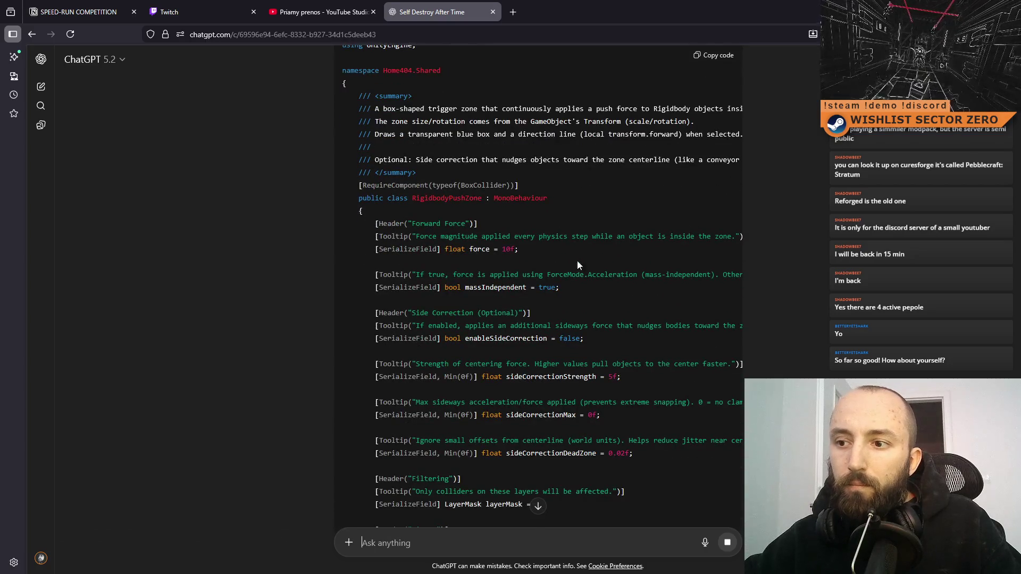
{"action": "scroll", "coordinate": [585, 266], "scroll_direction": "down", "scroll_amount": 3}
{"action": "scroll", "coordinate": [596, 280], "scroll_direction": "down", "scroll_amount": 4}
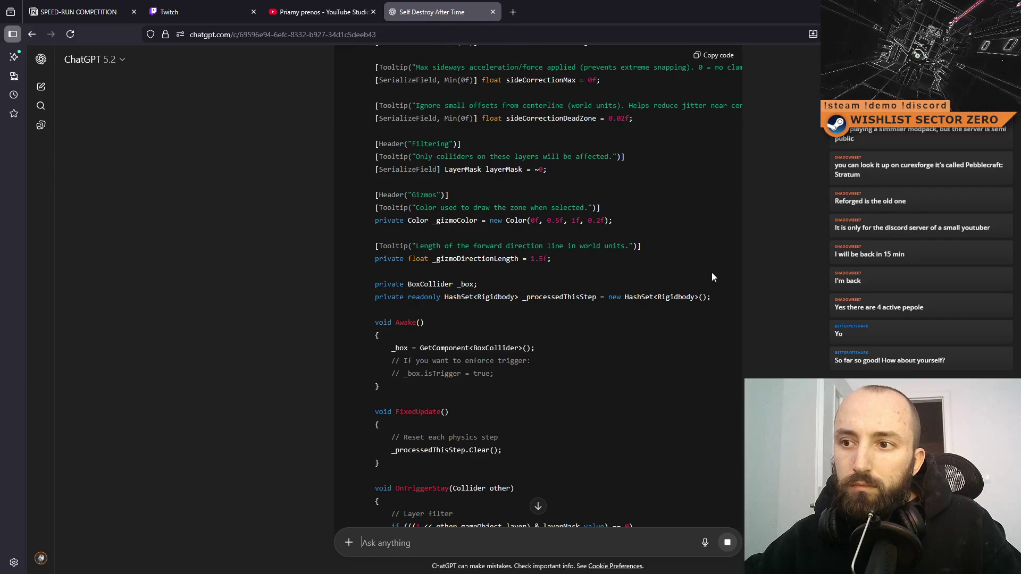
{"action": "scroll", "coordinate": [691, 273], "scroll_direction": "down", "scroll_amount": 2}
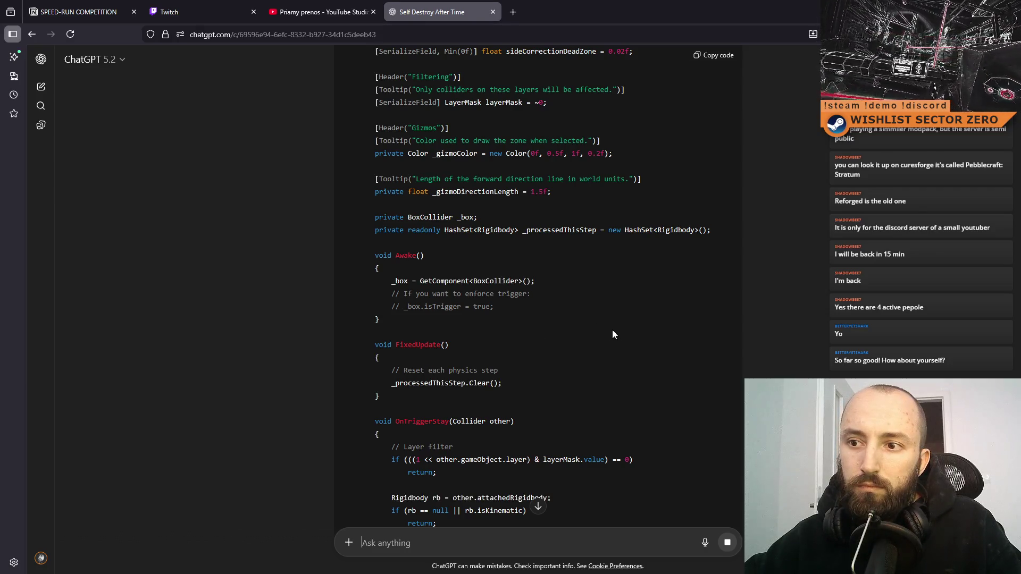
{"action": "scroll", "coordinate": [621, 330], "scroll_direction": "down", "scroll_amount": 4}
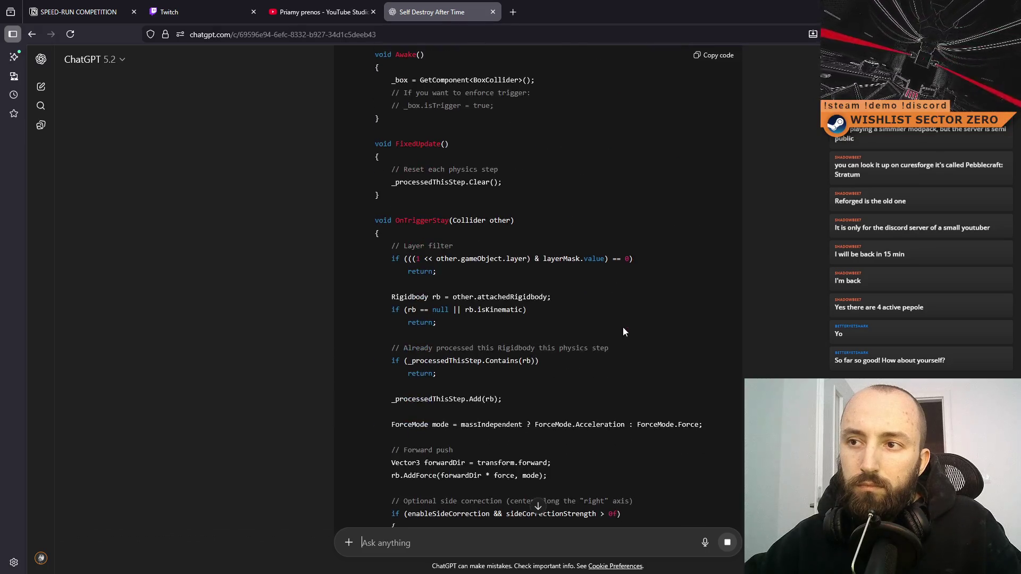
{"action": "scroll", "coordinate": [624, 332], "scroll_direction": "down", "scroll_amount": 8}
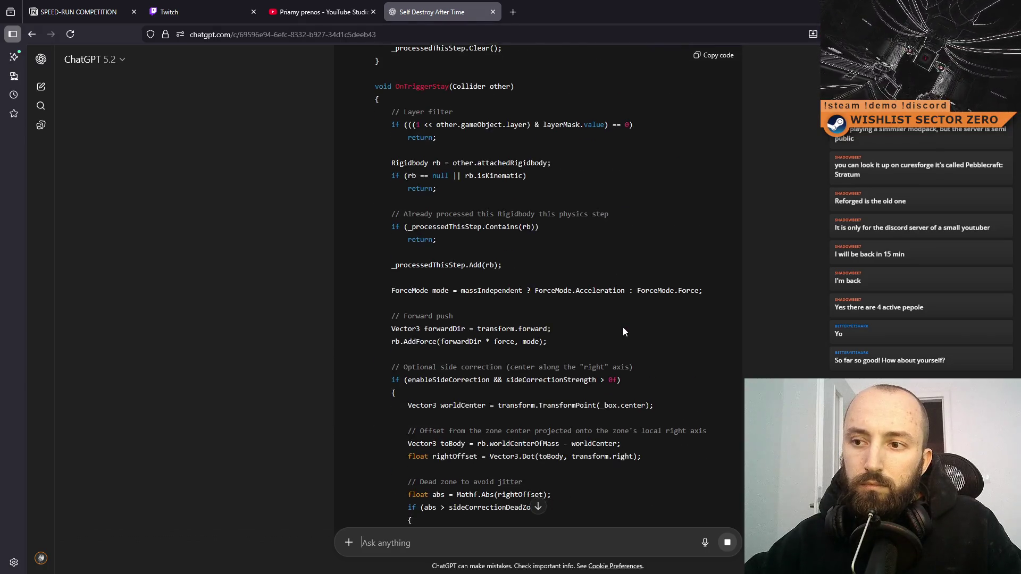
{"action": "scroll", "coordinate": [623, 327], "scroll_direction": "down", "scroll_amount": 4}
{"action": "scroll", "coordinate": [623, 327], "scroll_direction": "up", "scroll_amount": 7}
{"action": "scroll", "coordinate": [623, 328], "scroll_direction": "up", "scroll_amount": 14}
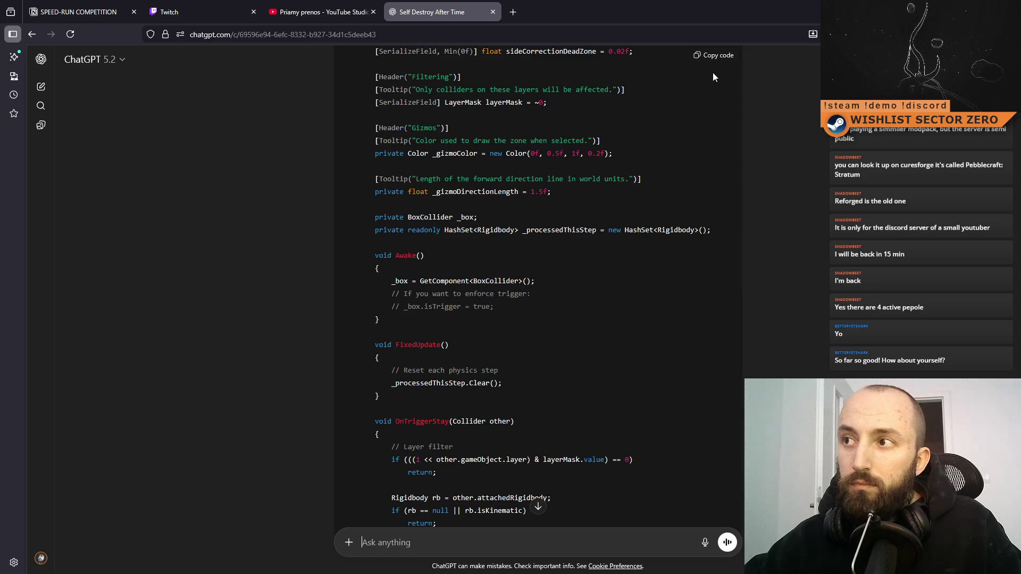
{"action": "left_click", "coordinate": [713, 56]}
{"action": "key", "text": "alt+Tab"}
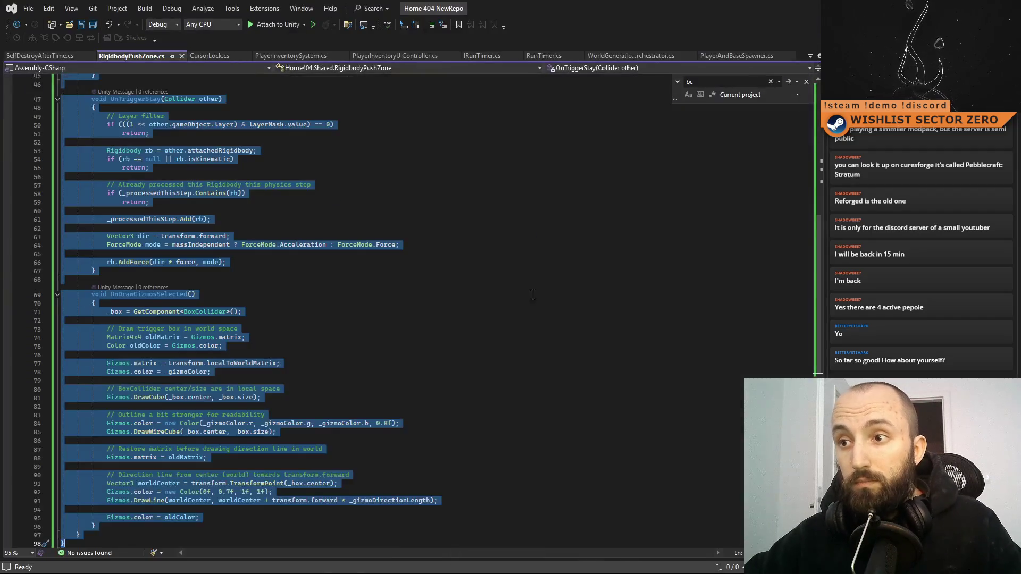
Step: Check Unity and scroll the existing RigidbodyPushZone script, then return to ChatGPT's updated code
{"action": "key", "text": "alt+Tab"}
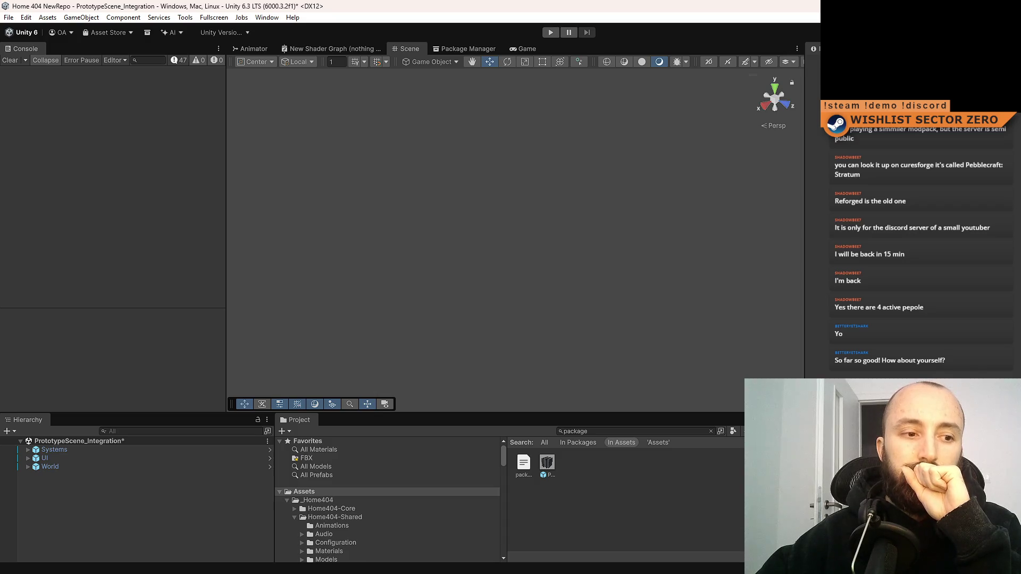
{"action": "key", "text": "alt+Tab"}
{"action": "mouse_move", "coordinate": [817, 223]}
{"action": "left_mouse_down"}
{"action": "mouse_move", "coordinate": [814, 365]}
{"action": "mouse_move", "coordinate": [802, 262]}
{"action": "mouse_move", "coordinate": [817, 132]}
{"action": "mouse_move", "coordinate": [796, 186]}
{"action": "mouse_move", "coordinate": [802, 208]}
{"action": "left_mouse_up"}
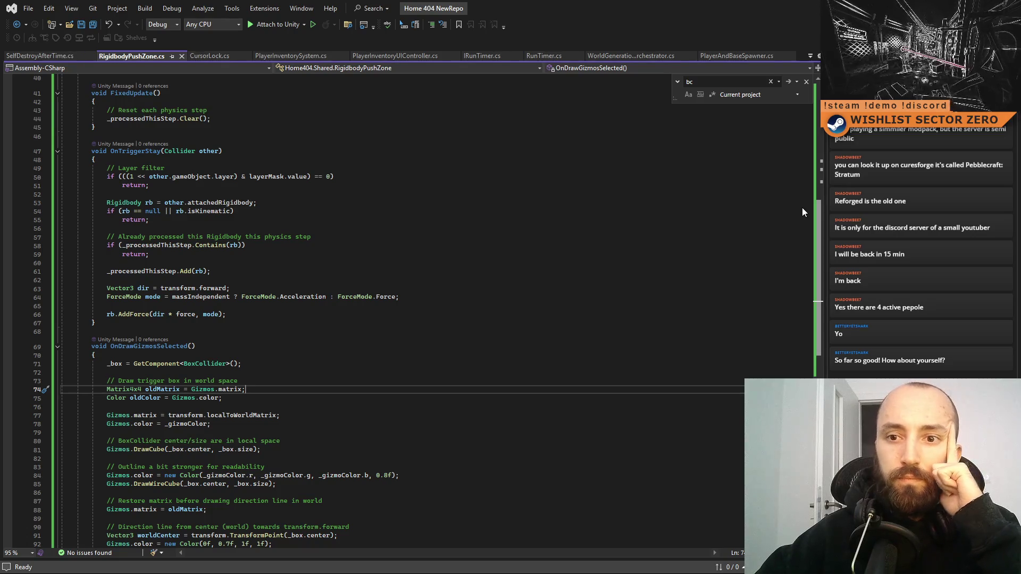
{"action": "scroll", "coordinate": [804, 209], "scroll_direction": "down", "scroll_amount": 6}
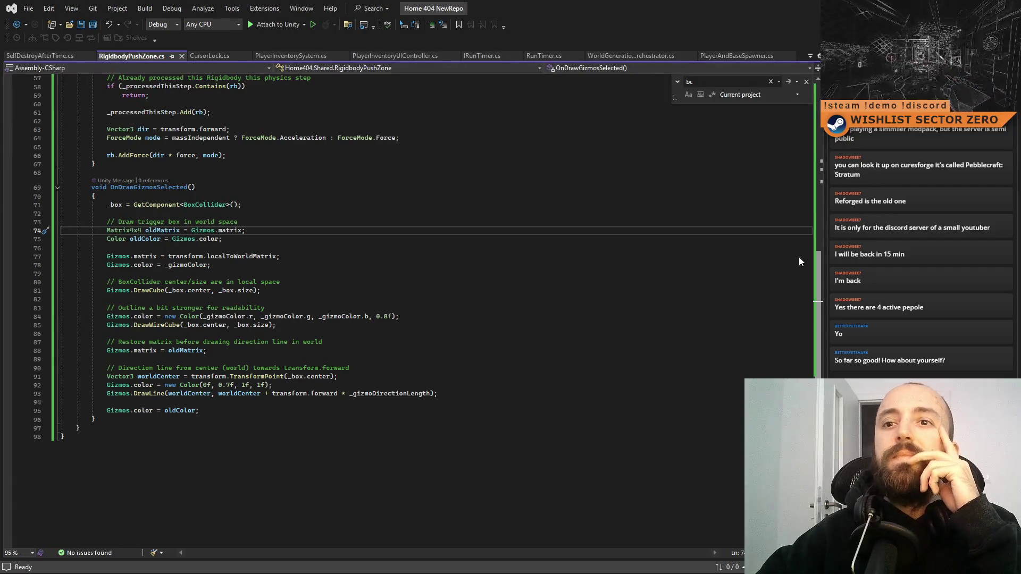
{"action": "key", "text": "alt+Tab"}
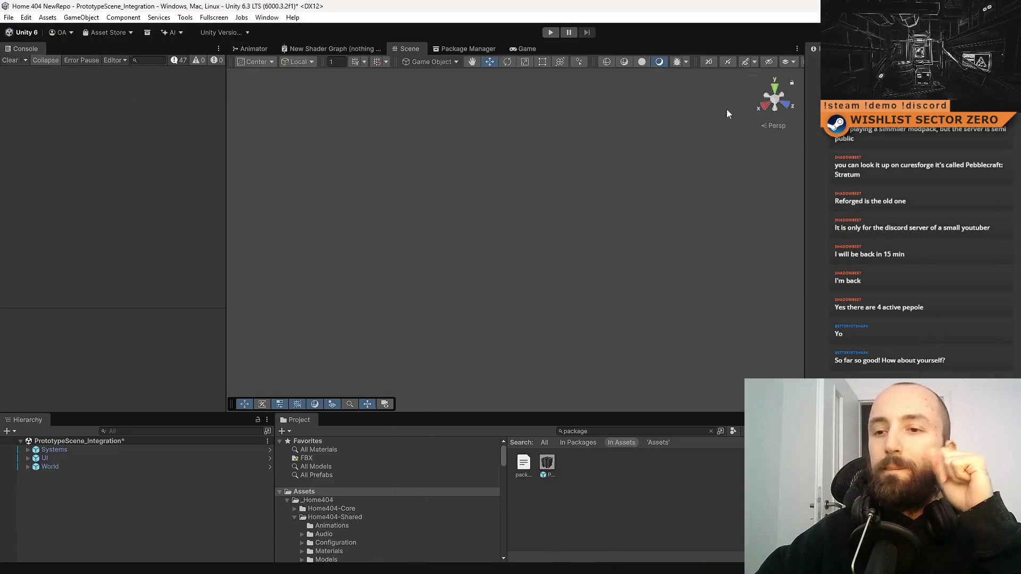
{"action": "key", "text": "alt+Tab"}
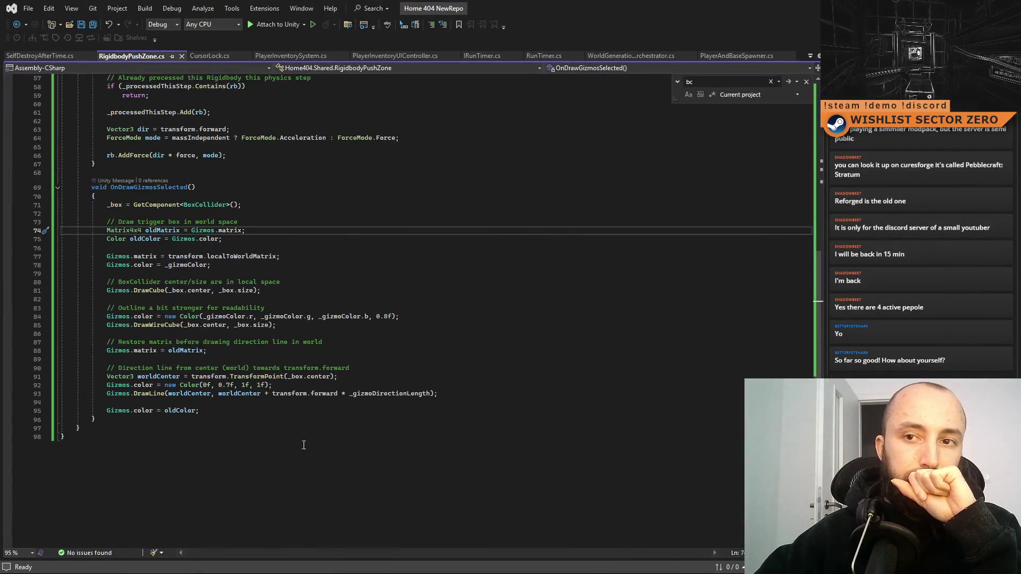
{"action": "key", "text": "alt+Tab"}
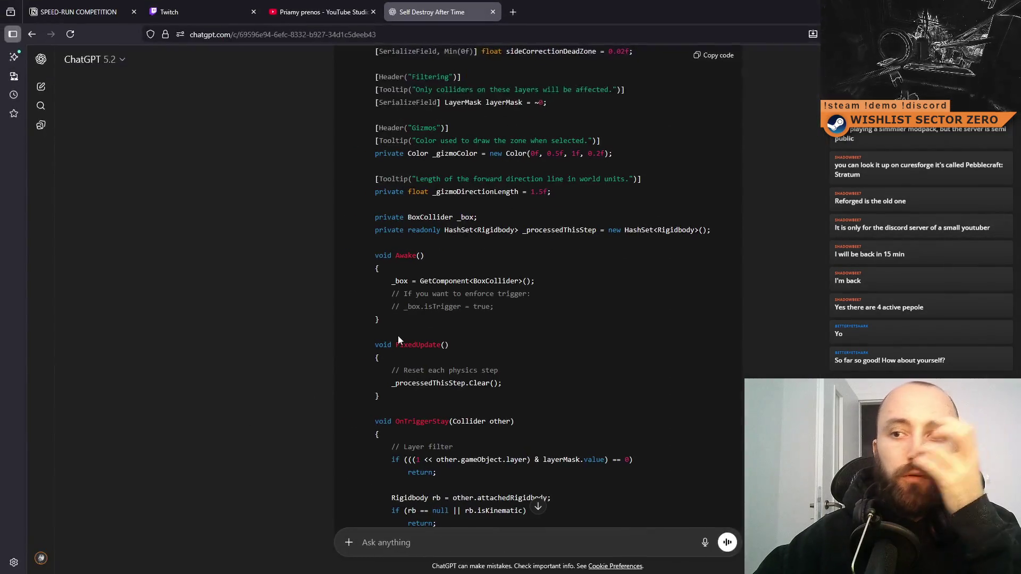
Step: Start a follow-up asking ChatGPT to also add DEBUG_AlwaysDrawGizmo with a separate gizmo-drawing method
{"action": "scroll", "coordinate": [428, 531], "scroll_direction": "down", "scroll_amount": 15}
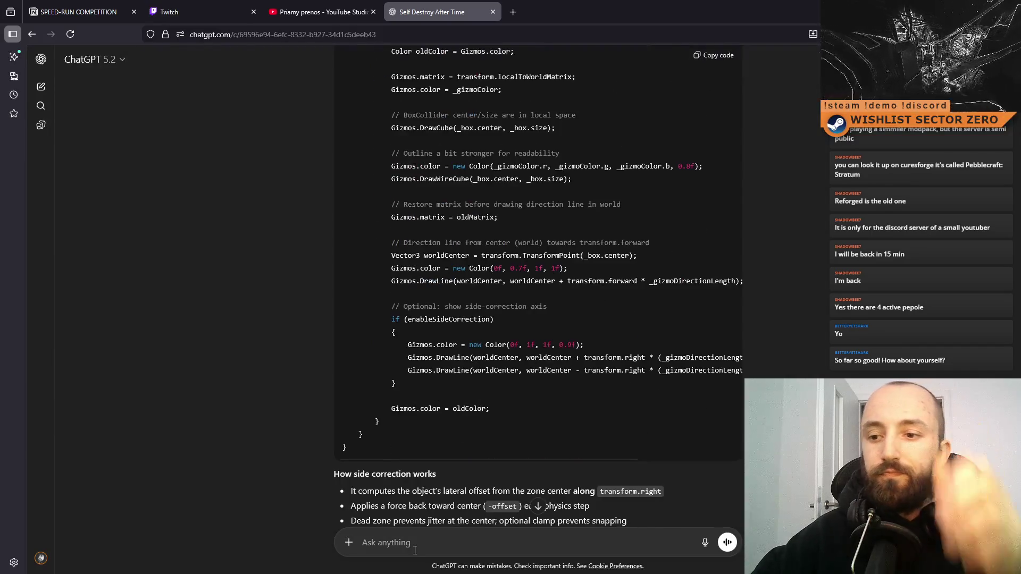
{"action": "type", "text": "also add "}
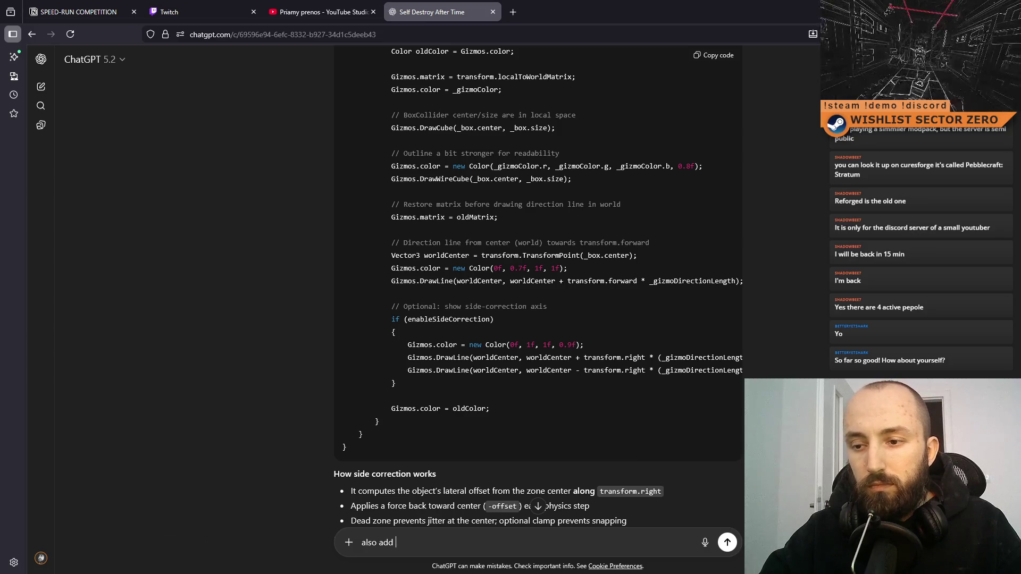
{"action": "type", "text": "DEBUG_"}
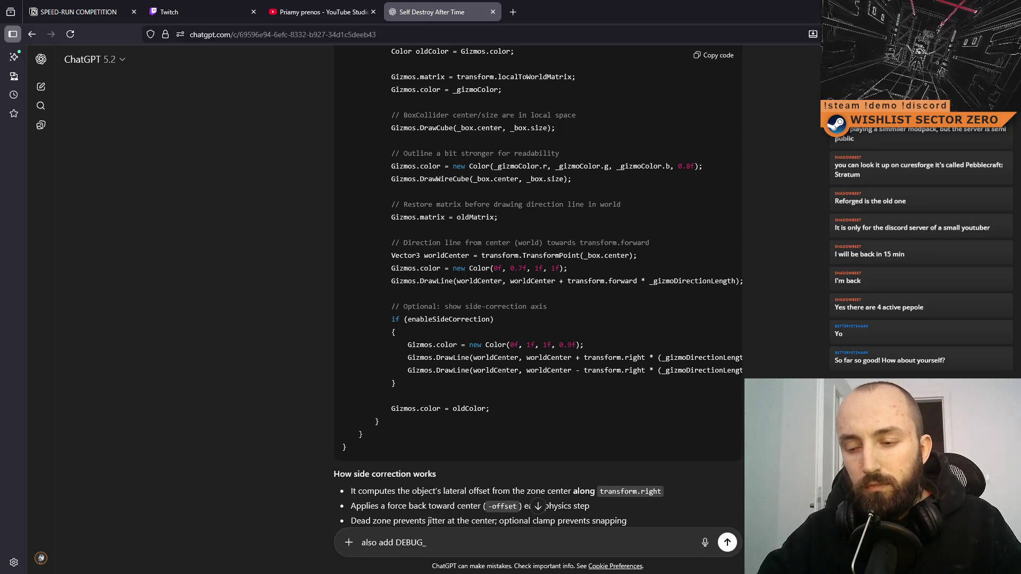
{"action": "type", "text": "AlwaysDrawGizmo"}
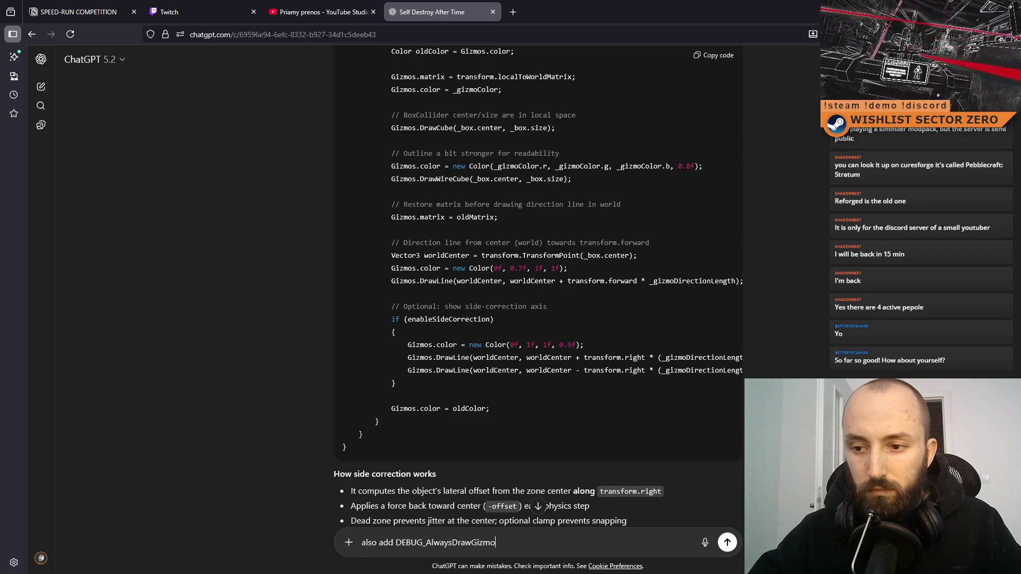
{"action": "key", "text": "shift+Return"}
{"action": "type", "text": "make a new method for drawing gizmo called (DrawGizm"}
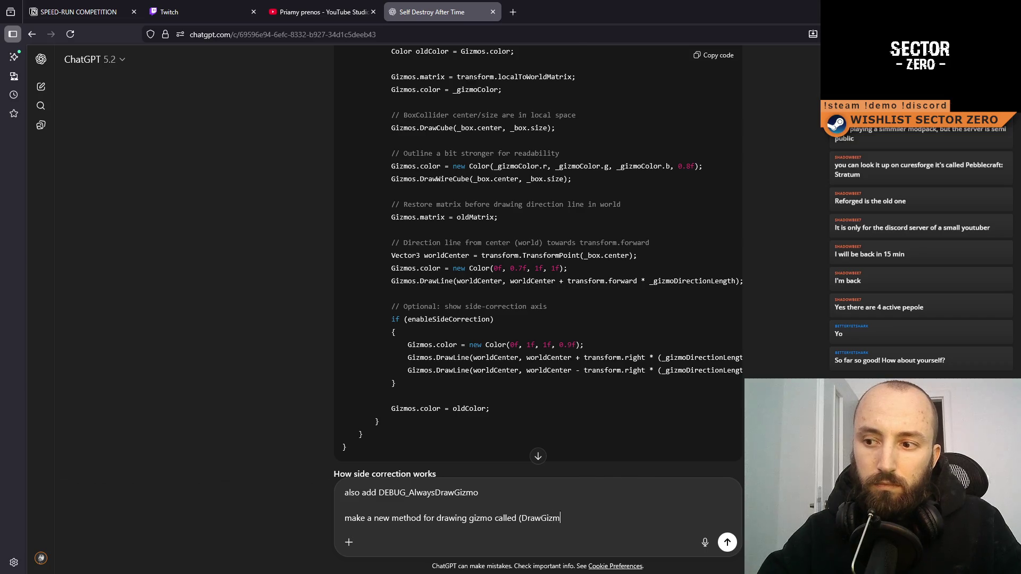
{"action": "key", "text": "alt+Tab"}
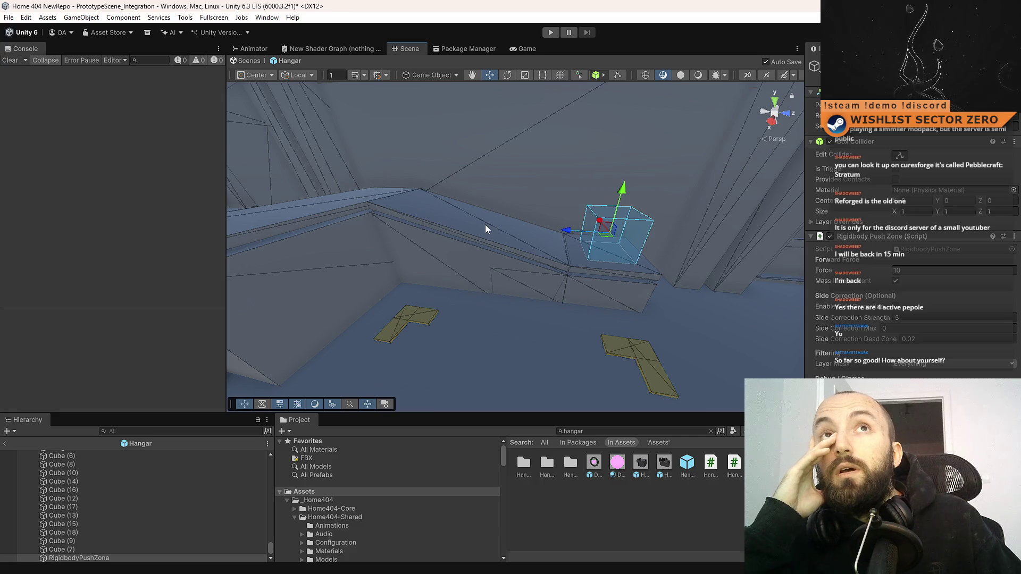
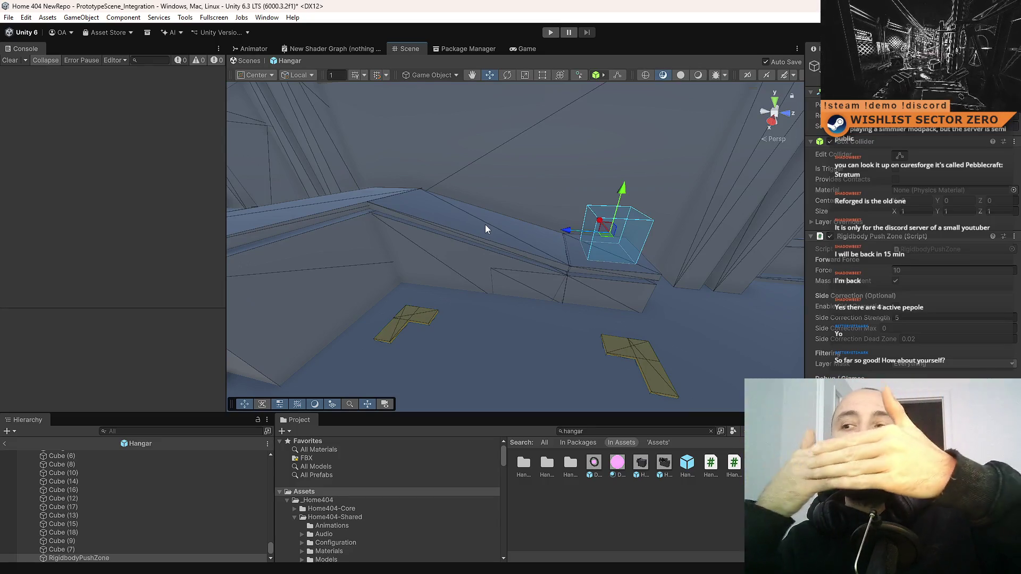
Step: Duplicate the push-zone volume, then move, rotate and stretch the copy along the ledge
{"action": "mouse_move", "coordinate": [557, 221]}
{"action": "left_mouse_down"}
{"action": "mouse_move", "coordinate": [554, 200]}
{"action": "mouse_move", "coordinate": [572, 209]}
{"action": "mouse_move", "coordinate": [514, 237]}
{"action": "mouse_move", "coordinate": [531, 234]}
{"action": "mouse_move", "coordinate": [478, 237]}
{"action": "mouse_move", "coordinate": [604, 240]}
{"action": "mouse_move", "coordinate": [399, 233]}
{"action": "mouse_move", "coordinate": [559, 228]}
{"action": "mouse_move", "coordinate": [511, 198]}
{"action": "mouse_move", "coordinate": [522, 198]}
{"action": "left_mouse_up"}
{"action": "key", "text": "w"}
{"action": "key", "text": "ctrl+d"}
{"action": "key", "text": "e"}
{"action": "key", "text": "f"}
{"action": "key", "text": "w"}
{"action": "left_click_drag", "start_coordinate": [611, 224], "coordinate": [585, 226]}
{"action": "key", "text": "r"}
{"action": "left_click_drag", "start_coordinate": [497, 205], "coordinate": [413, 187]}
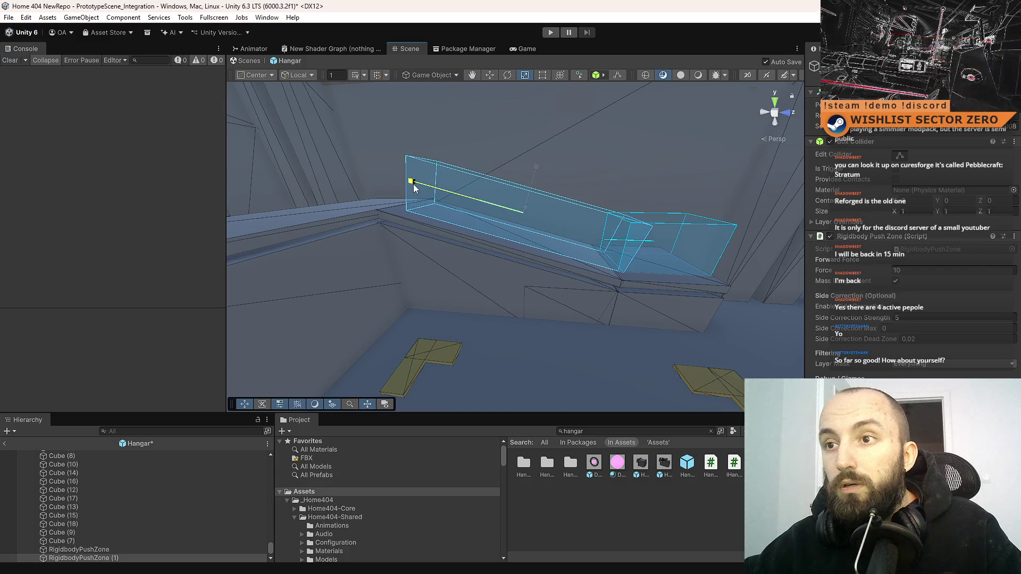
{"action": "key", "text": "w"}
{"action": "mouse_move", "coordinate": [481, 202]}
{"action": "left_mouse_down"}
{"action": "mouse_move", "coordinate": [614, 269]}
{"action": "mouse_move", "coordinate": [622, 285]}
{"action": "mouse_move", "coordinate": [520, 260]}
{"action": "mouse_move", "coordinate": [580, 235]}
{"action": "mouse_move", "coordinate": [555, 238]}
{"action": "mouse_move", "coordinate": [562, 229]}
{"action": "mouse_move", "coordinate": [751, 285]}
{"action": "mouse_move", "coordinate": [563, 194]}
{"action": "mouse_move", "coordinate": [476, 197]}
{"action": "mouse_move", "coordinate": [661, 212]}
{"action": "mouse_move", "coordinate": [641, 213]}
{"action": "left_mouse_up"}
{"action": "key", "text": "w"}
Step: Save the Hangar prefab and duplicate the right-hand push-zone volume
{"action": "key", "text": "ctrl+s"}
{"action": "left_click", "coordinate": [751, 285]}
{"action": "key", "text": "ctrl+d"}
Step: Frame the new push-zone copy and adjust it on the ledge
{"action": "key", "text": "e"}
{"action": "key", "text": "f"}
{"action": "key", "text": "w"}
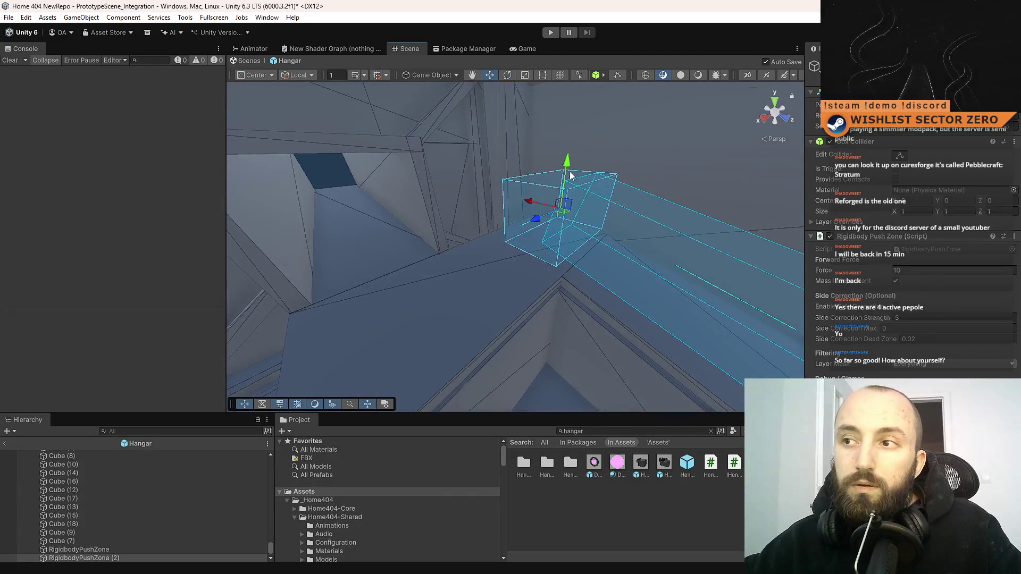
{"action": "mouse_move", "coordinate": [535, 222]}
{"action": "left_mouse_down"}
{"action": "mouse_move", "coordinate": [600, 239]}
{"action": "mouse_move", "coordinate": [505, 202]}
{"action": "left_mouse_up"}
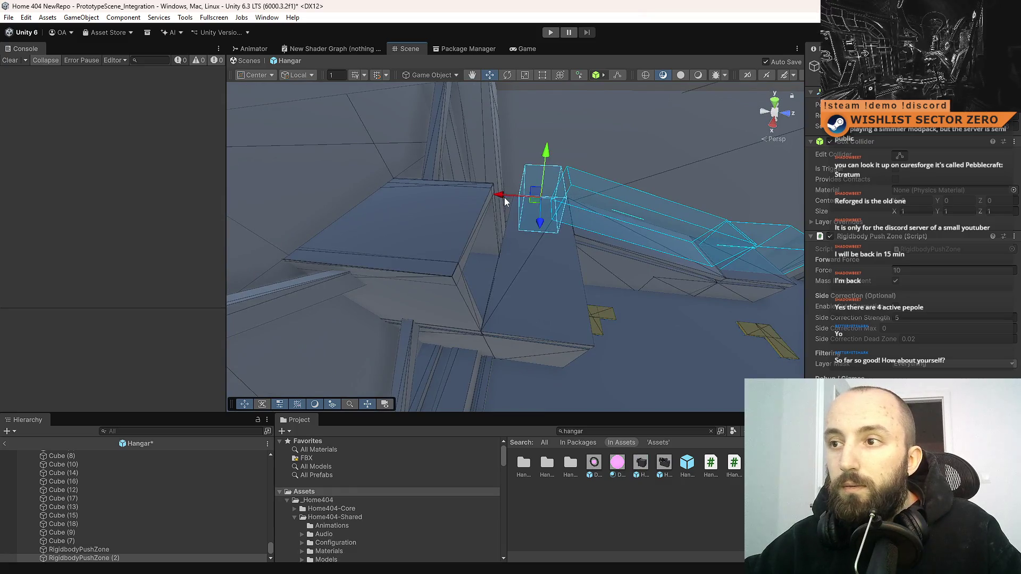
{"action": "mouse_move", "coordinate": [619, 249]}
{"action": "left_mouse_down"}
{"action": "mouse_move", "coordinate": [392, 250]}
{"action": "mouse_move", "coordinate": [496, 228]}
{"action": "mouse_move", "coordinate": [472, 225]}
{"action": "left_mouse_up"}
{"action": "key", "text": "r"}
{"action": "key", "text": "w"}
{"action": "mouse_move", "coordinate": [551, 246]}
{"action": "left_mouse_down"}
{"action": "mouse_move", "coordinate": [594, 241]}
{"action": "mouse_move", "coordinate": [517, 268]}
{"action": "mouse_move", "coordinate": [437, 273]}
{"action": "mouse_move", "coordinate": [641, 218]}
{"action": "mouse_move", "coordinate": [550, 204]}
{"action": "left_mouse_up"}
Step: Duplicate a fourth push zone, RigidbodyPushZone (3), and rotate and scale it around the ledge corner
{"action": "key", "text": "ctrl+d"}
{"action": "key", "text": "e"}
{"action": "mouse_move", "coordinate": [673, 198]}
{"action": "left_mouse_down"}
{"action": "mouse_move", "coordinate": [585, 208]}
{"action": "mouse_move", "coordinate": [586, 216]}
{"action": "mouse_move", "coordinate": [626, 197]}
{"action": "mouse_move", "coordinate": [618, 196]}
{"action": "mouse_move", "coordinate": [609, 215]}
{"action": "mouse_move", "coordinate": [552, 251]}
{"action": "mouse_move", "coordinate": [491, 259]}
{"action": "left_mouse_up"}
{"action": "key", "text": "r"}
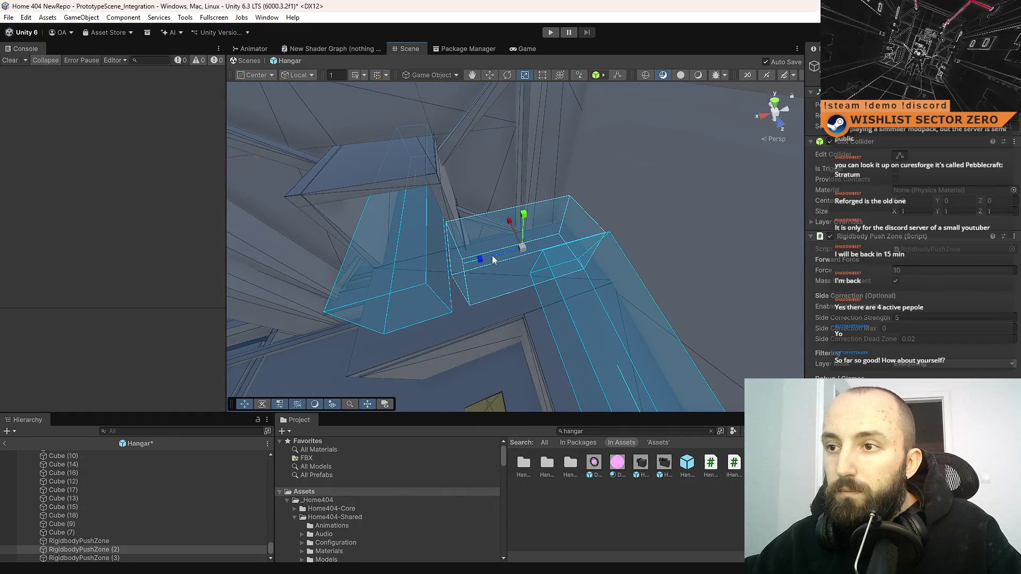
{"action": "key", "text": "ctrl+z"}
{"action": "key", "text": "w"}
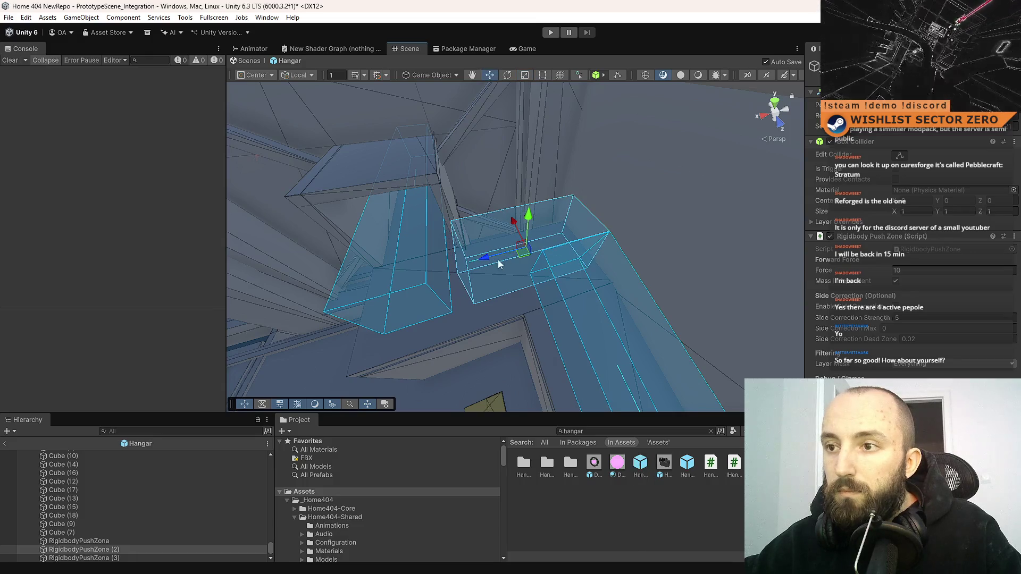
{"action": "mouse_move", "coordinate": [448, 274]}
{"action": "left_mouse_down"}
{"action": "mouse_move", "coordinate": [376, 269]}
{"action": "mouse_move", "coordinate": [464, 269]}
{"action": "mouse_move", "coordinate": [547, 241]}
{"action": "mouse_move", "coordinate": [531, 304]}
{"action": "mouse_move", "coordinate": [611, 241]}
{"action": "mouse_move", "coordinate": [625, 153]}
{"action": "mouse_move", "coordinate": [492, 203]}
{"action": "mouse_move", "coordinate": [452, 196]}
{"action": "mouse_move", "coordinate": [461, 198]}
{"action": "mouse_move", "coordinate": [486, 105]}
{"action": "mouse_move", "coordinate": [517, 176]}
{"action": "mouse_move", "coordinate": [495, 197]}
{"action": "mouse_move", "coordinate": [524, 201]}
{"action": "left_mouse_up"}
Step: Resize RigidbodyPushZone (1) to close the chain, then switch to the Game view
{"action": "left_click", "coordinate": [547, 242]}
{"action": "key", "text": "r"}
{"action": "key", "text": "w"}
{"action": "mouse_move", "coordinate": [606, 267]}
{"action": "left_mouse_down"}
{"action": "mouse_move", "coordinate": [410, 296]}
{"action": "mouse_move", "coordinate": [610, 299]}
{"action": "mouse_move", "coordinate": [613, 324]}
{"action": "mouse_move", "coordinate": [522, 275]}
{"action": "mouse_move", "coordinate": [649, 306]}
{"action": "left_mouse_up"}
{"action": "left_click", "coordinate": [529, 49]}
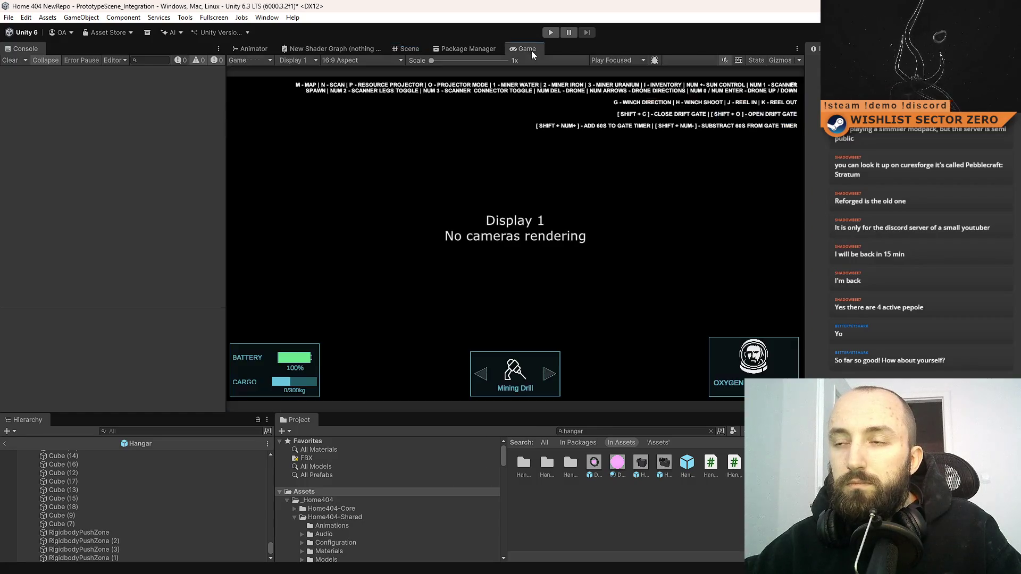
Step: Enter Play mode, check the Animator and Game views, then exit the prefab to PrototypeScene_Integration
{"action": "left_click", "coordinate": [551, 34]}
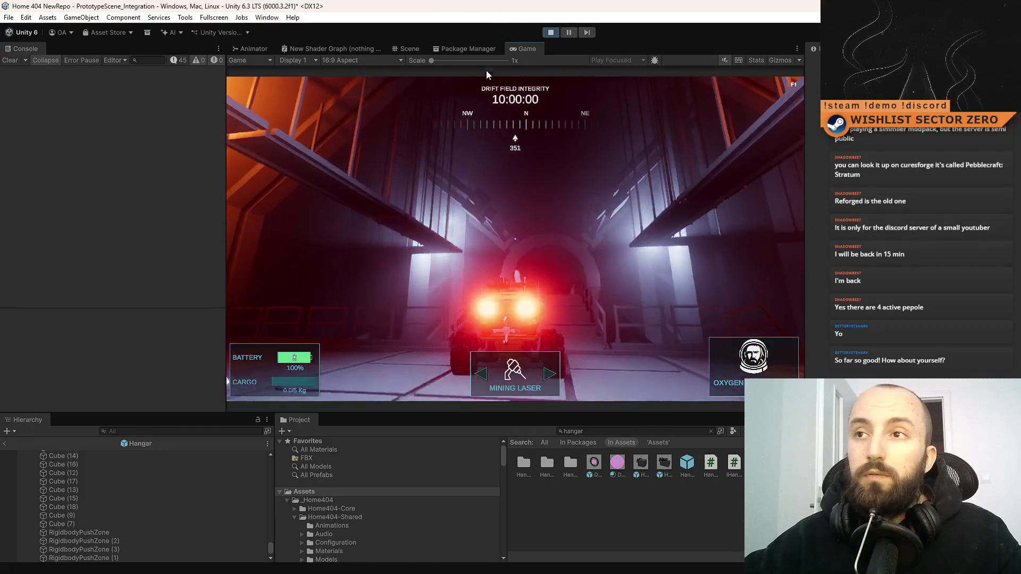
{"action": "left_click", "coordinate": [410, 49]}
{"action": "left_click_drag", "start_coordinate": [590, 188], "coordinate": [618, 371]}
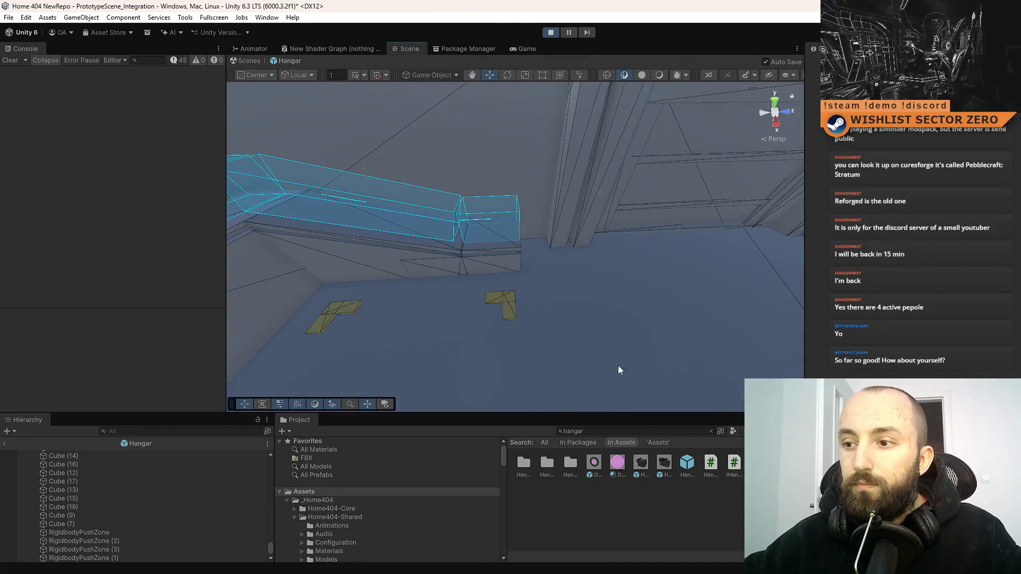
{"action": "left_click", "coordinate": [239, 49]}
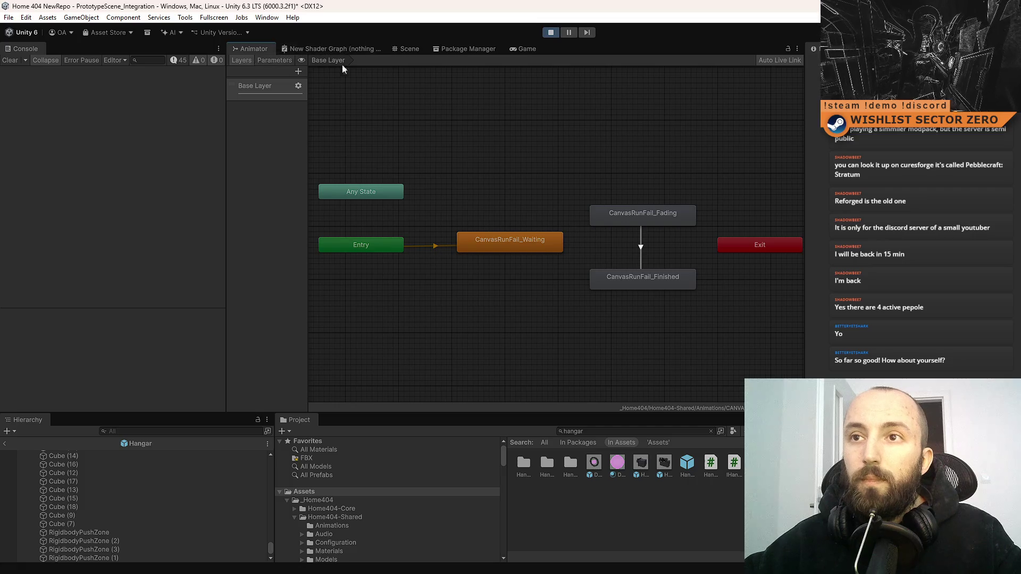
{"action": "left_click", "coordinate": [524, 50]}
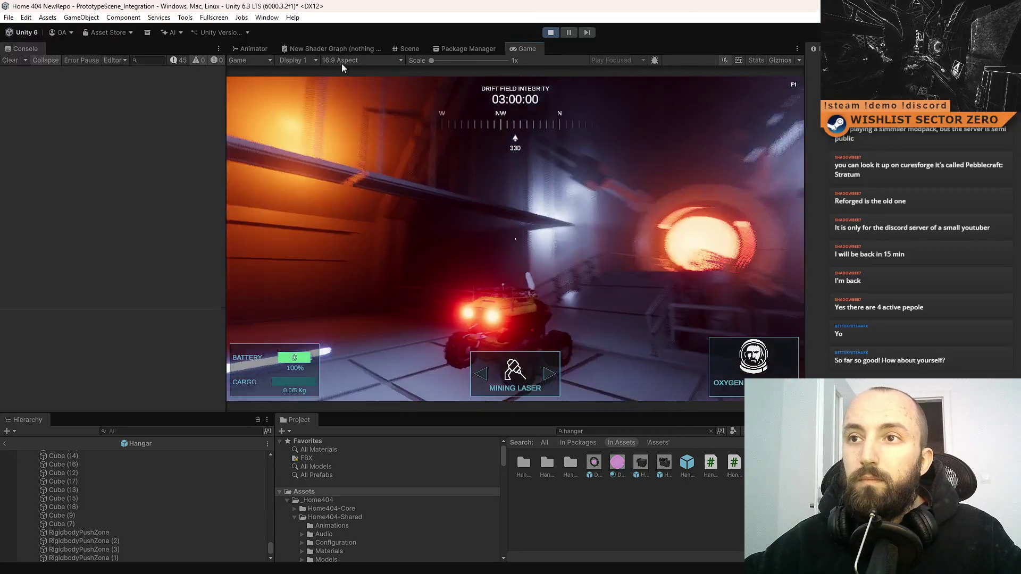
{"action": "left_click", "coordinate": [407, 48]}
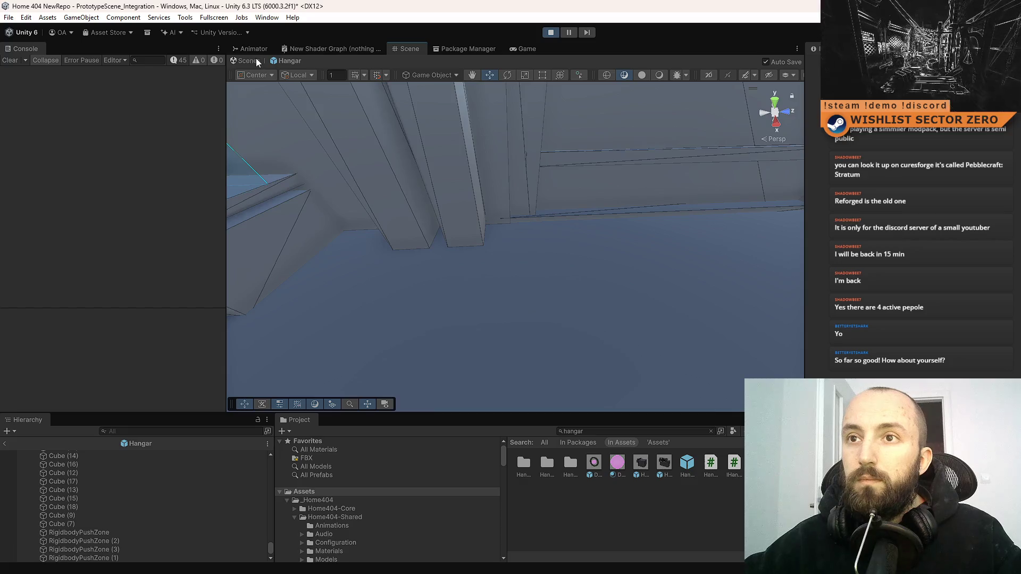
{"action": "left_click", "coordinate": [257, 59]}
{"action": "mouse_move", "coordinate": [571, 197]}
{"action": "left_mouse_down"}
{"action": "mouse_move", "coordinate": [662, 253]}
{"action": "mouse_move", "coordinate": [656, 360]}
{"action": "left_mouse_up"}
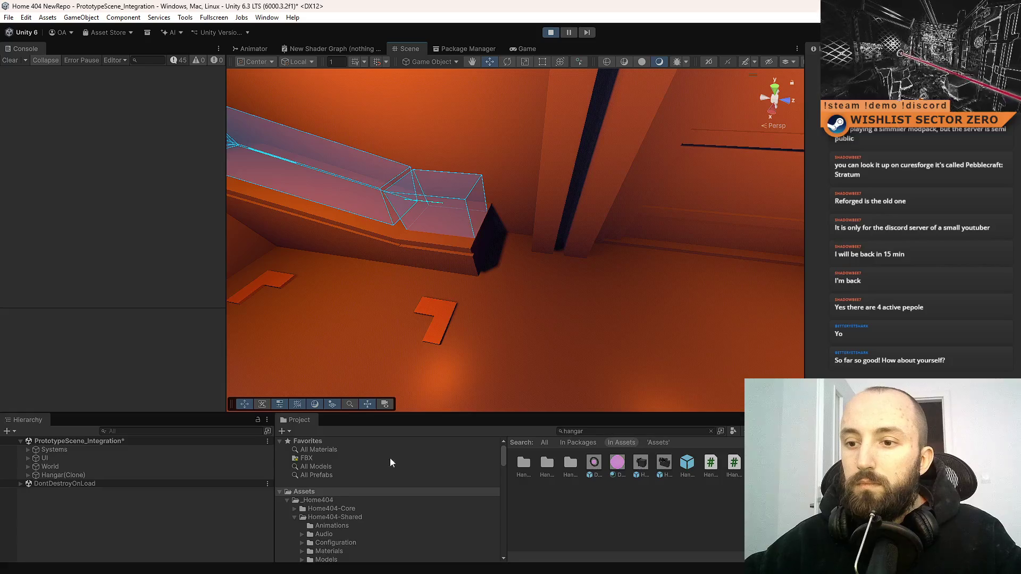
Step: Clear the Project search, add a PACKAGE crate and lift it onto the ledge
{"action": "left_click", "coordinate": [601, 430]}
{"action": "key", "text": "ctrl+a"}
{"action": "key", "text": "BackSpace"}
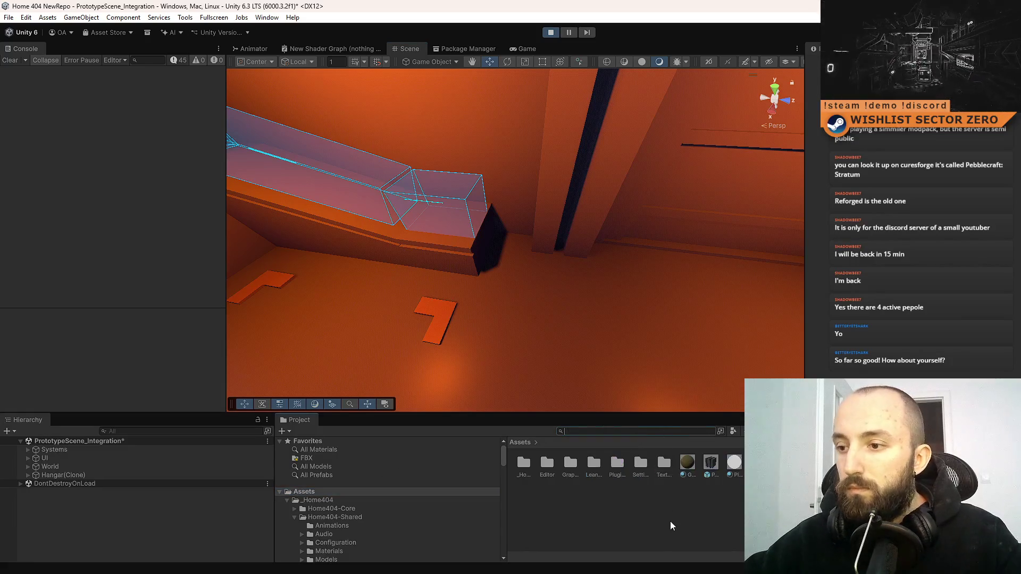
{"action": "left_click", "coordinate": [560, 296]}
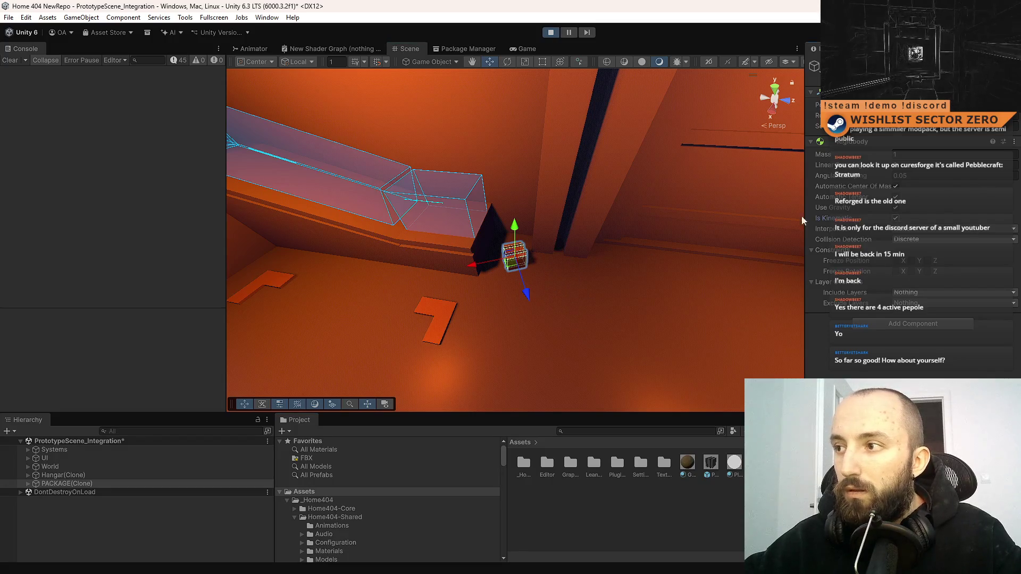
{"action": "left_click_drag", "start_coordinate": [512, 230], "coordinate": [499, 110]}
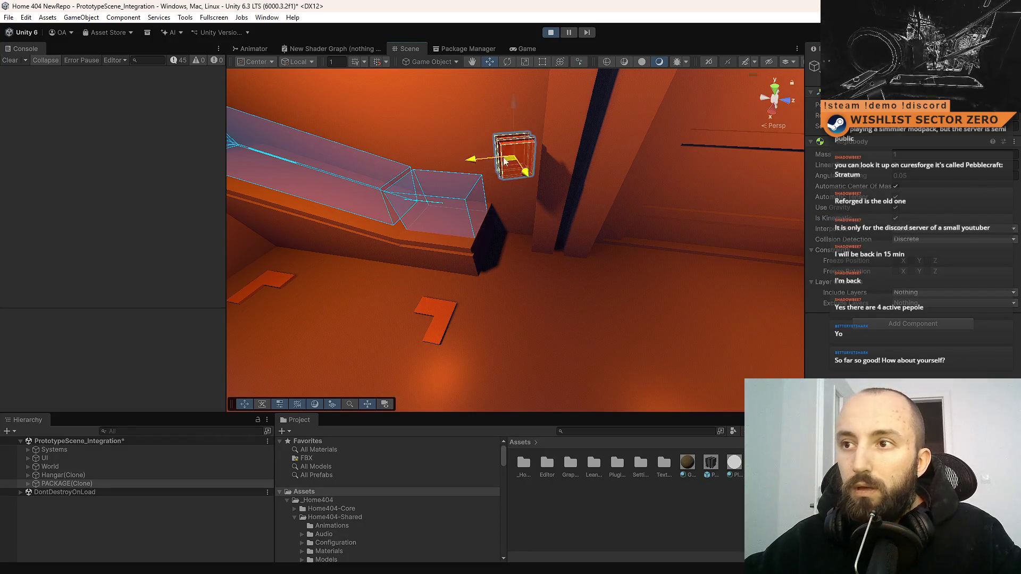
Step: Turn off Is Kinematic on the crate so it falls into the push-zone chain
{"action": "left_click", "coordinate": [451, 206]}
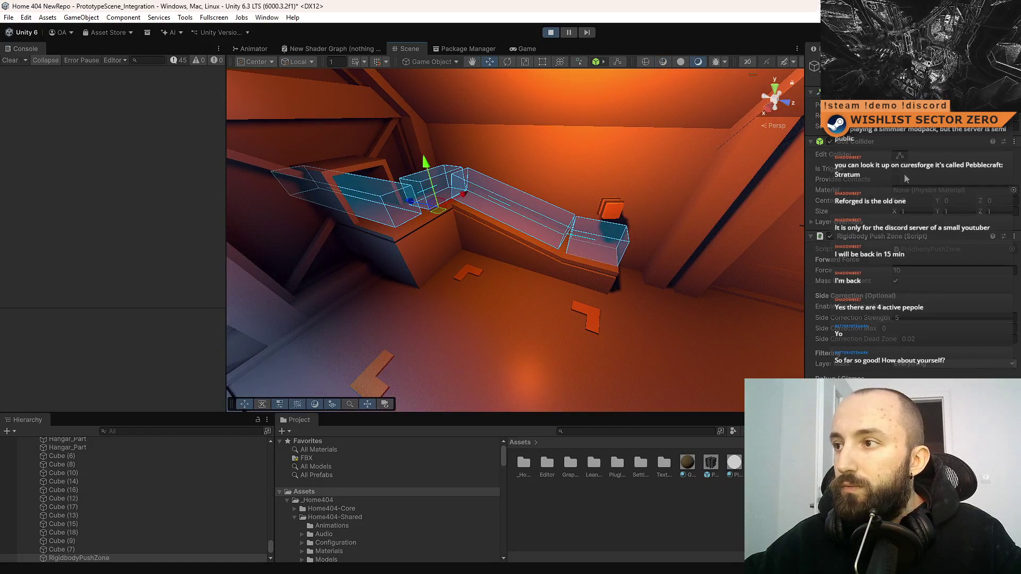
{"action": "left_click", "coordinate": [609, 221]}
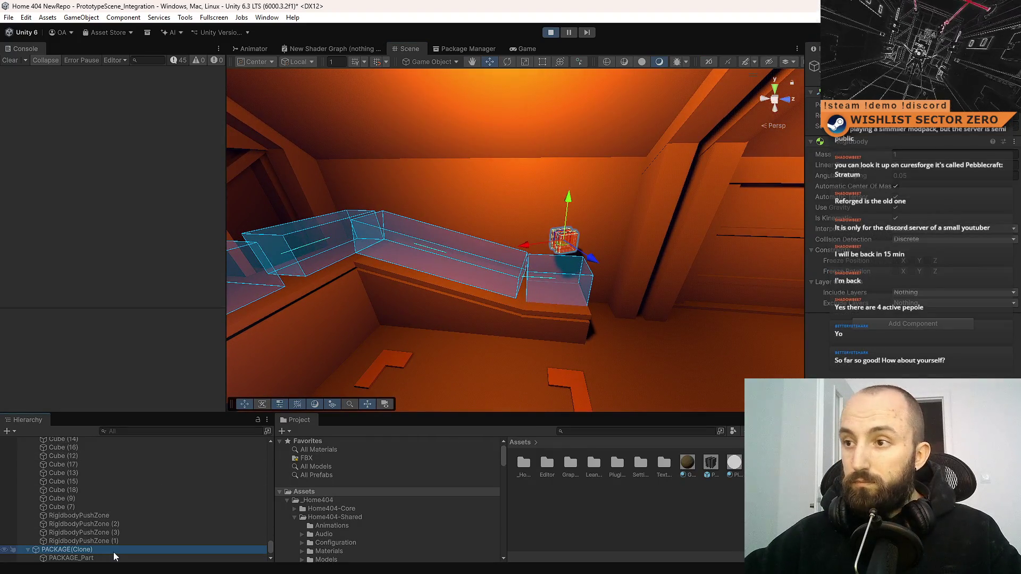
{"action": "left_click", "coordinate": [896, 220]}
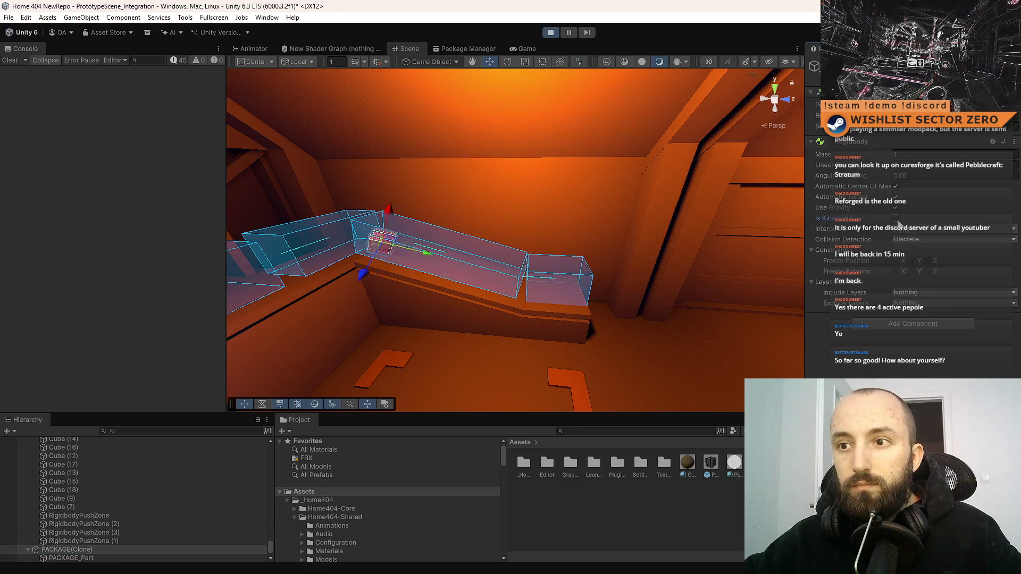
{"action": "mouse_move", "coordinate": [458, 230]}
{"action": "left_mouse_down"}
{"action": "mouse_move", "coordinate": [371, 176]}
{"action": "mouse_move", "coordinate": [397, 231]}
{"action": "mouse_move", "coordinate": [440, 257]}
{"action": "mouse_move", "coordinate": [519, 271]}
{"action": "mouse_move", "coordinate": [635, 256]}
{"action": "left_mouse_up"}
{"action": "left_click", "coordinate": [608, 251]}
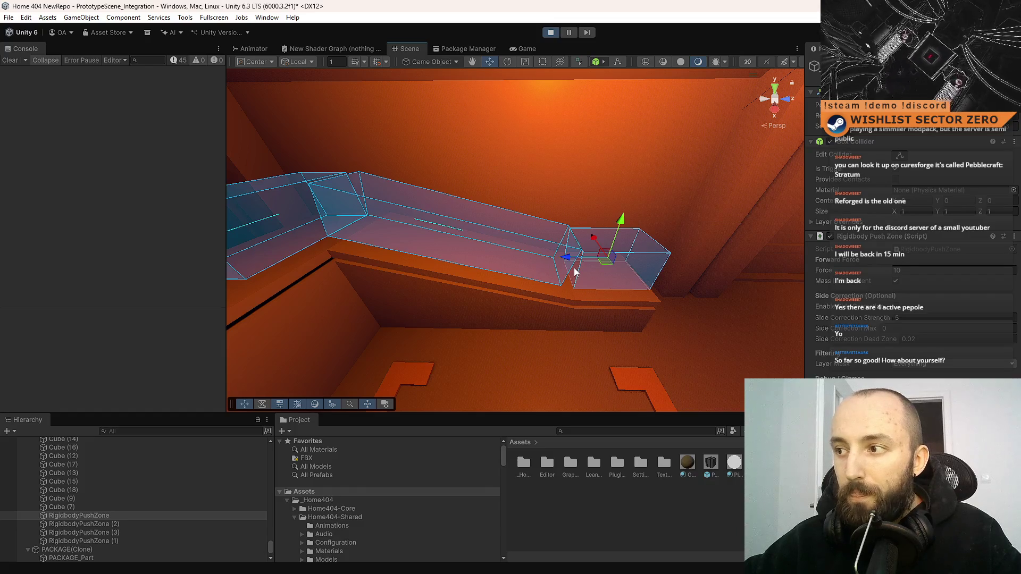
{"action": "left_click_drag", "start_coordinate": [572, 267], "coordinate": [560, 246]}
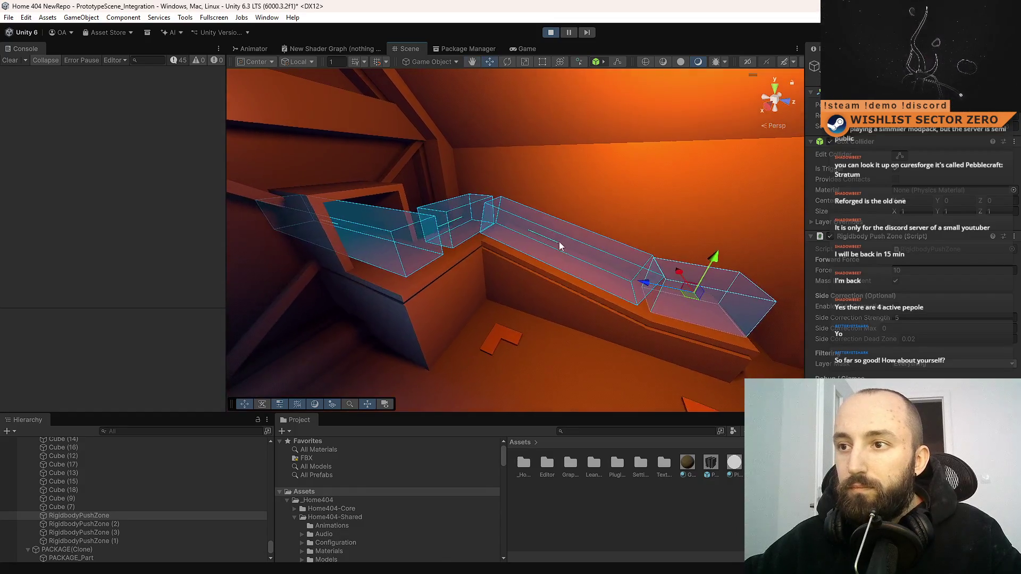
Step: Select all four push-zone volumes and enable side correction on them
{"action": "left_click", "coordinate": [410, 256]}
{"action": "left_click", "coordinate": [475, 222], "text": "shift"}
{"action": "left_click", "coordinate": [593, 246], "text": "shift"}
{"action": "left_click", "coordinate": [702, 287], "text": "shift"}
{"action": "left_click", "coordinate": [896, 309]}
{"action": "mouse_move", "coordinate": [474, 329]}
{"action": "left_mouse_down"}
{"action": "mouse_move", "coordinate": [581, 333]}
{"action": "mouse_move", "coordinate": [645, 319]}
{"action": "mouse_move", "coordinate": [620, 331]}
{"action": "left_mouse_up"}
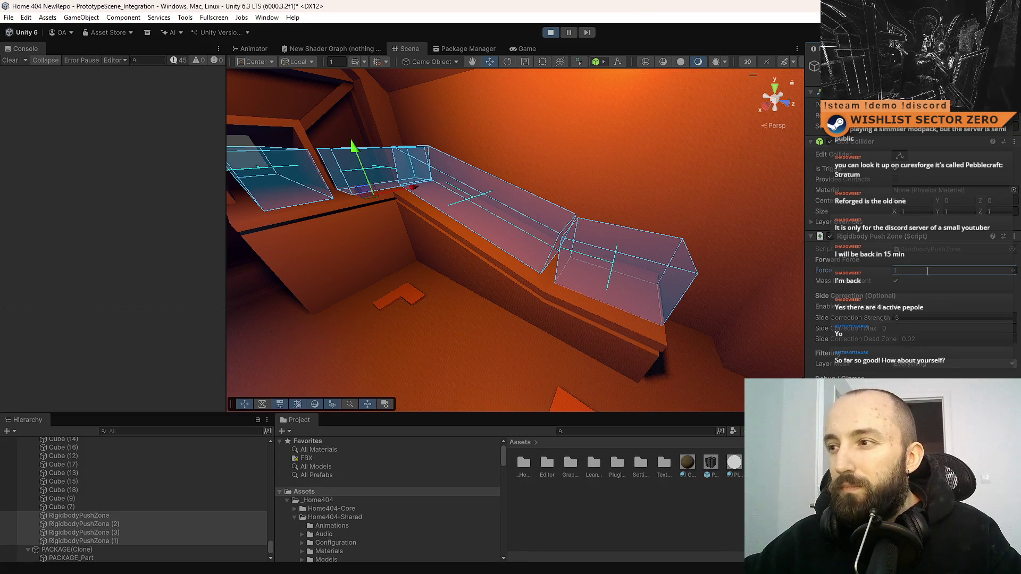
{"action": "mouse_move", "coordinate": [664, 273]}
{"action": "left_mouse_down"}
{"action": "mouse_move", "coordinate": [745, 303]}
{"action": "mouse_move", "coordinate": [740, 295]}
{"action": "mouse_move", "coordinate": [741, 303]}
{"action": "left_mouse_up"}
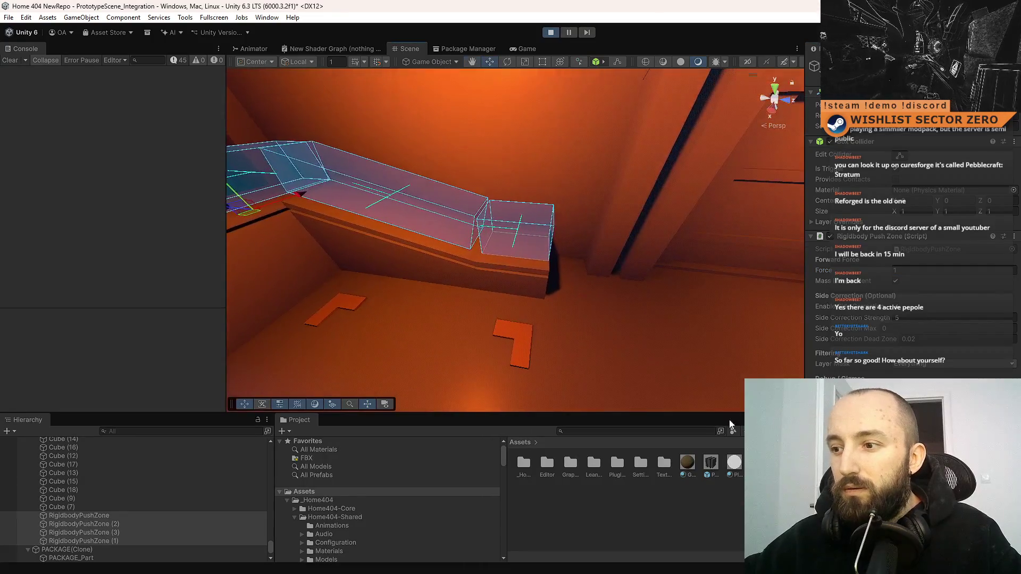
Step: Place another PACKAGE crate into the scene near the ledge ramp
{"action": "left_click_drag", "start_coordinate": [717, 465], "coordinate": [624, 299]}
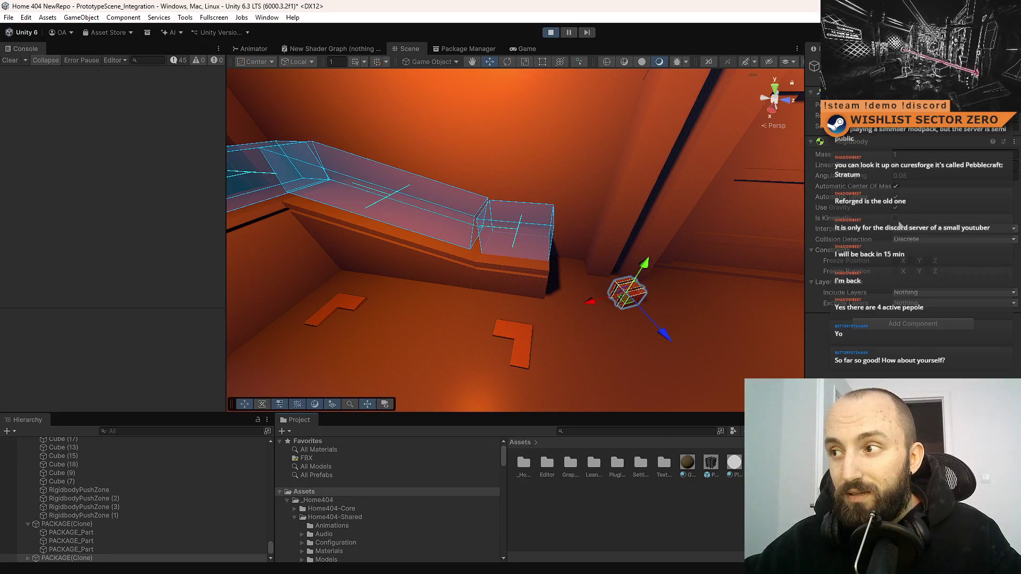
{"action": "mouse_move", "coordinate": [625, 303]}
{"action": "left_mouse_down"}
{"action": "mouse_move", "coordinate": [526, 290]}
{"action": "mouse_move", "coordinate": [540, 164]}
{"action": "left_mouse_up"}
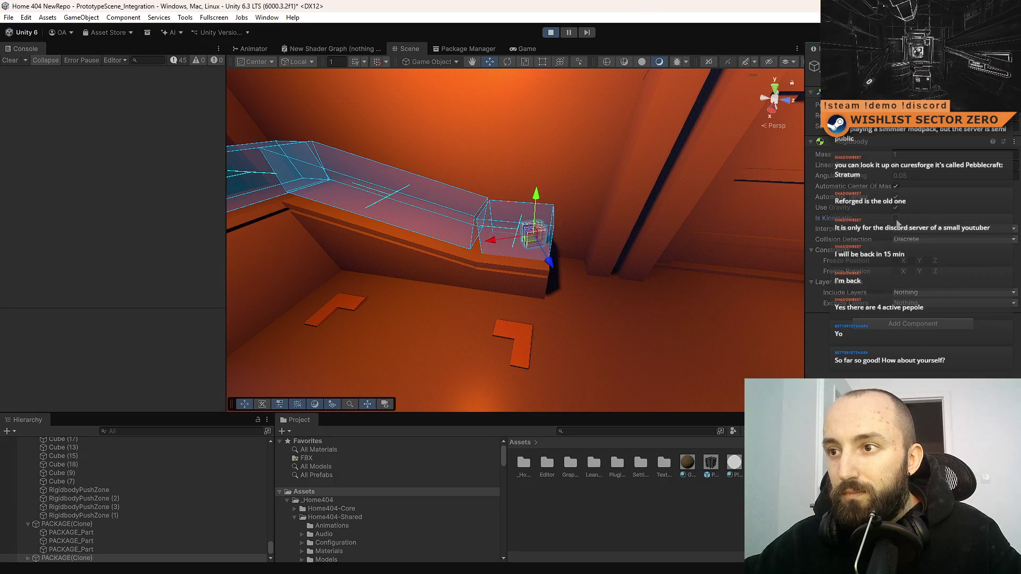
{"action": "key", "text": "f"}
{"action": "mouse_move", "coordinate": [620, 198]}
{"action": "left_mouse_down"}
{"action": "mouse_move", "coordinate": [595, 212]}
{"action": "mouse_move", "coordinate": [532, 301]}
{"action": "mouse_move", "coordinate": [557, 245]}
{"action": "left_mouse_up"}
Step: Select the push-zone volumes and set their Force to 5
{"action": "left_click", "coordinate": [557, 245]}
{"action": "left_click", "coordinate": [516, 238], "text": "shift"}
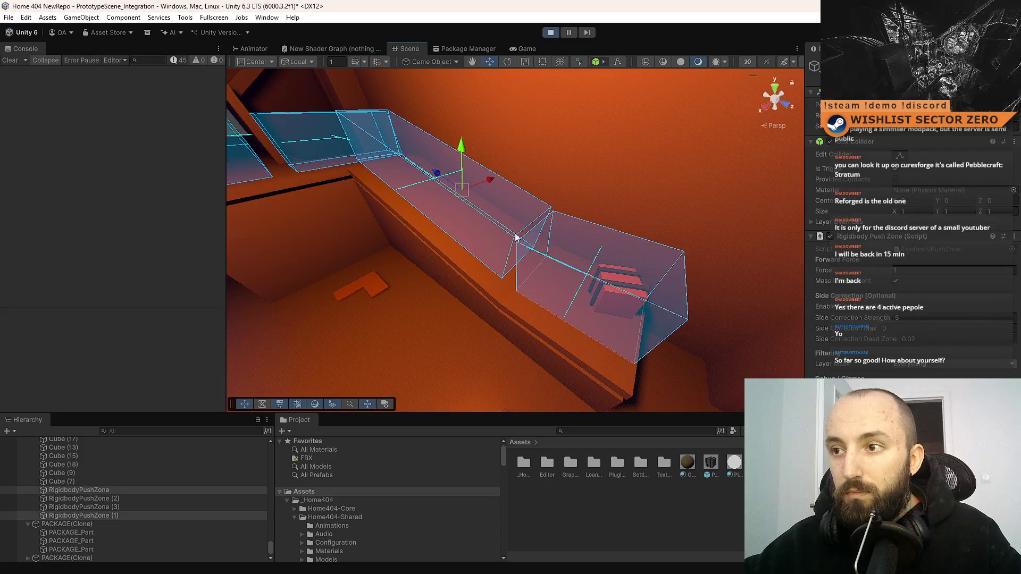
{"action": "key", "text": "f"}
{"action": "left_click", "coordinate": [436, 189], "text": "shift"}
{"action": "left_click", "coordinate": [365, 191], "text": "shift"}
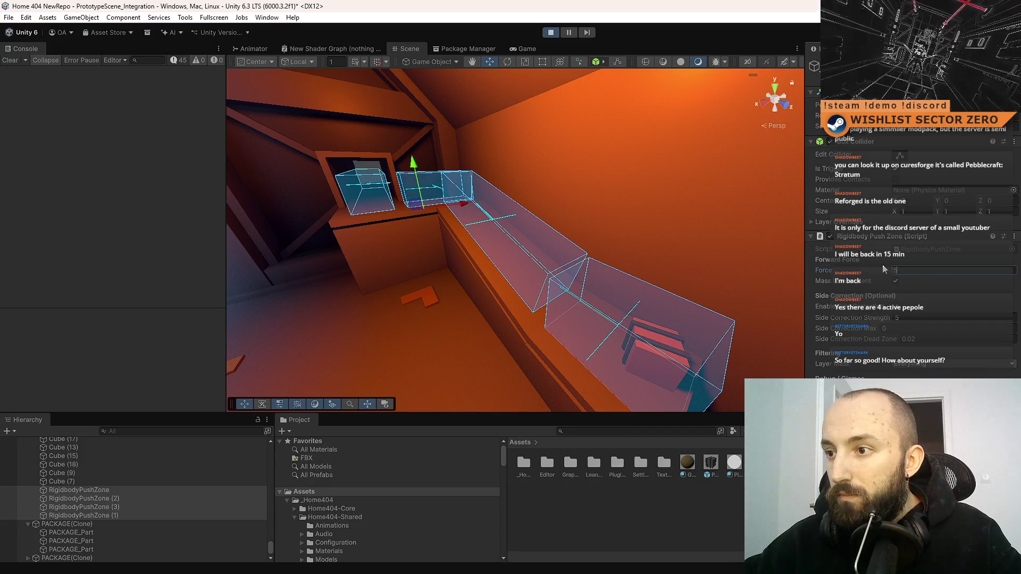
{"action": "type", "text": "5"}
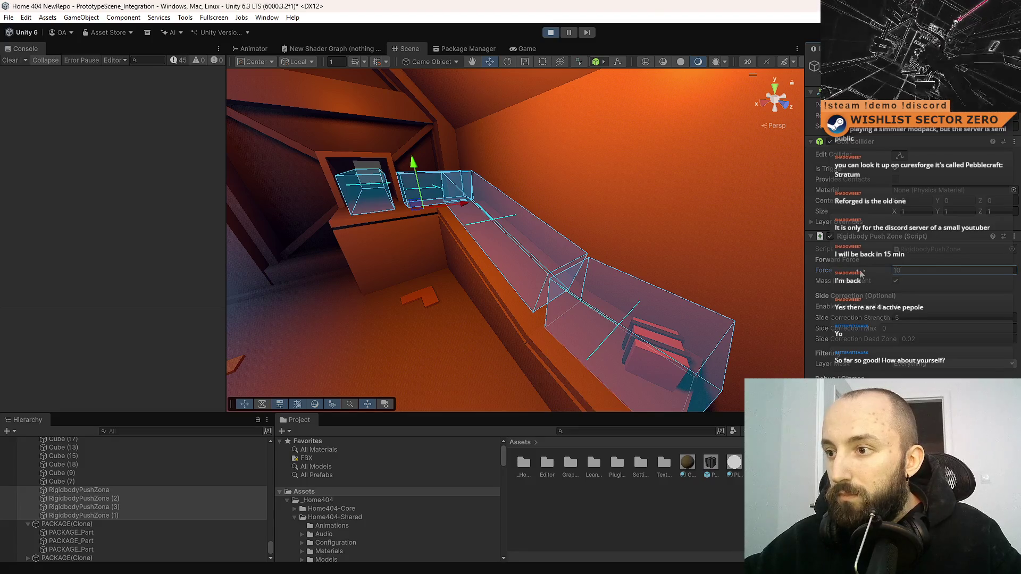
{"action": "right_click", "coordinate": [723, 268]}
{"action": "key", "text": "w"}
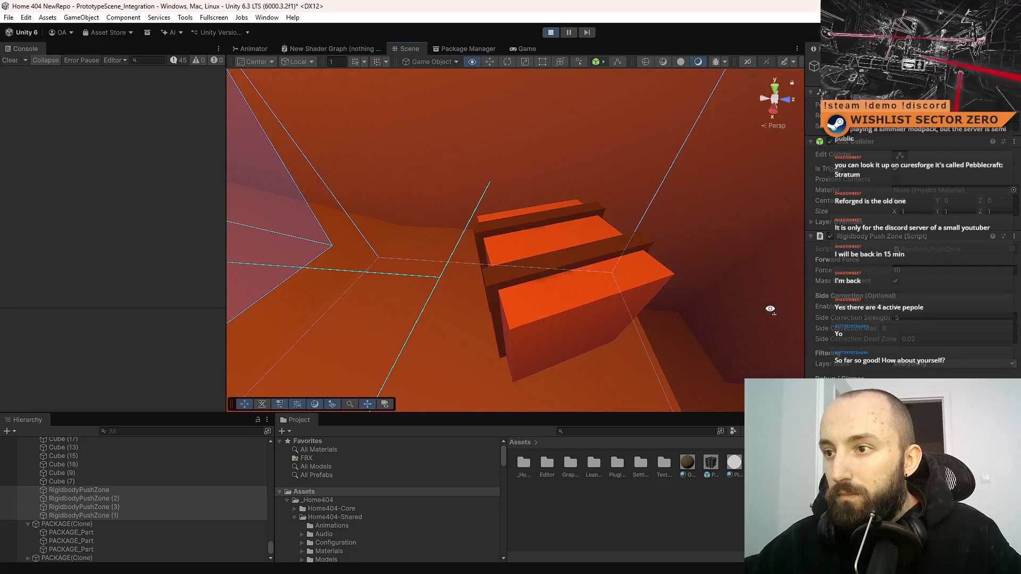
Step: Select and frame the package, then fly the view along the push zones
{"action": "left_click", "coordinate": [615, 320]}
{"action": "key", "text": "f"}
{"action": "left_click", "coordinate": [80, 550]}
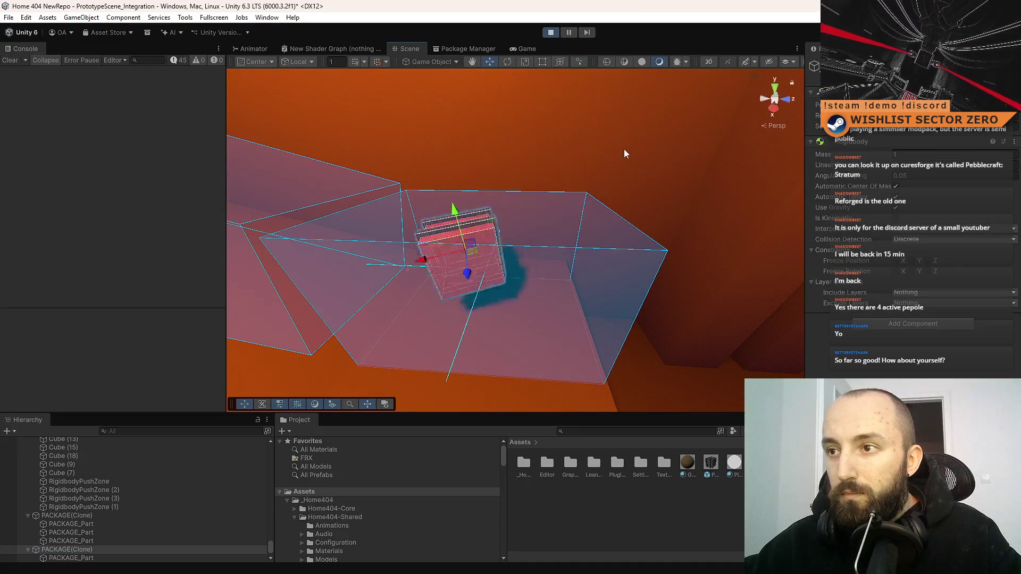
{"action": "right_click", "coordinate": [611, 172]}
{"action": "mouse_move", "coordinate": [489, 250]}
{"action": "left_mouse_down"}
{"action": "mouse_move", "coordinate": [455, 253]}
{"action": "mouse_move", "coordinate": [472, 283]}
{"action": "mouse_move", "coordinate": [487, 284]}
{"action": "left_mouse_up"}
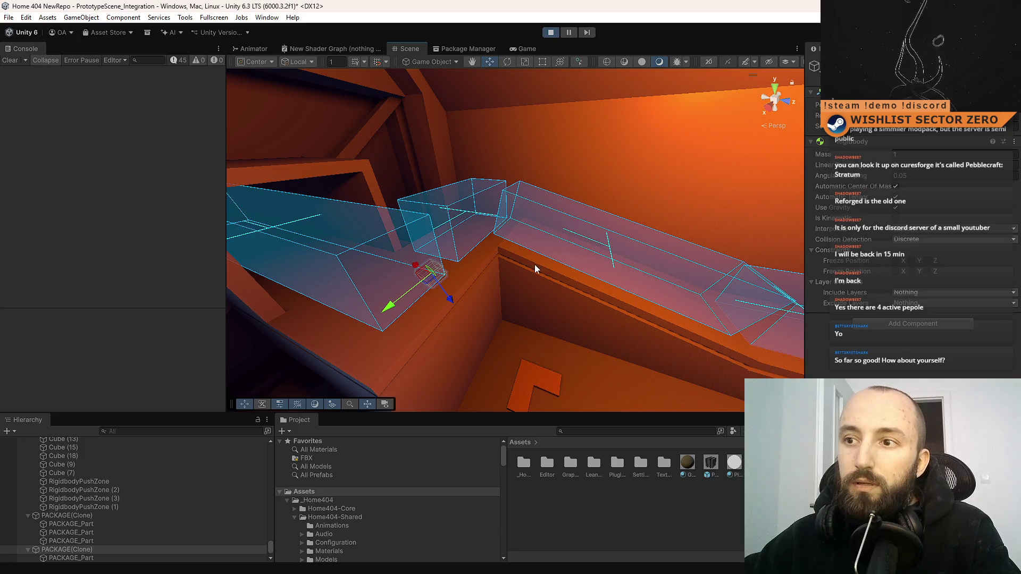
Step: Select the long orange ledge and open its Box Collider physics material picker
{"action": "left_click", "coordinate": [457, 280]}
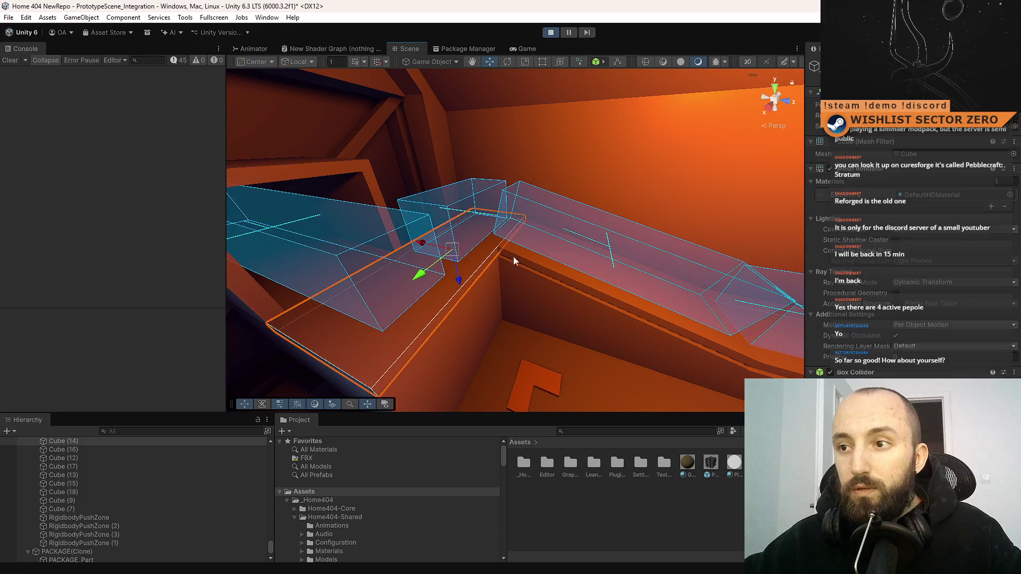
{"action": "left_click_drag", "start_coordinate": [514, 273], "coordinate": [589, 286]}
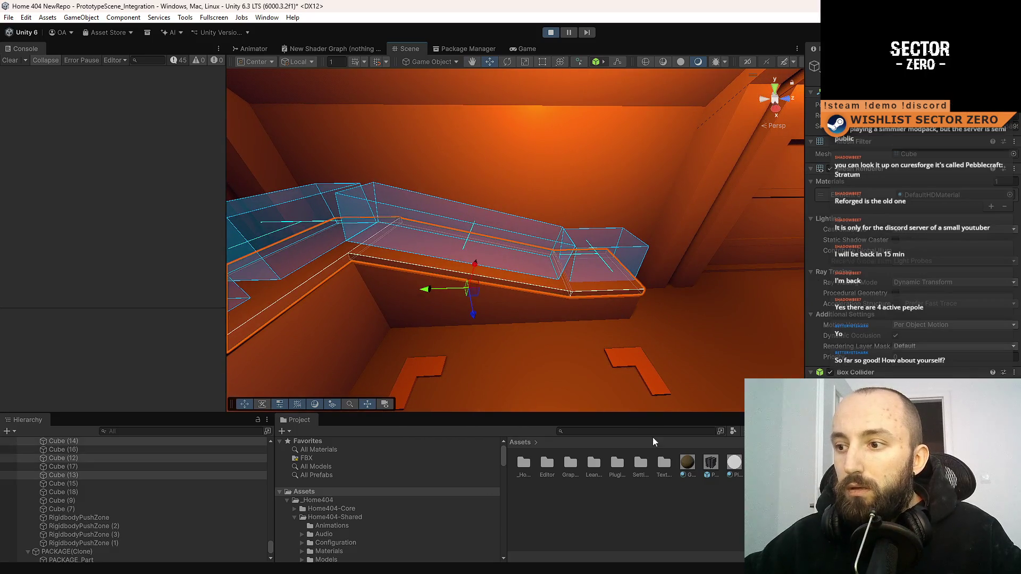
{"action": "left_click", "coordinate": [1013, 415]}
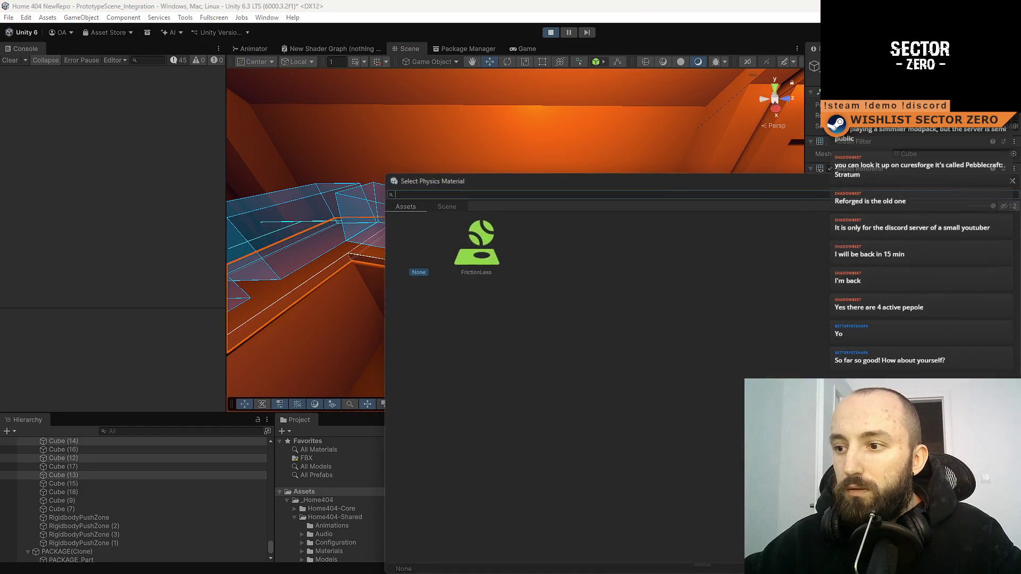
Step: Assign FrictionLess to the long ledge and the ledge section near the doorway
{"action": "double_click", "coordinate": [498, 258]}
{"action": "mouse_move", "coordinate": [636, 306]}
{"action": "left_mouse_down"}
{"action": "mouse_move", "coordinate": [425, 238]}
{"action": "mouse_move", "coordinate": [456, 257]}
{"action": "mouse_move", "coordinate": [448, 290]}
{"action": "left_mouse_up"}
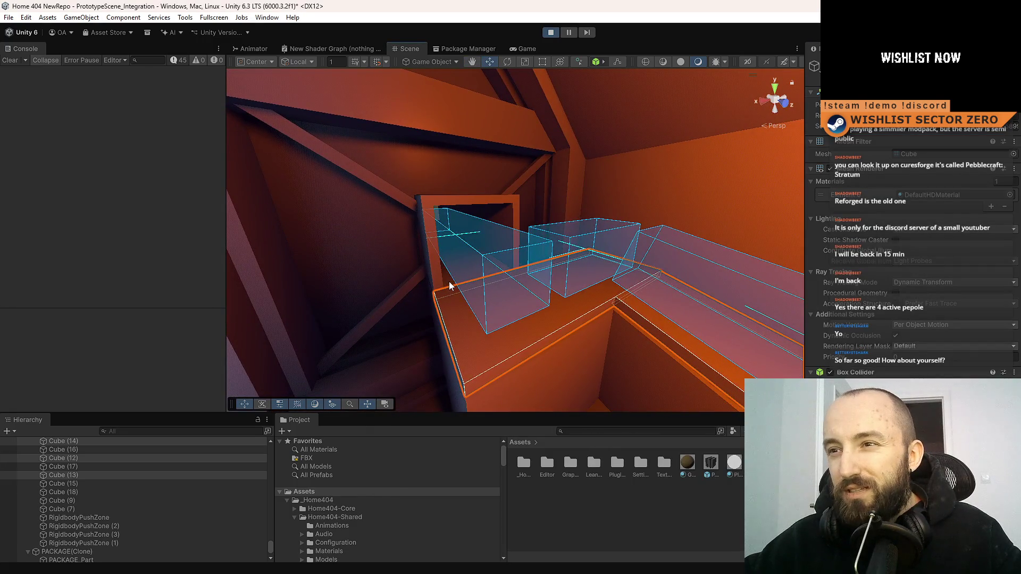
{"action": "left_click", "coordinate": [450, 286]}
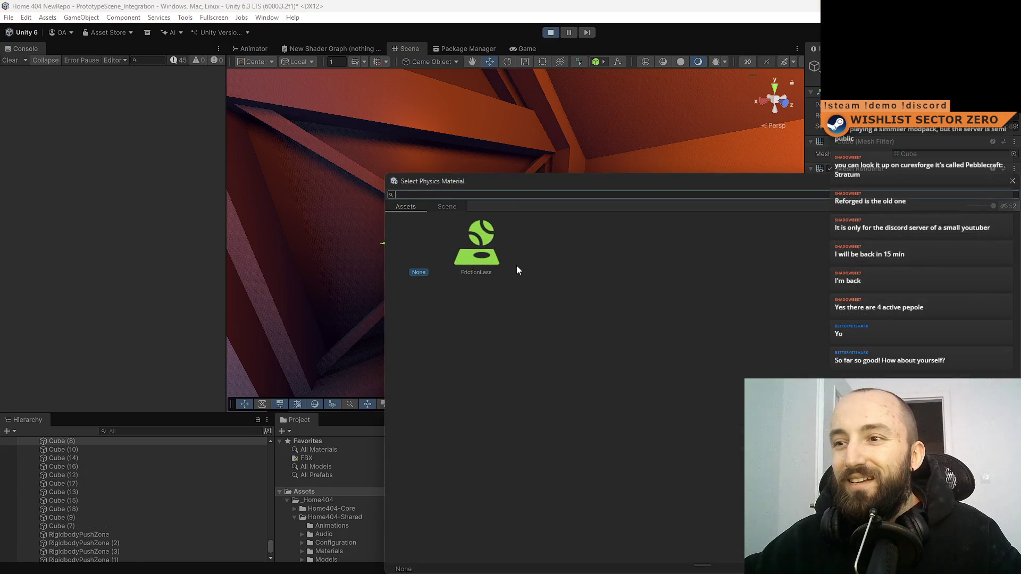
{"action": "double_click", "coordinate": [481, 250]}
{"action": "mouse_move", "coordinate": [486, 260]}
{"action": "left_mouse_down"}
{"action": "mouse_move", "coordinate": [723, 273]}
{"action": "mouse_move", "coordinate": [665, 319]}
{"action": "left_mouse_up"}
{"action": "left_click", "coordinate": [552, 333]}
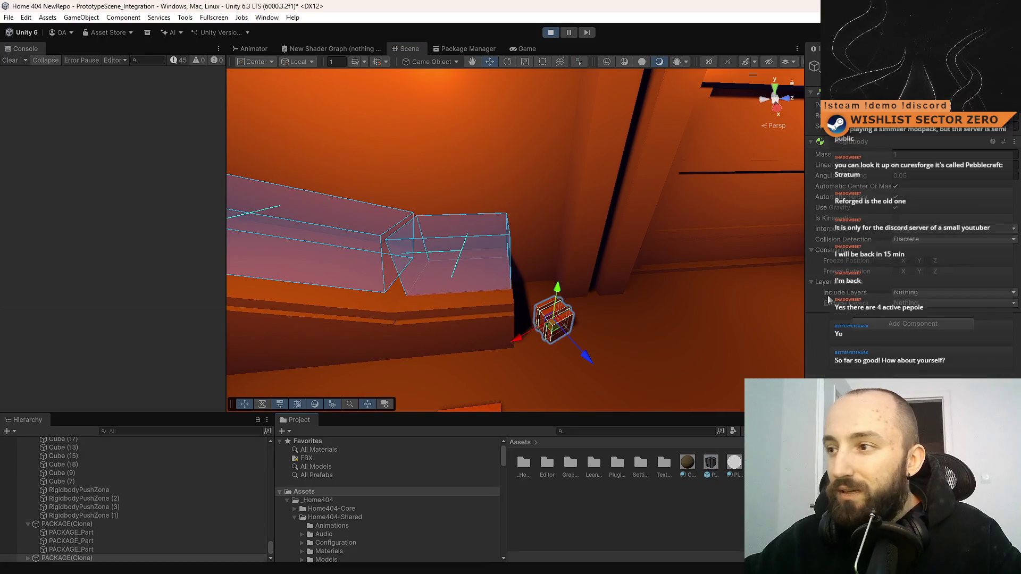
Step: Lift the package above the ledge and turn off the mass option on all four push zones
{"action": "mouse_move", "coordinate": [554, 331]}
{"action": "left_mouse_down"}
{"action": "mouse_move", "coordinate": [481, 308]}
{"action": "mouse_move", "coordinate": [473, 183]}
{"action": "left_mouse_up"}
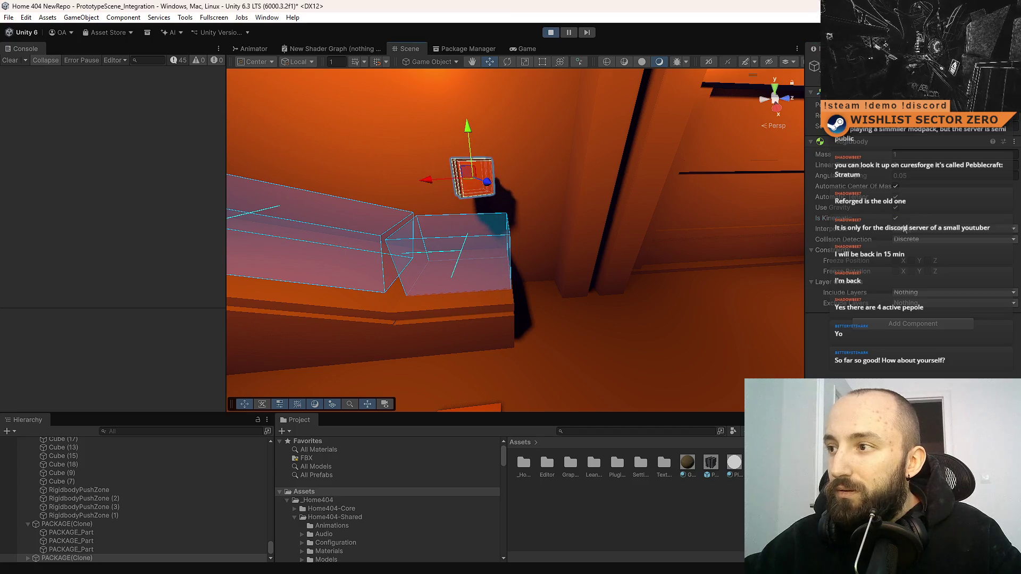
{"action": "mouse_move", "coordinate": [711, 257]}
{"action": "left_mouse_down"}
{"action": "mouse_move", "coordinate": [551, 272]}
{"action": "mouse_move", "coordinate": [499, 175]}
{"action": "mouse_move", "coordinate": [457, 263]}
{"action": "mouse_move", "coordinate": [679, 303]}
{"action": "mouse_move", "coordinate": [558, 278]}
{"action": "mouse_move", "coordinate": [677, 285]}
{"action": "mouse_move", "coordinate": [534, 262]}
{"action": "left_mouse_up"}
{"action": "left_click", "coordinate": [653, 285]}
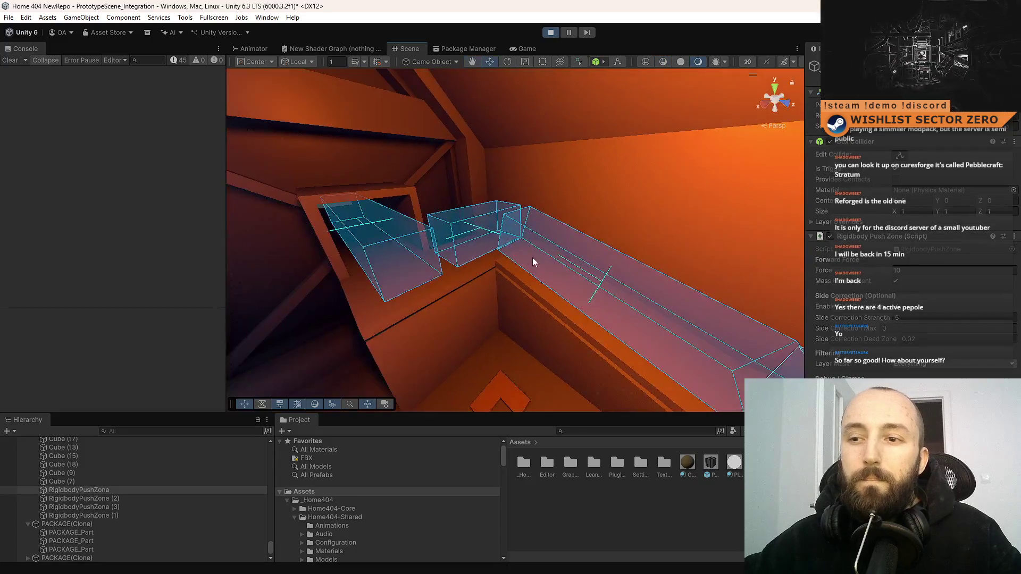
{"action": "left_click", "coordinate": [591, 266], "text": "shift"}
{"action": "left_click", "coordinate": [457, 242], "text": "shift"}
{"action": "left_click", "coordinate": [399, 255], "text": "shift"}
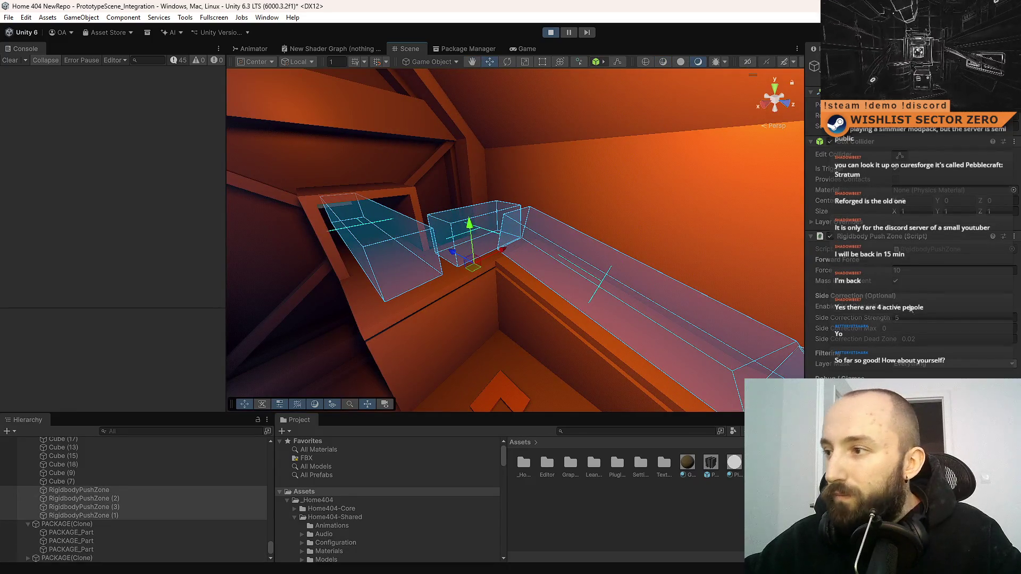
{"action": "left_click", "coordinate": [896, 281]}
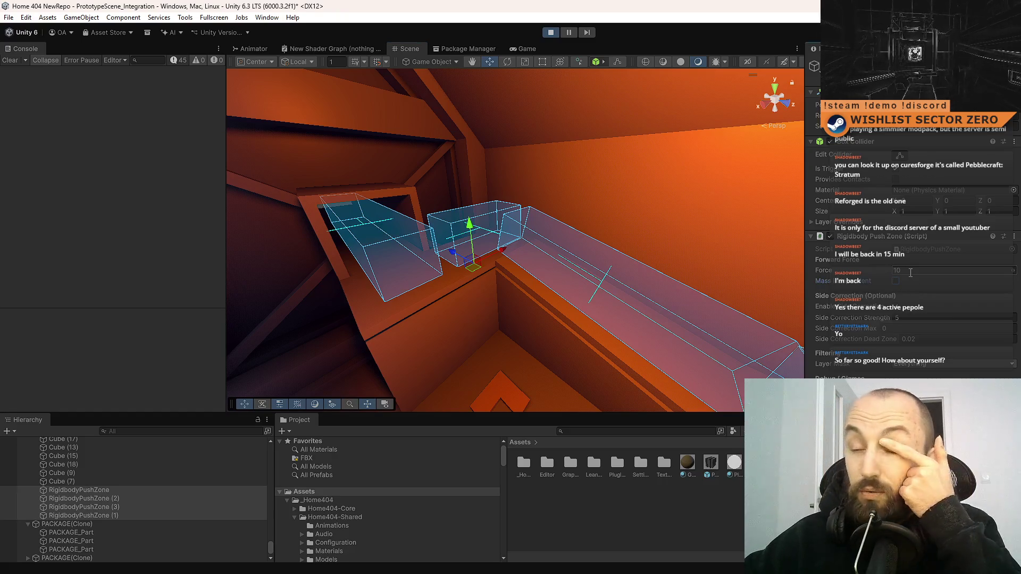
Step: Move the package left above the ledge and untick Is Kinematic so it drops
{"action": "mouse_move", "coordinate": [499, 274]}
{"action": "left_mouse_down"}
{"action": "mouse_move", "coordinate": [665, 303]}
{"action": "mouse_move", "coordinate": [629, 299]}
{"action": "mouse_move", "coordinate": [687, 451]}
{"action": "left_mouse_up"}
{"action": "left_click", "coordinate": [594, 333]}
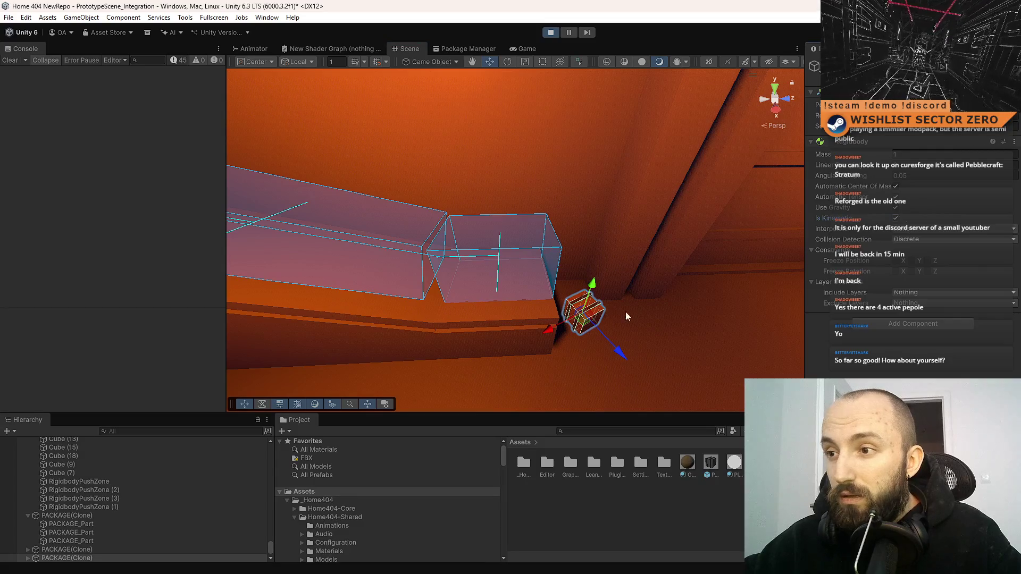
{"action": "mouse_move", "coordinate": [581, 325]}
{"action": "left_mouse_down"}
{"action": "mouse_move", "coordinate": [513, 311]}
{"action": "mouse_move", "coordinate": [519, 158]}
{"action": "left_mouse_up"}
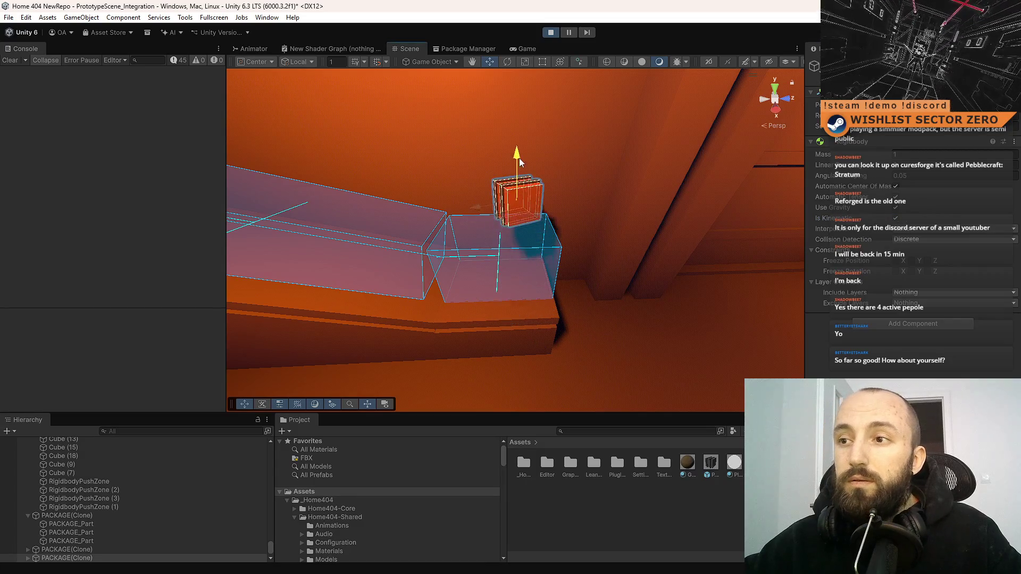
{"action": "left_click", "coordinate": [896, 220]}
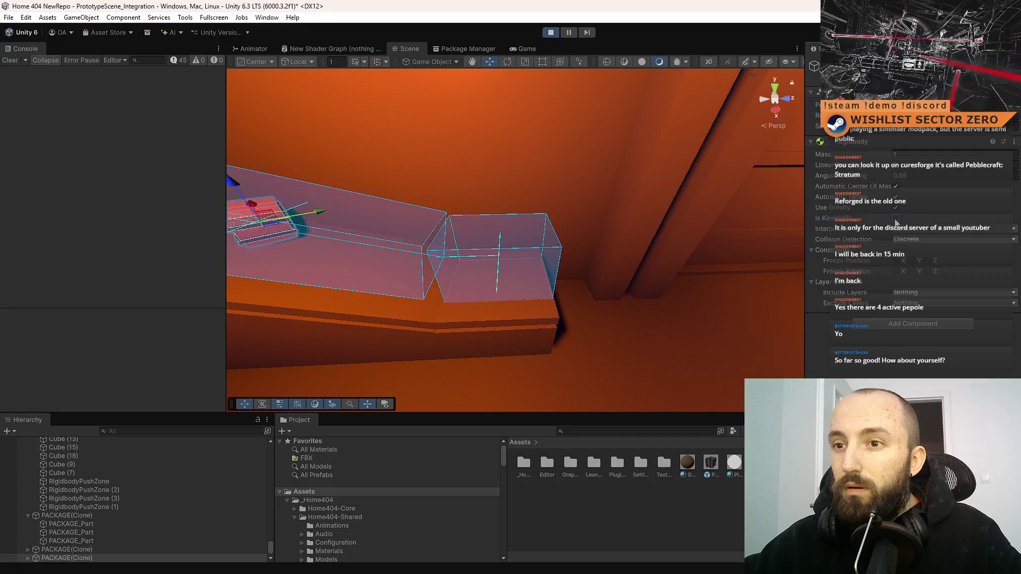
{"action": "double_click", "coordinate": [79, 481]}
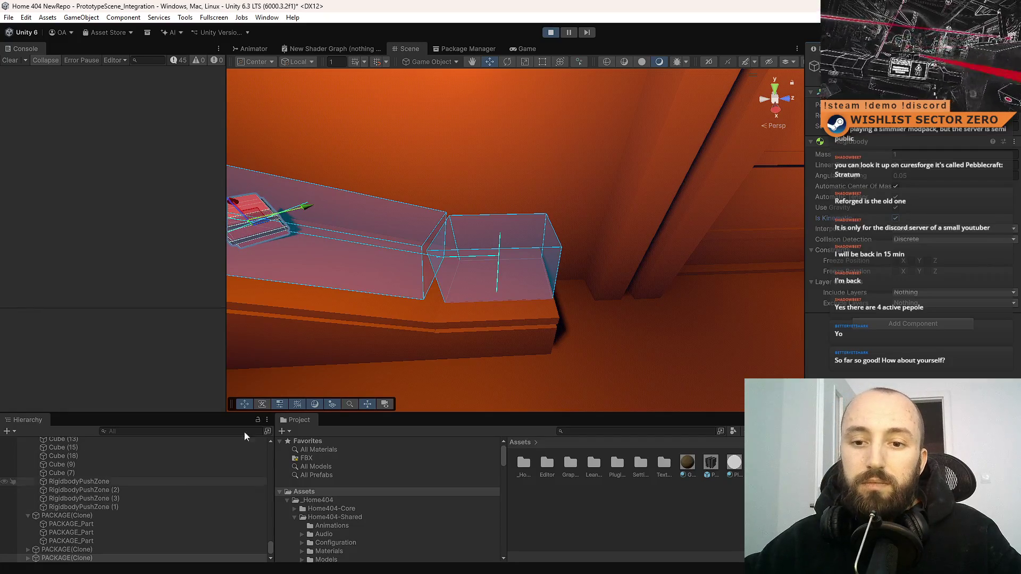
{"action": "left_click", "coordinate": [563, 252], "text": "shift"}
Step: Add the remaining push zones to the selection and enter 5 for them
{"action": "left_click", "coordinate": [354, 211], "text": "shift"}
{"action": "left_click", "coordinate": [277, 207], "text": "shift"}
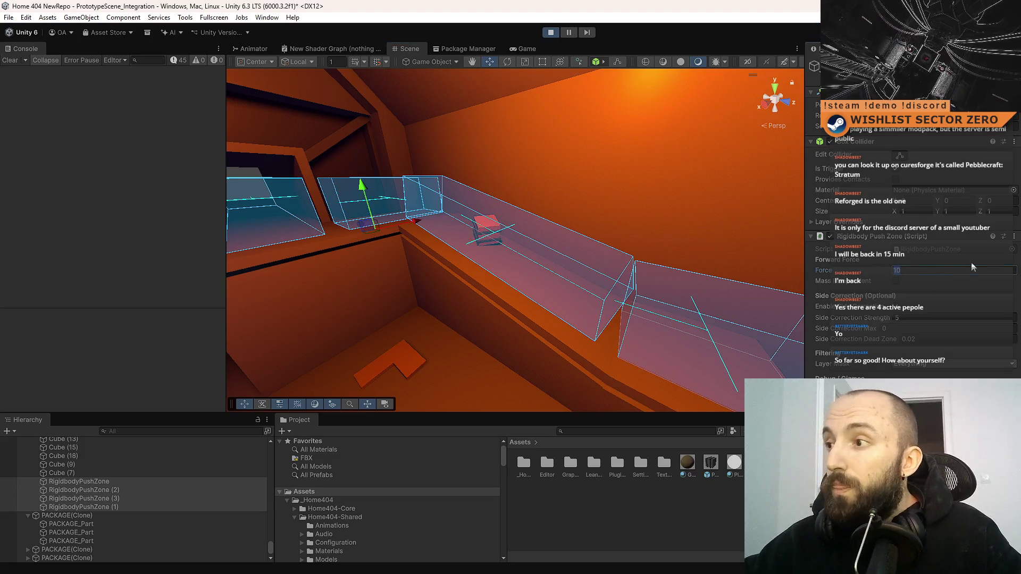
{"action": "type", "text": "5"}
{"action": "left_click_drag", "start_coordinate": [404, 218], "coordinate": [475, 213]}
Step: Frame RigidbodyPushZone (1), then make the package physical and move it into the chute
{"action": "left_click", "coordinate": [470, 225]}
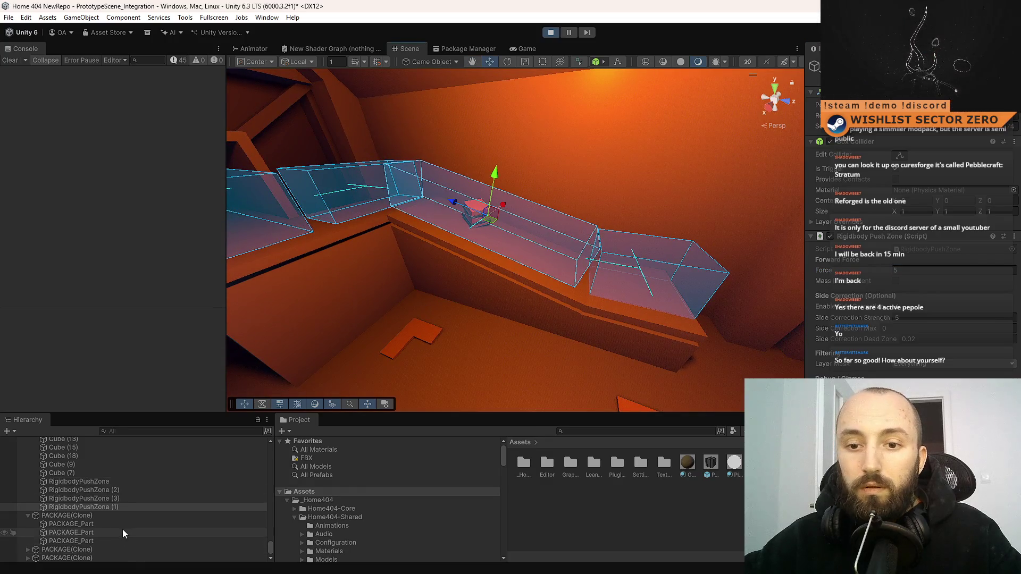
{"action": "key", "text": "f"}
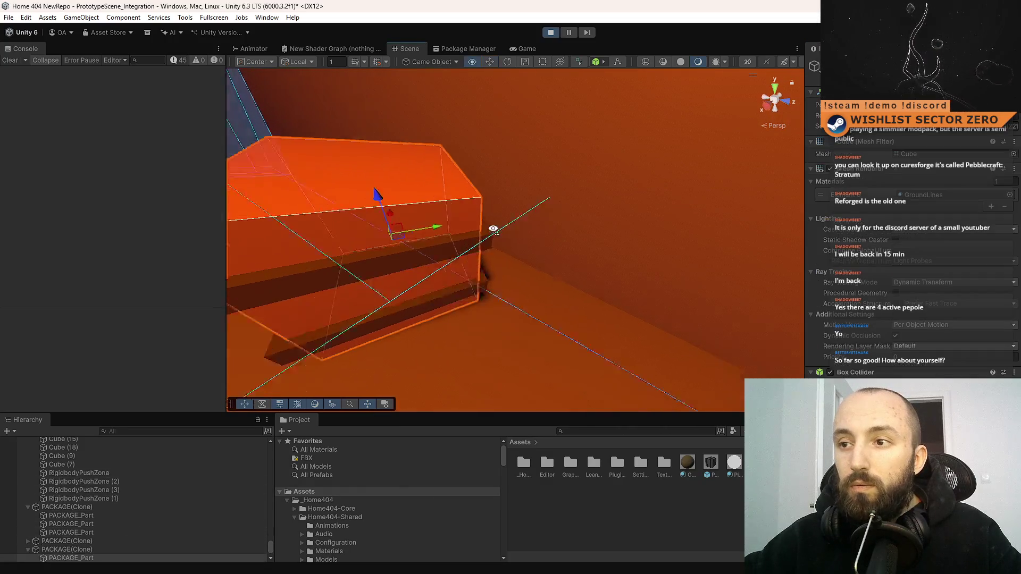
{"action": "left_click", "coordinate": [92, 557]}
{"action": "left_click", "coordinate": [895, 219]}
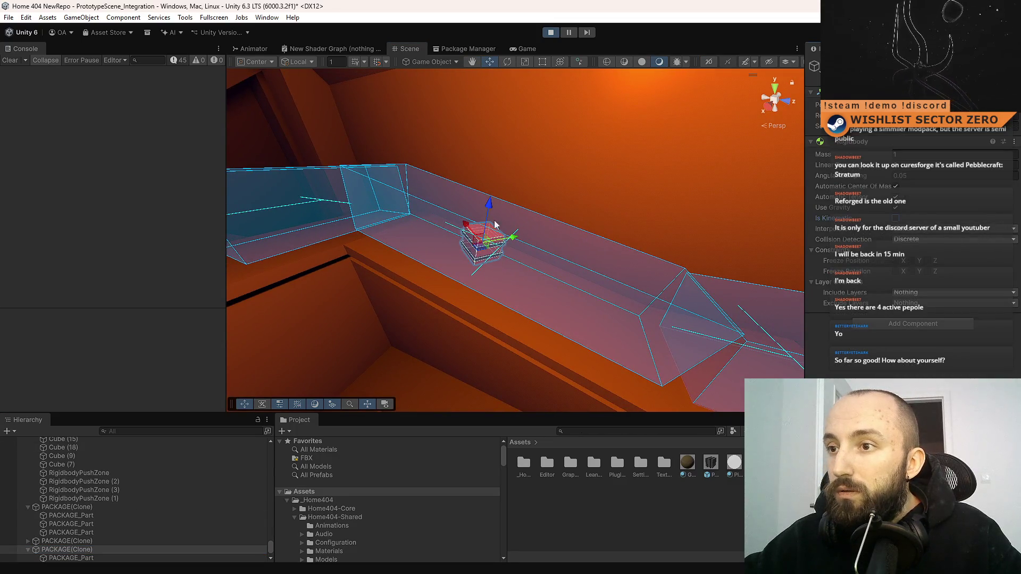
{"action": "left_click_drag", "start_coordinate": [489, 253], "coordinate": [663, 345]}
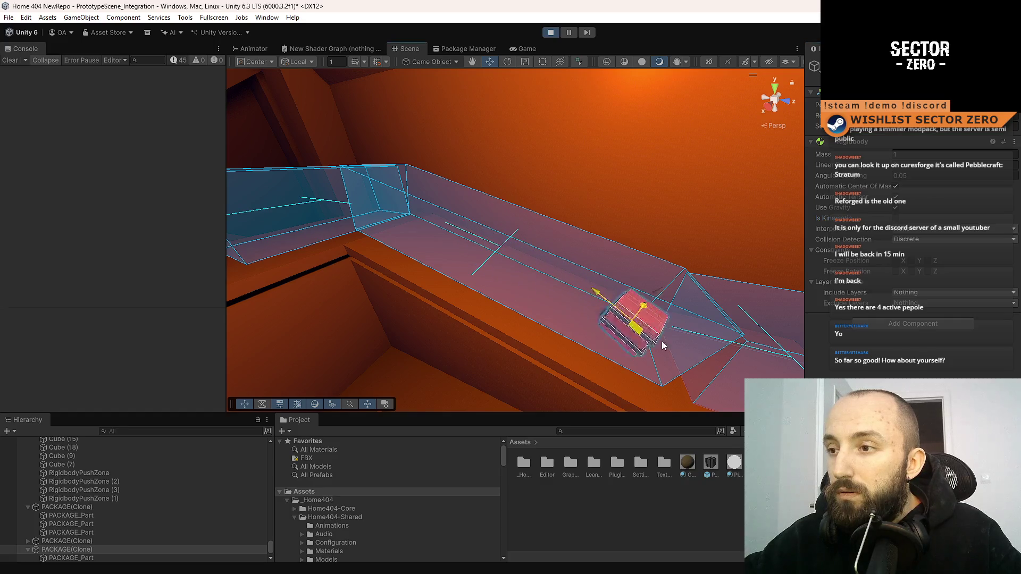
{"action": "key", "text": "f"}
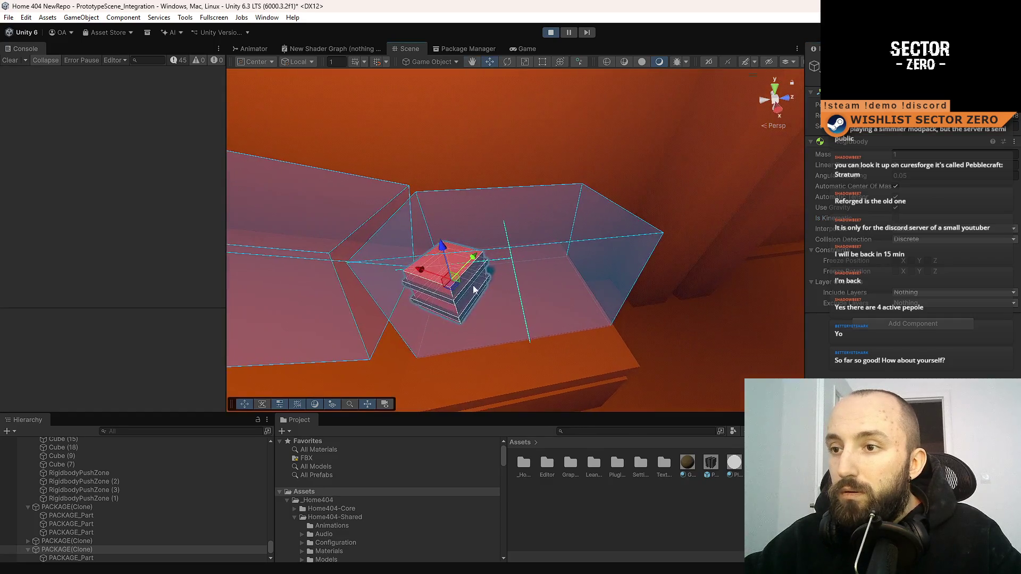
Step: Lift the box stack to drop it and view the package fallen to the floor
{"action": "left_click_drag", "start_coordinate": [506, 246], "coordinate": [506, 82]}
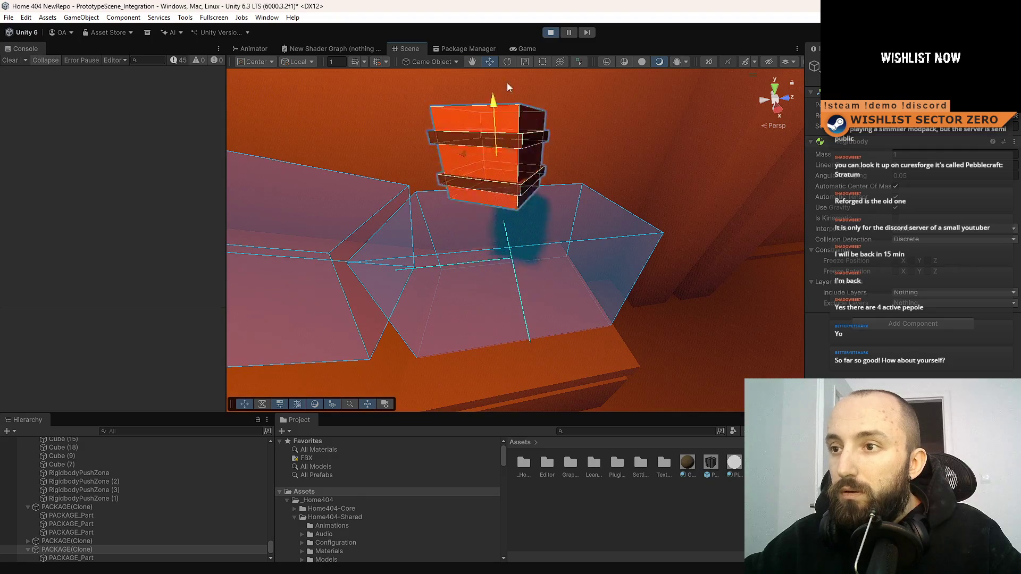
{"action": "mouse_move", "coordinate": [569, 127]}
{"action": "left_mouse_down"}
{"action": "mouse_move", "coordinate": [580, 178]}
{"action": "mouse_move", "coordinate": [416, 140]}
{"action": "mouse_move", "coordinate": [456, 217]}
{"action": "mouse_move", "coordinate": [506, 221]}
{"action": "mouse_move", "coordinate": [298, 231]}
{"action": "left_mouse_up"}
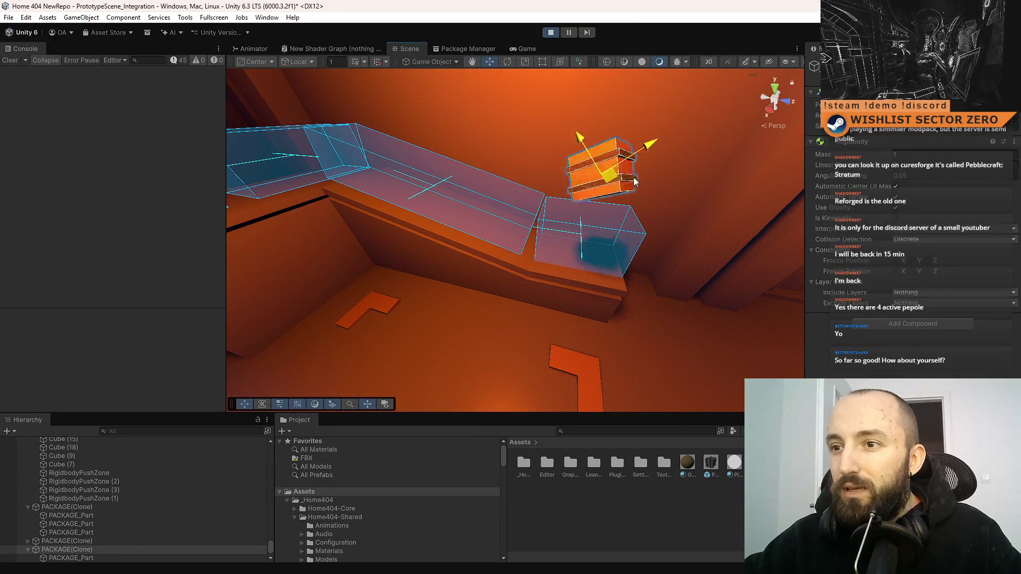
{"action": "mouse_move", "coordinate": [707, 241]}
{"action": "left_mouse_down"}
{"action": "mouse_move", "coordinate": [743, 275]}
{"action": "mouse_move", "coordinate": [787, 261]}
{"action": "left_mouse_up"}
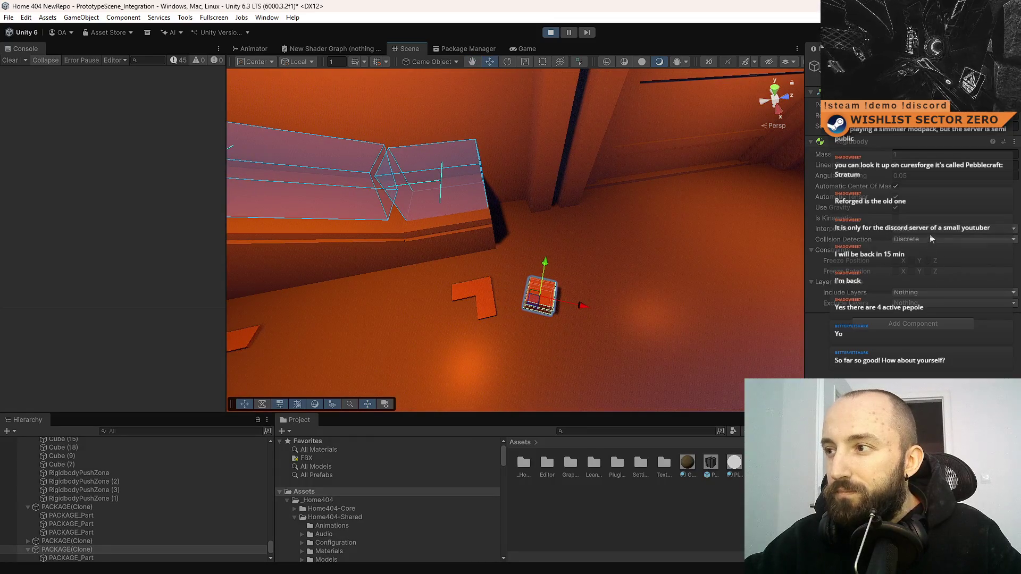
Step: Set the package Rigidbody to Continuous collision detection and Interpolate interpolation
{"action": "left_click", "coordinate": [936, 239]}
{"action": "left_click", "coordinate": [925, 228]}
{"action": "left_click", "coordinate": [926, 229]}
{"action": "left_click", "coordinate": [954, 257]}
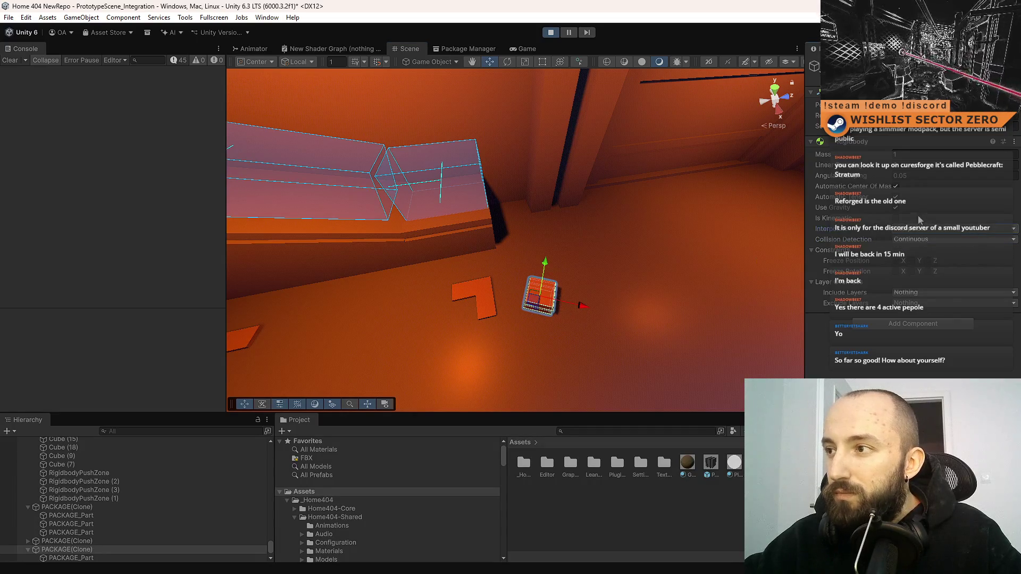
Step: Move the package above the trough, untick Is Kinematic, and raise it into a push-zone volume
{"action": "mouse_move", "coordinate": [539, 298]}
{"action": "left_mouse_down"}
{"action": "mouse_move", "coordinate": [502, 219]}
{"action": "mouse_move", "coordinate": [493, 152]}
{"action": "mouse_move", "coordinate": [508, 149]}
{"action": "mouse_move", "coordinate": [449, 139]}
{"action": "left_mouse_up"}
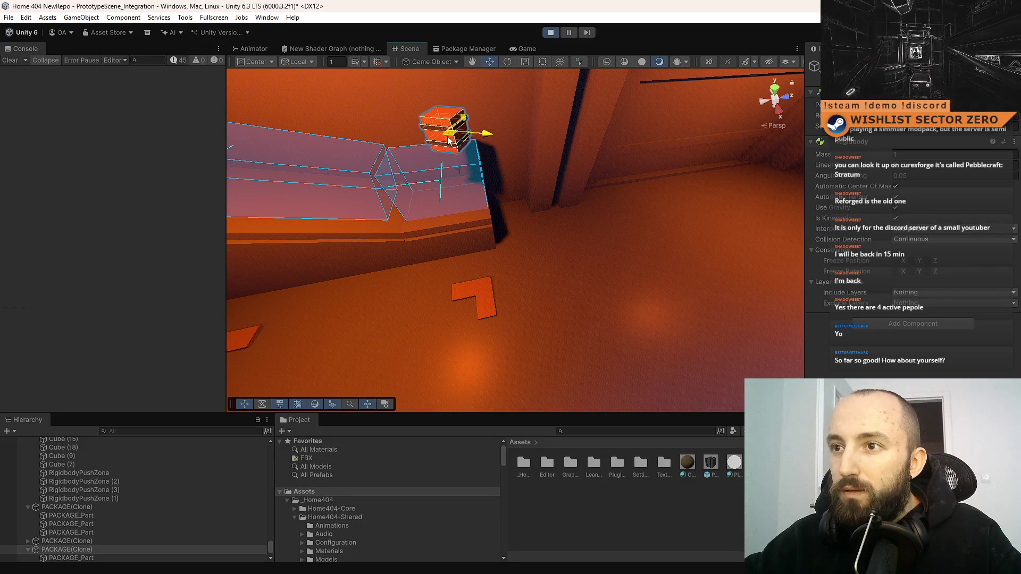
{"action": "left_click", "coordinate": [896, 220]}
{"action": "mouse_move", "coordinate": [508, 75]}
{"action": "left_mouse_down"}
{"action": "mouse_move", "coordinate": [509, 65]}
{"action": "mouse_move", "coordinate": [489, 68]}
{"action": "mouse_move", "coordinate": [606, 132]}
{"action": "mouse_move", "coordinate": [606, 155]}
{"action": "mouse_move", "coordinate": [629, 167]}
{"action": "mouse_move", "coordinate": [607, 169]}
{"action": "mouse_move", "coordinate": [666, 193]}
{"action": "left_mouse_up"}
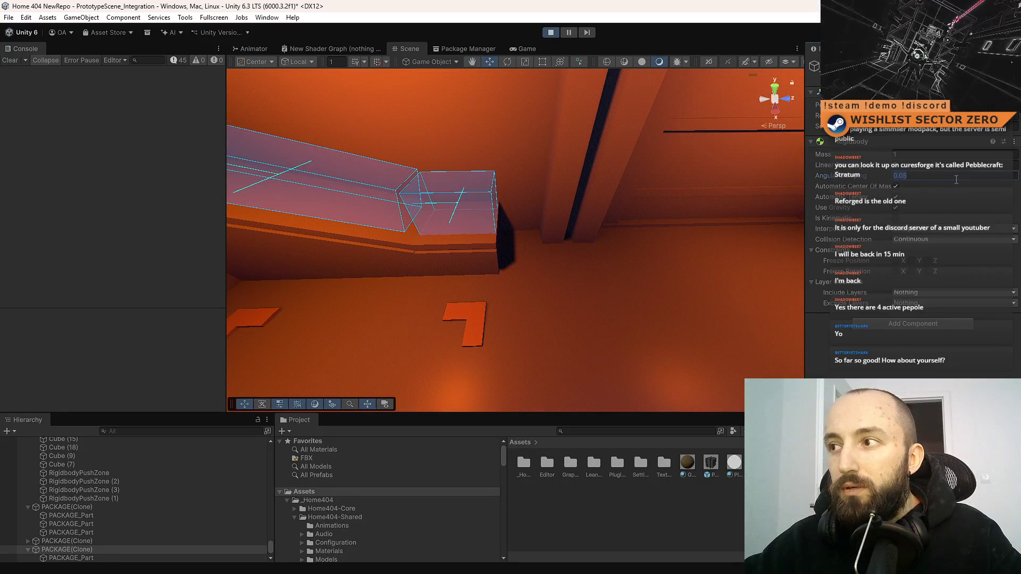
{"action": "mouse_move", "coordinate": [608, 299]}
{"action": "left_mouse_down"}
{"action": "mouse_move", "coordinate": [519, 201]}
{"action": "mouse_move", "coordinate": [499, 271]}
{"action": "mouse_move", "coordinate": [402, 244]}
{"action": "left_mouse_up"}
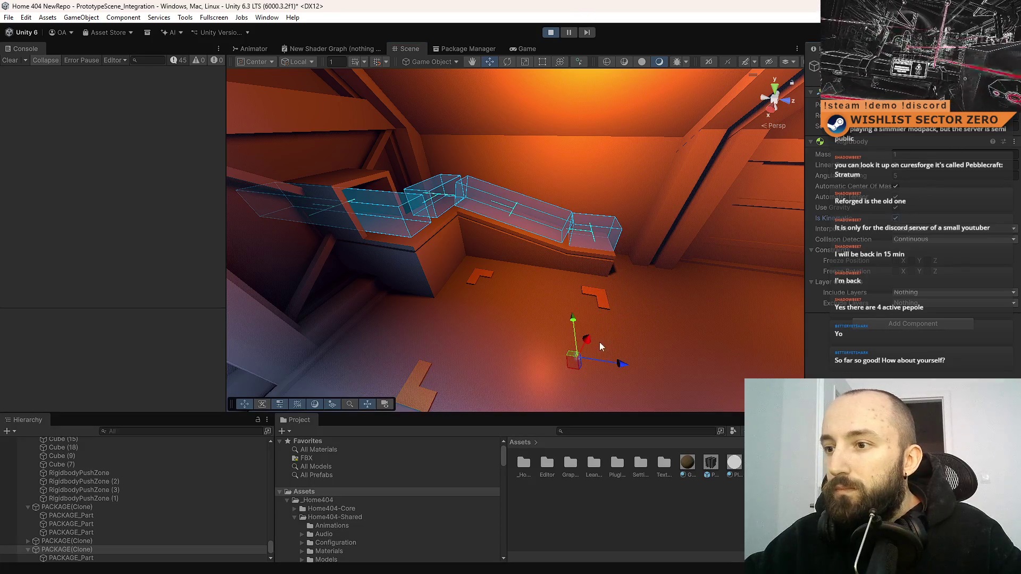
{"action": "left_click_drag", "start_coordinate": [648, 187], "coordinate": [660, 201]}
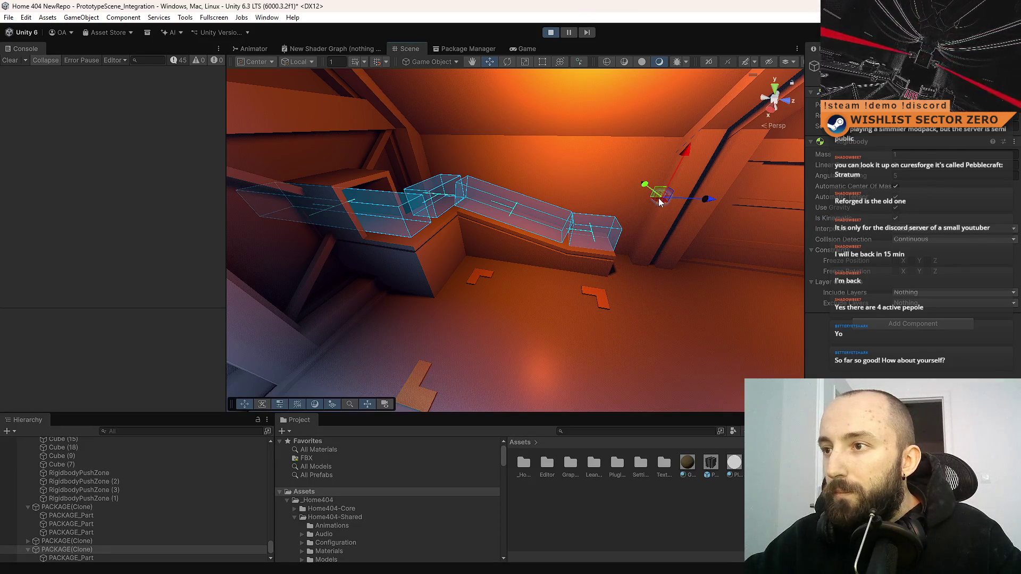
{"action": "key", "text": "f"}
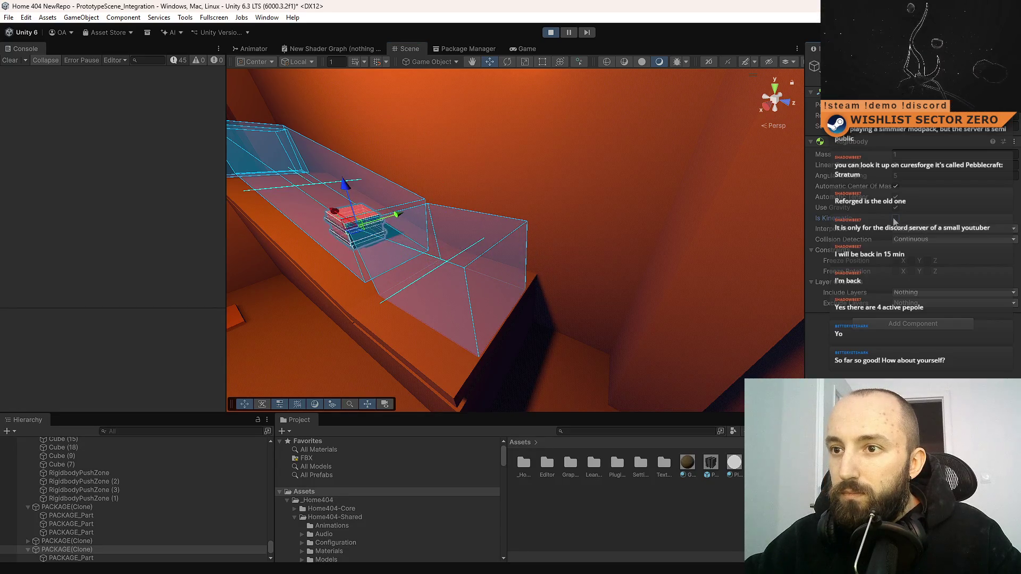
Step: Frame the PACKAGE(Clone) crate in the push-zone trough and switch to the Rotate tool
{"action": "key", "text": "f"}
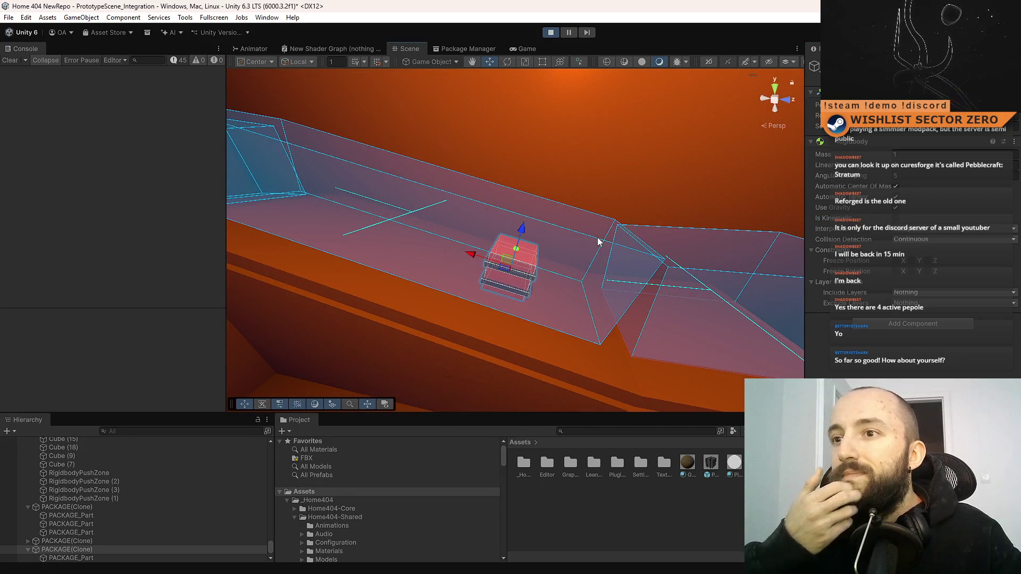
{"action": "key", "text": "e"}
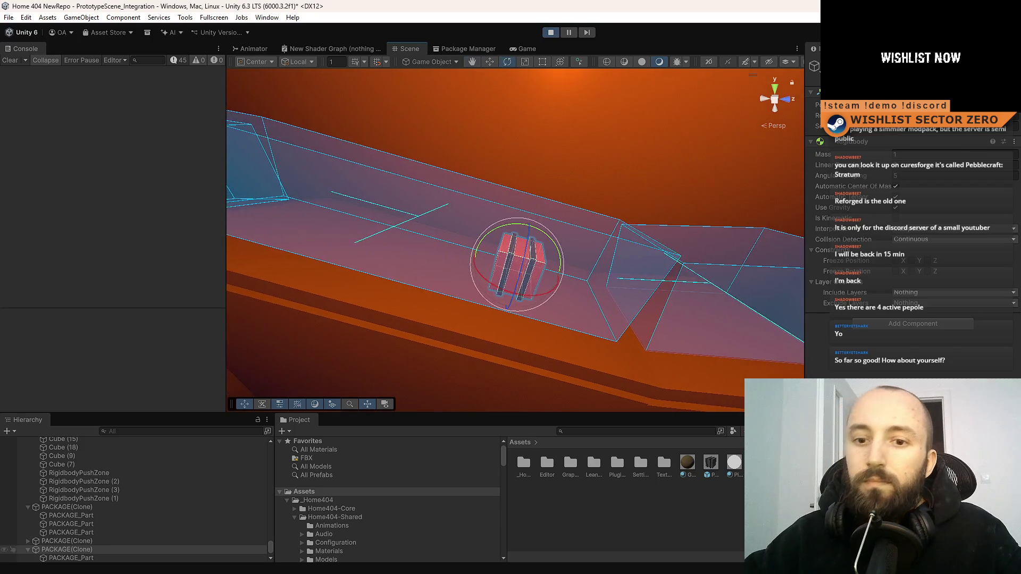
{"action": "scroll", "coordinate": [97, 524], "scroll_direction": "down", "scroll_amount": 1}
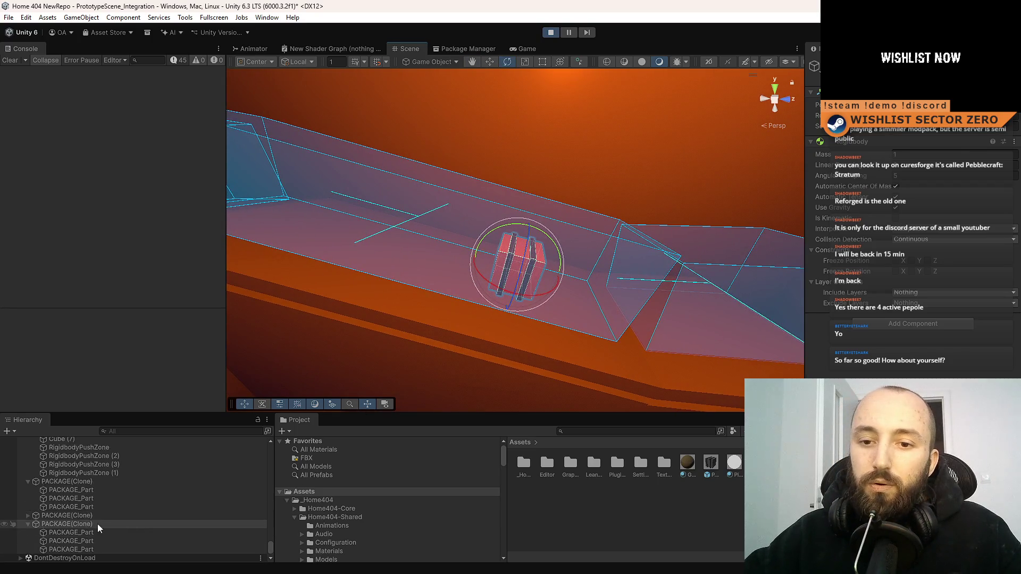
Step: Select the three PACKAGE_Part objects and check, then dismiss, their physics material picker
{"action": "left_click", "coordinate": [94, 536]}
{"action": "left_click", "coordinate": [95, 546], "text": "shift"}
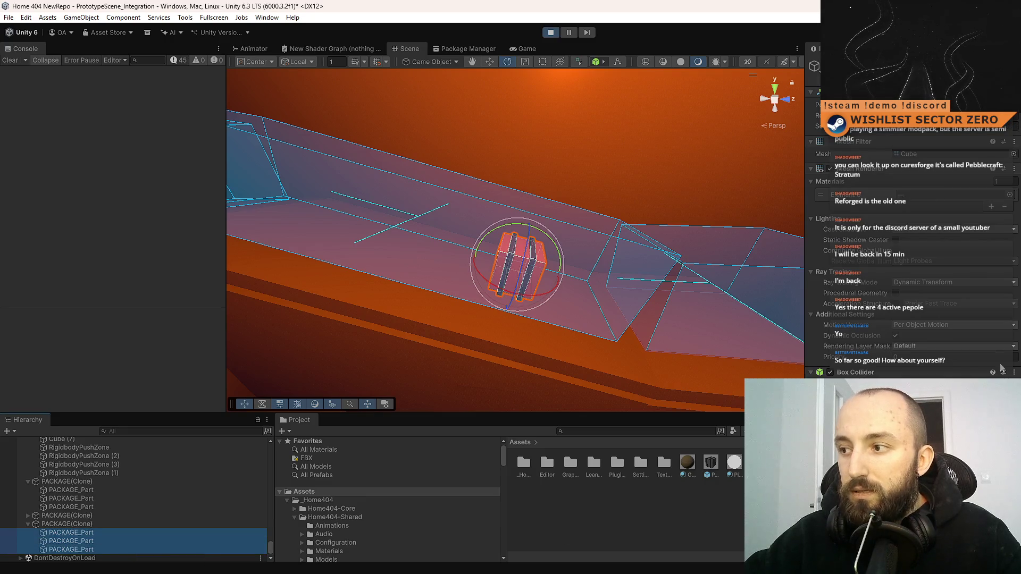
{"action": "left_click", "coordinate": [1013, 415]}
{"action": "double_click", "coordinate": [514, 257]}
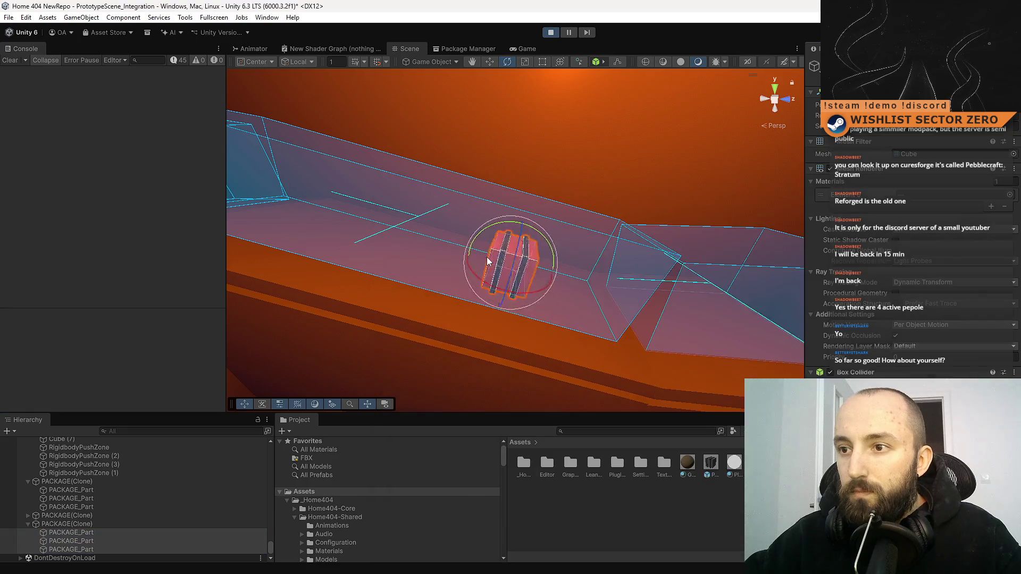
{"action": "mouse_move", "coordinate": [627, 312]}
{"action": "left_mouse_down"}
{"action": "mouse_move", "coordinate": [538, 198]}
{"action": "mouse_move", "coordinate": [462, 251]}
{"action": "mouse_move", "coordinate": [616, 282]}
{"action": "mouse_move", "coordinate": [518, 356]}
{"action": "left_mouse_up"}
Step: Lift PACKAGE(Clone) back above the ledge and untick Is Kinematic to drop it
{"action": "left_click", "coordinate": [112, 525]}
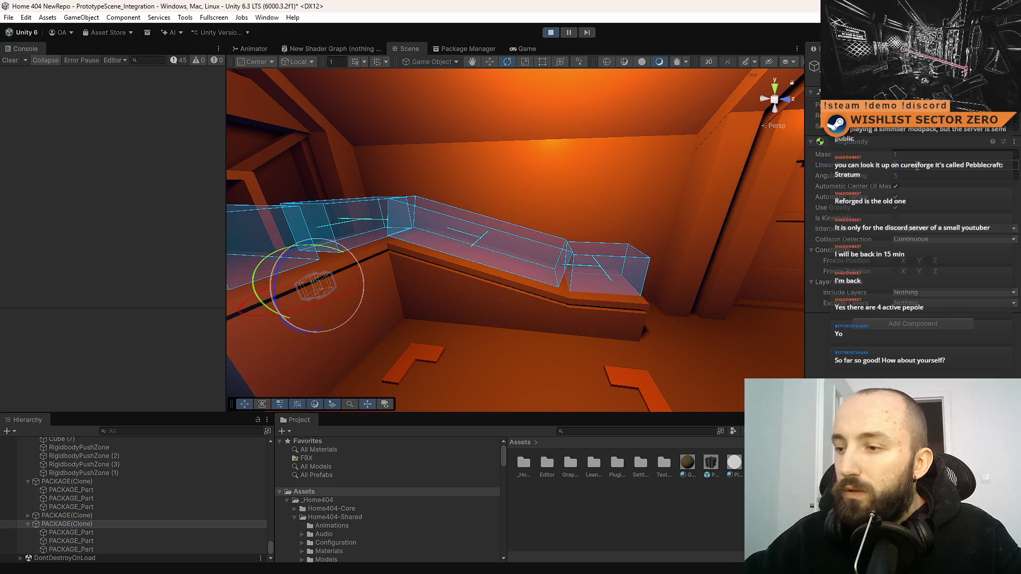
{"action": "left_click_drag", "start_coordinate": [463, 276], "coordinate": [438, 311]}
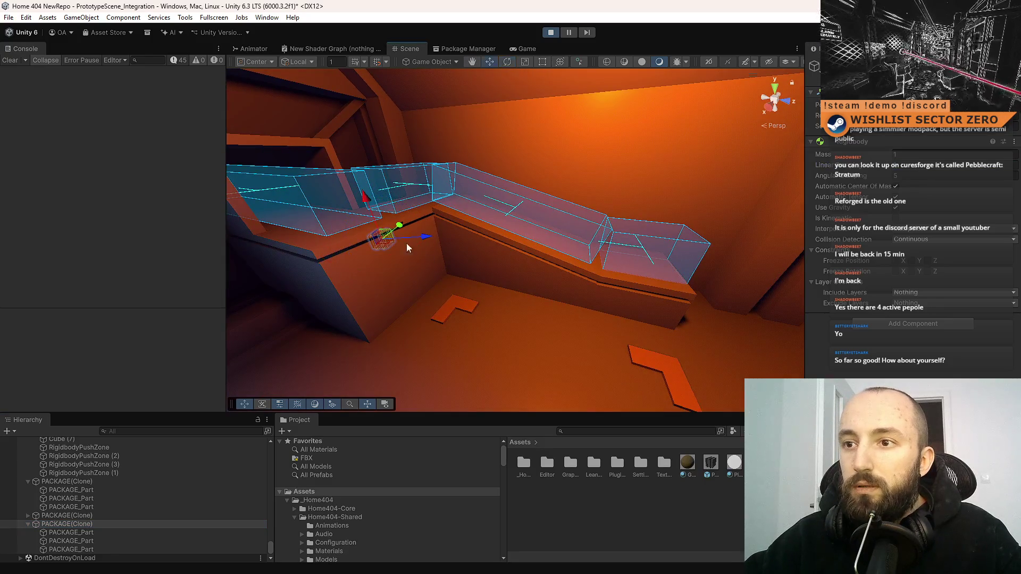
{"action": "left_click_drag", "start_coordinate": [387, 244], "coordinate": [913, 208]}
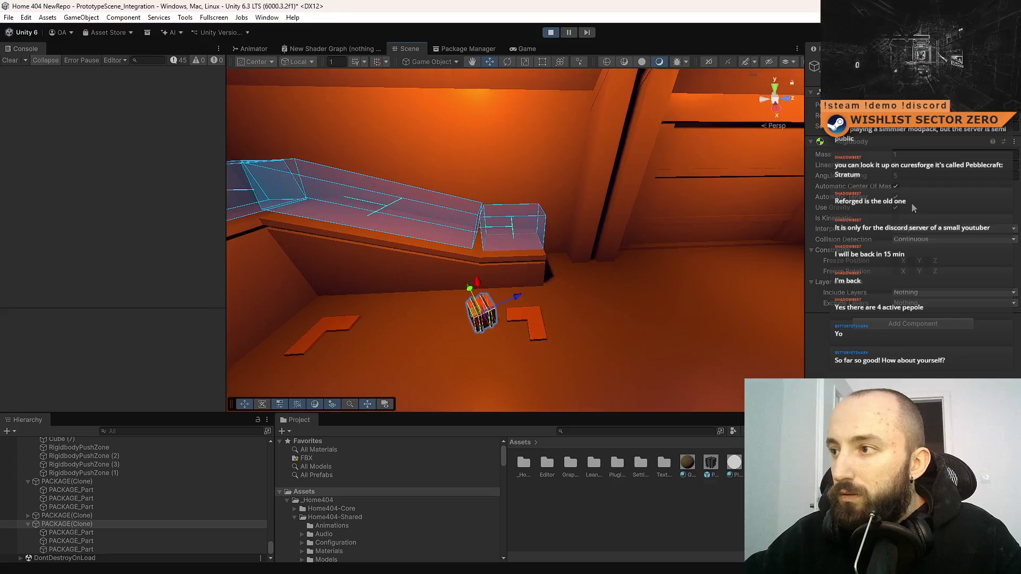
{"action": "left_click_drag", "start_coordinate": [491, 320], "coordinate": [520, 275]}
{"action": "left_click_drag", "start_coordinate": [518, 232], "coordinate": [517, 142]}
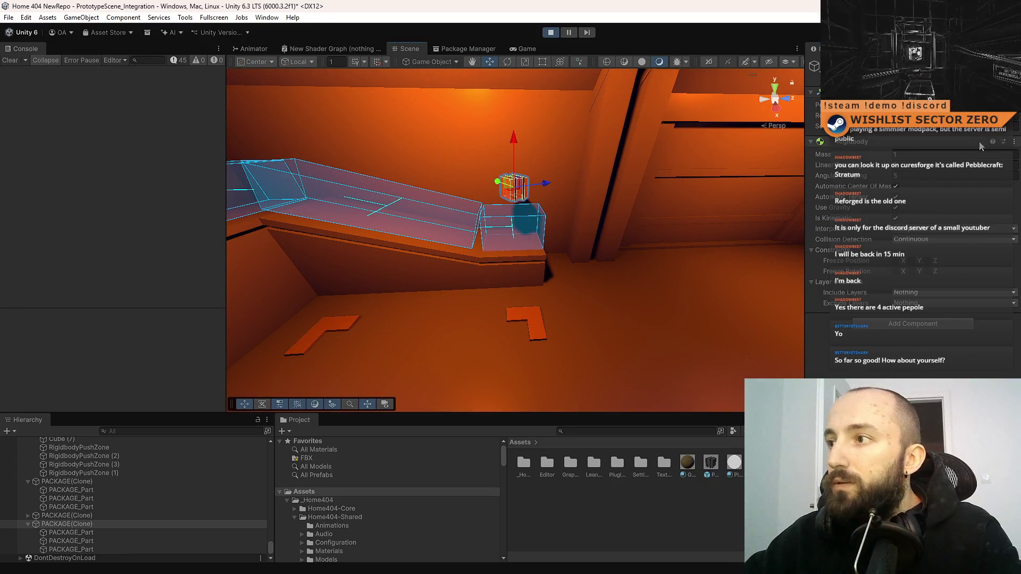
{"action": "scroll", "coordinate": [614, 224], "scroll_direction": "up", "scroll_amount": 5}
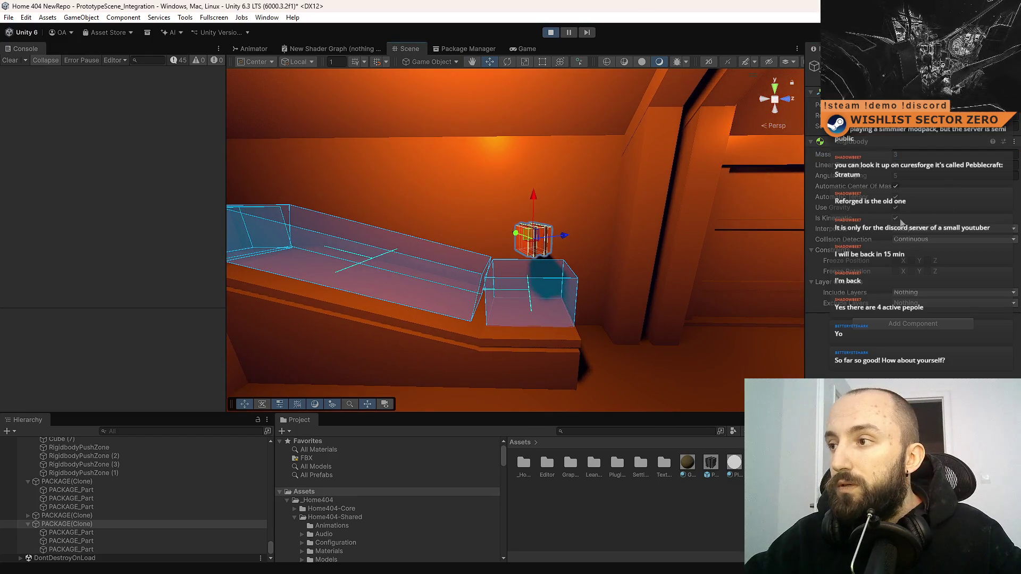
{"action": "left_click", "coordinate": [898, 220]}
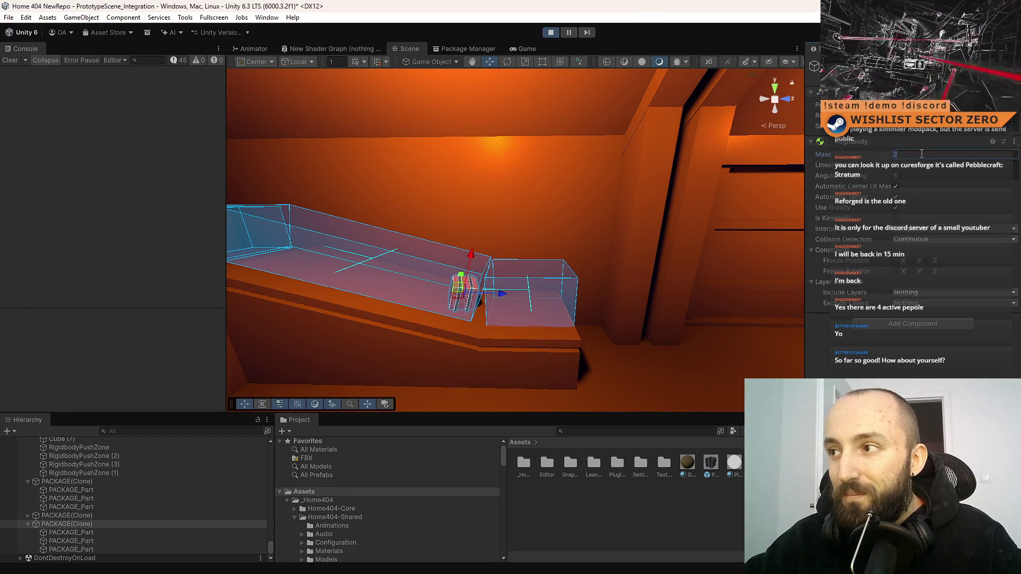
Step: Orbit the view down the ramp to follow the package to the floor
{"action": "mouse_move", "coordinate": [527, 202]}
{"action": "left_mouse_down"}
{"action": "mouse_move", "coordinate": [374, 218]}
{"action": "mouse_move", "coordinate": [442, 376]}
{"action": "mouse_move", "coordinate": [371, 390]}
{"action": "left_mouse_up"}
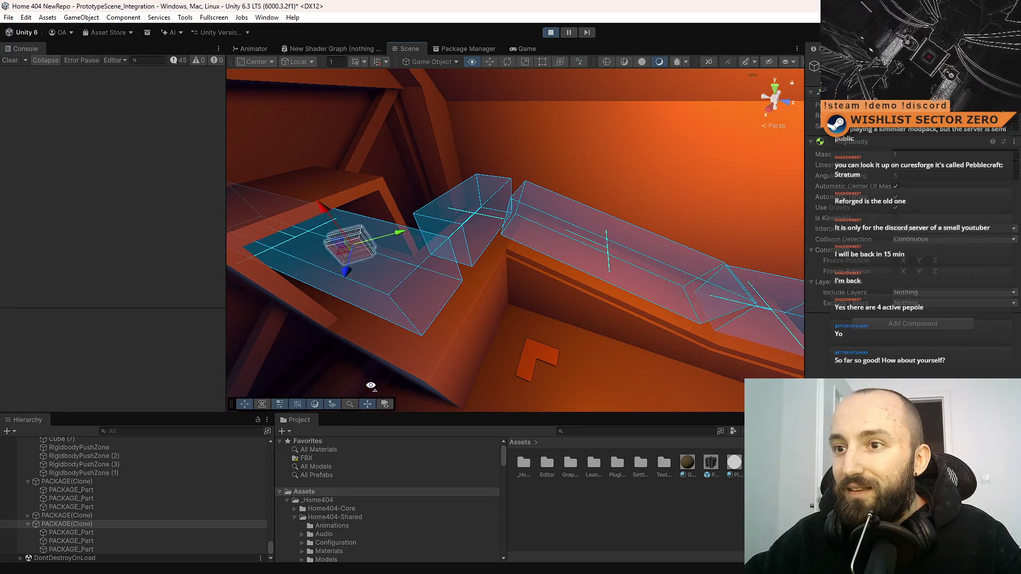
{"action": "scroll", "coordinate": [398, 229], "scroll_direction": "up", "scroll_amount": 5}
{"action": "right_click", "coordinate": [445, 228]}
{"action": "left_click", "coordinate": [446, 227]}
{"action": "left_click_drag", "start_coordinate": [588, 177], "coordinate": [613, 183]}
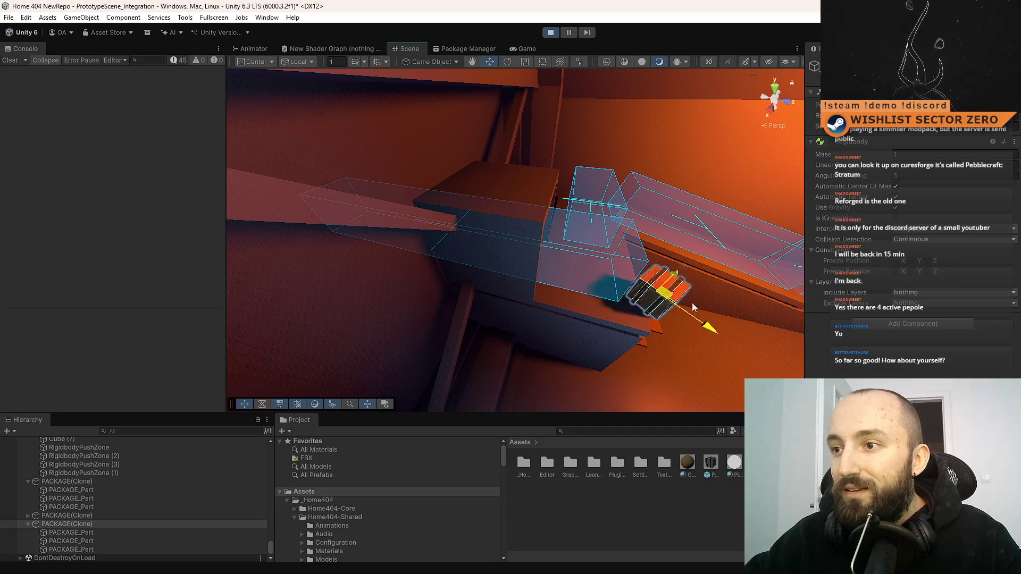
{"action": "left_click_drag", "start_coordinate": [559, 305], "coordinate": [630, 312]}
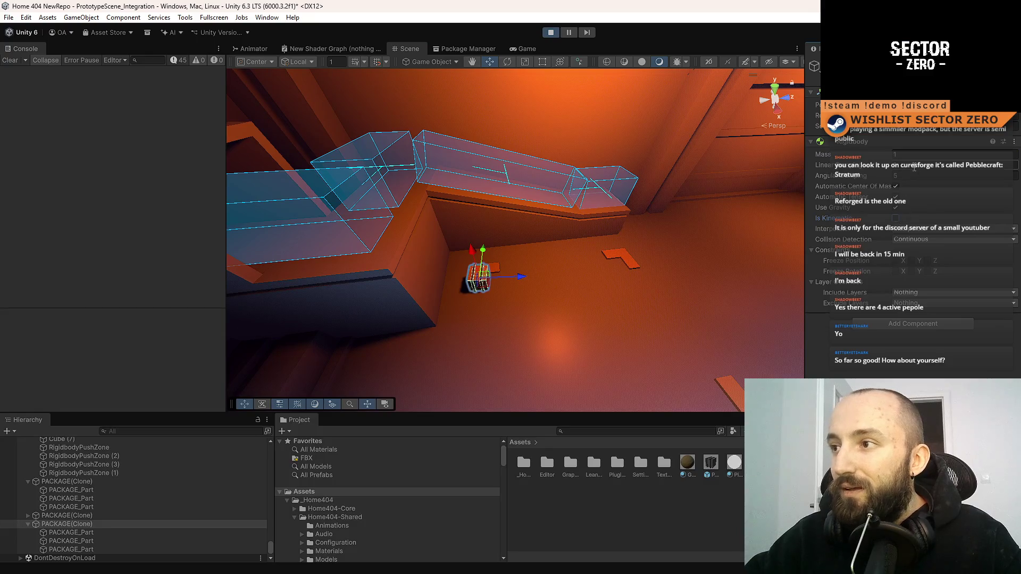
{"action": "left_click_drag", "start_coordinate": [645, 269], "coordinate": [415, 265]}
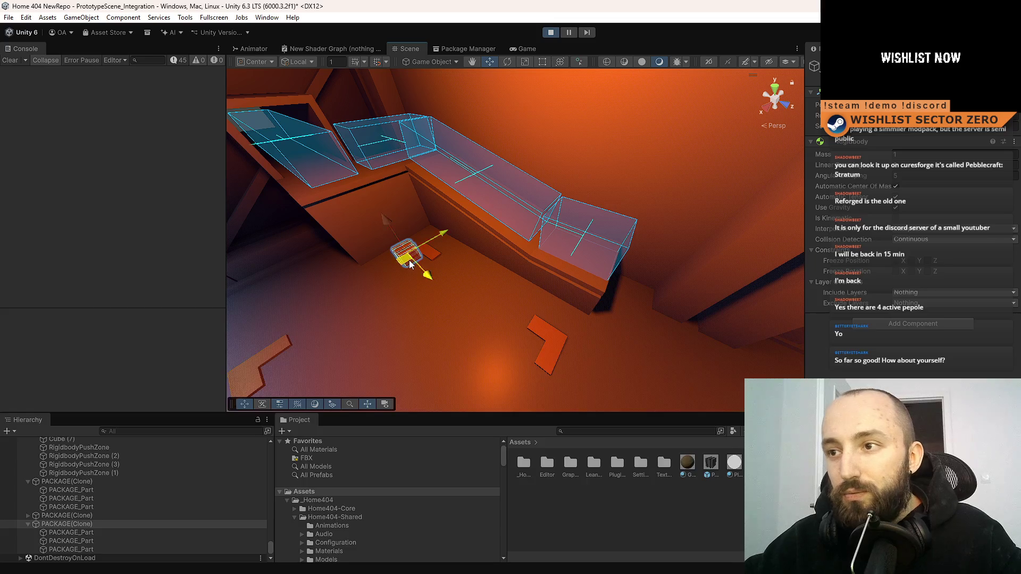
Step: Select the RigidbodyPushZone volumes, including (2) and (3), to show their settings
{"action": "left_click", "coordinate": [503, 210]}
{"action": "left_click", "coordinate": [439, 174], "text": "shift"}
{"action": "left_click", "coordinate": [372, 141], "text": "shift"}
{"action": "left_click", "coordinate": [335, 174], "text": "shift"}
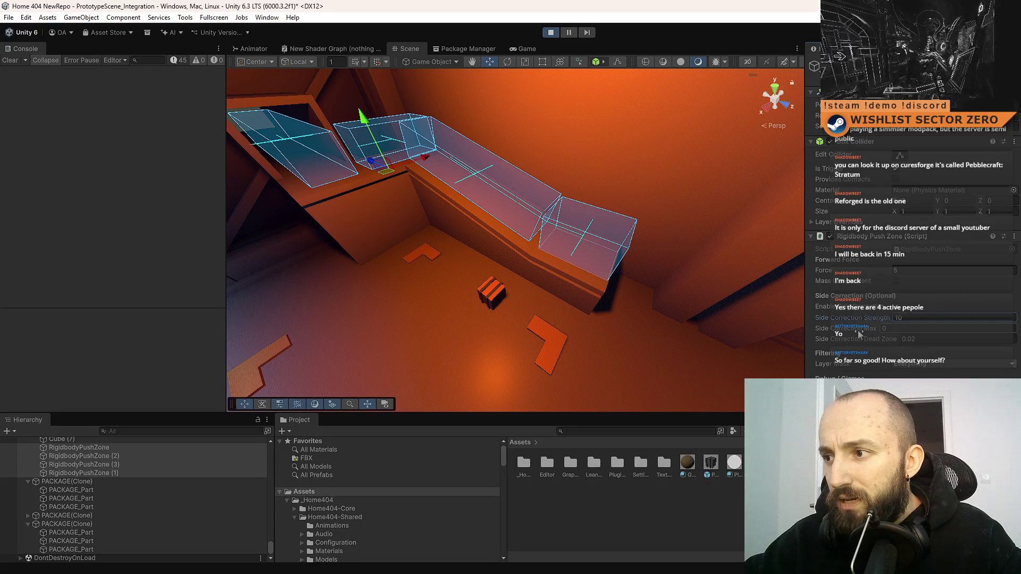
Step: Set push-zone Side Correction Strength to 10 and Dead Zone to 0.03, then select the fallen package
{"action": "key", "text": "Return"}
{"action": "left_click_drag", "start_coordinate": [870, 342], "coordinate": [879, 342]}
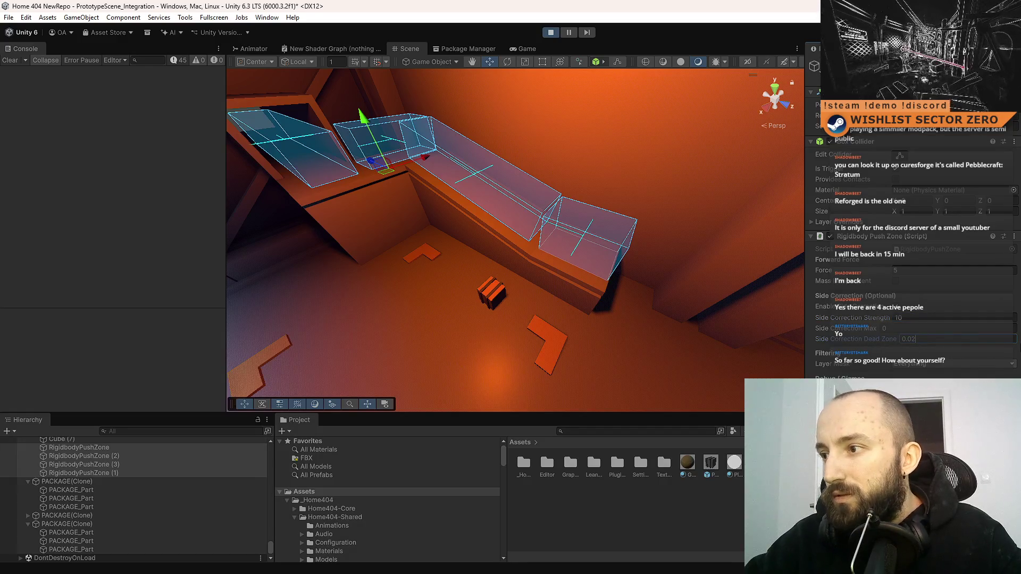
{"action": "left_click", "coordinate": [494, 298]}
{"action": "key", "text": "f"}
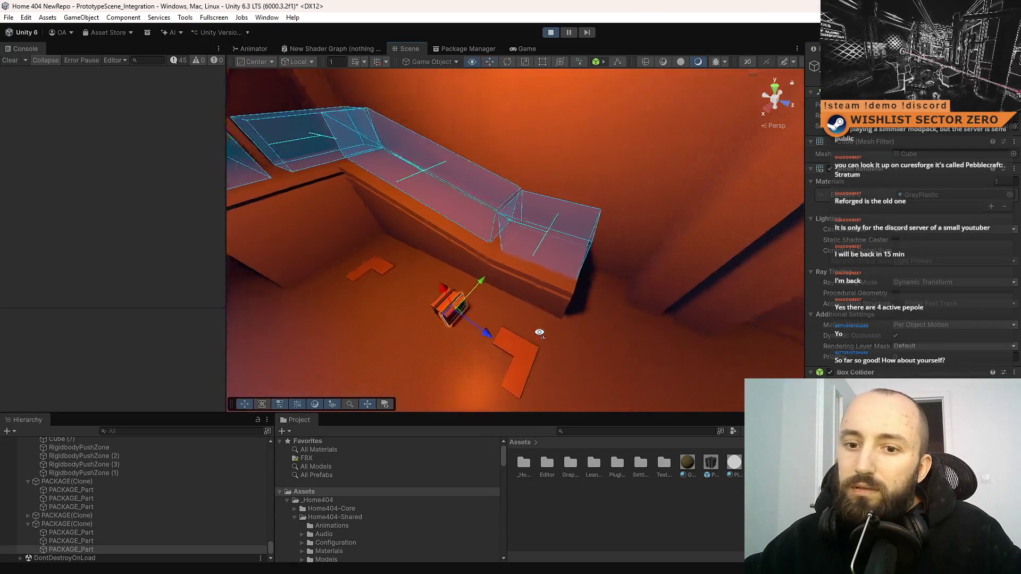
{"action": "left_click", "coordinate": [94, 525]}
Step: Drop the package under physics again and follow its fall with the view
{"action": "left_click_drag", "start_coordinate": [579, 352], "coordinate": [433, 317]}
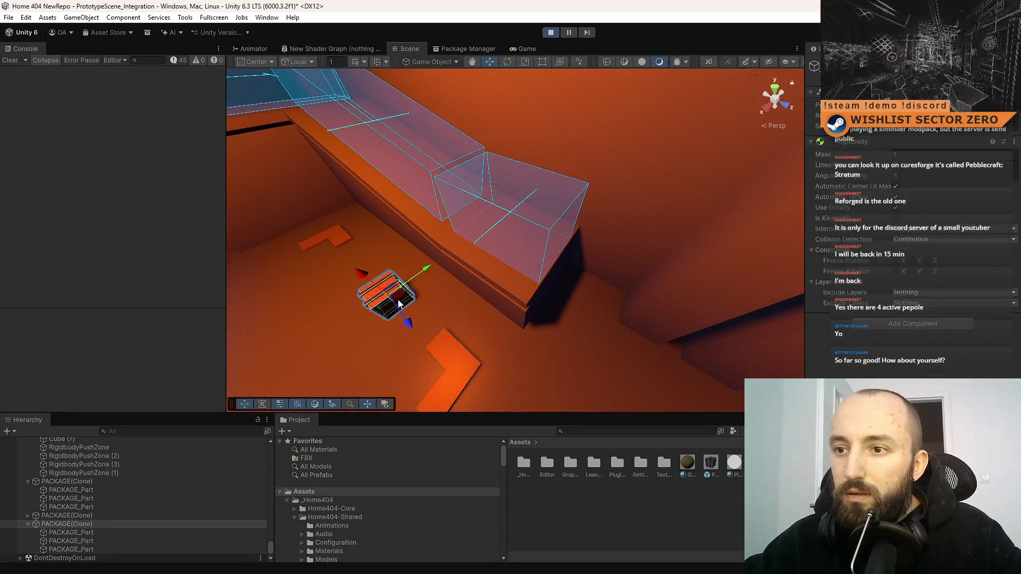
{"action": "left_click_drag", "start_coordinate": [431, 282], "coordinate": [356, 212]}
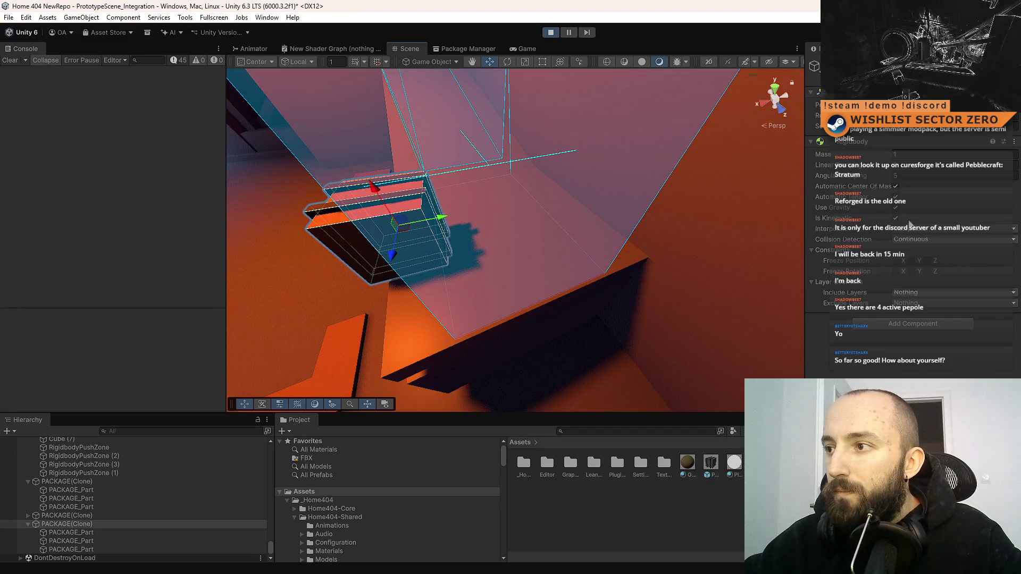
{"action": "left_click", "coordinate": [896, 219]}
{"action": "mouse_move", "coordinate": [617, 262]}
{"action": "left_mouse_down"}
{"action": "mouse_move", "coordinate": [661, 212]}
{"action": "mouse_move", "coordinate": [716, 280]}
{"action": "mouse_move", "coordinate": [649, 280]}
{"action": "mouse_move", "coordinate": [675, 191]}
{"action": "mouse_move", "coordinate": [628, 193]}
{"action": "mouse_move", "coordinate": [556, 232]}
{"action": "left_mouse_up"}
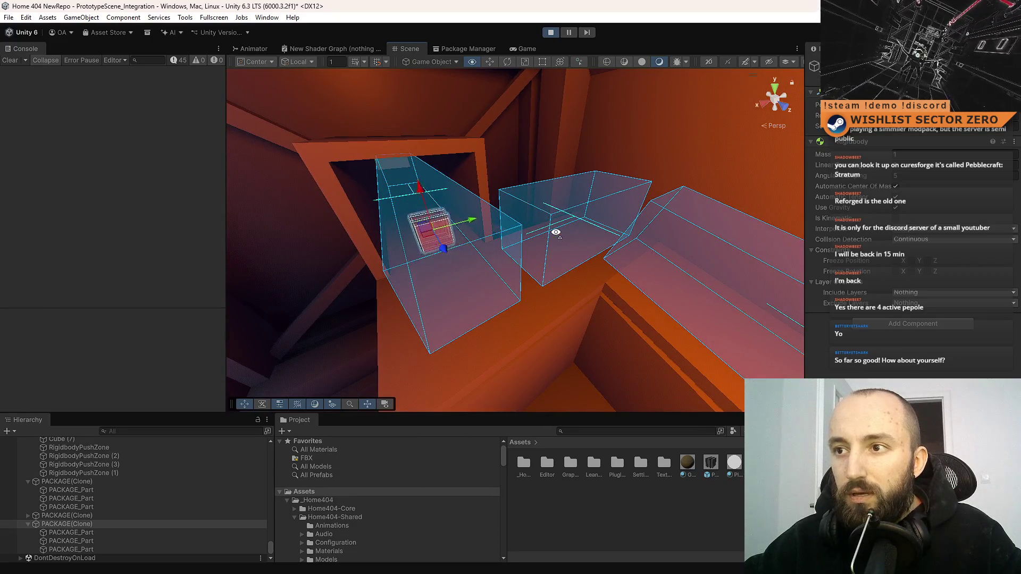
{"action": "mouse_move", "coordinate": [556, 233]}
{"action": "left_mouse_down"}
{"action": "mouse_move", "coordinate": [599, 218]}
{"action": "mouse_move", "coordinate": [654, 230]}
{"action": "mouse_move", "coordinate": [519, 246]}
{"action": "mouse_move", "coordinate": [679, 289]}
{"action": "mouse_move", "coordinate": [685, 329]}
{"action": "mouse_move", "coordinate": [620, 292]}
{"action": "mouse_move", "coordinate": [691, 296]}
{"action": "mouse_move", "coordinate": [648, 286]}
{"action": "mouse_move", "coordinate": [654, 244]}
{"action": "mouse_move", "coordinate": [652, 274]}
{"action": "mouse_move", "coordinate": [883, 221]}
{"action": "left_mouse_up"}
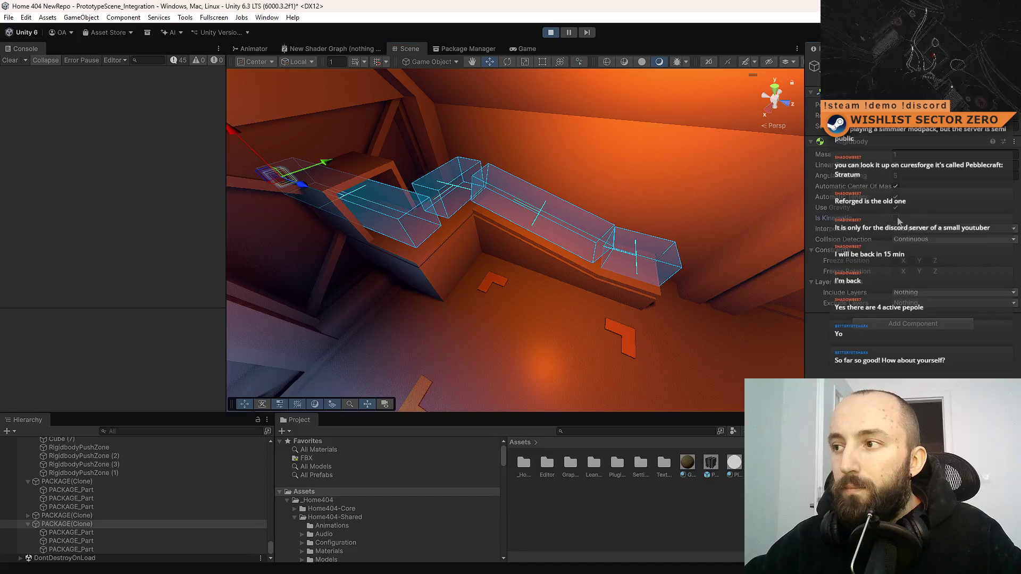
Step: Move the package further along the ledge and drop it to ride the push zones
{"action": "mouse_move", "coordinate": [510, 282]}
{"action": "left_mouse_down"}
{"action": "mouse_move", "coordinate": [660, 274]}
{"action": "mouse_move", "coordinate": [667, 248]}
{"action": "left_mouse_up"}
{"action": "key", "text": "f"}
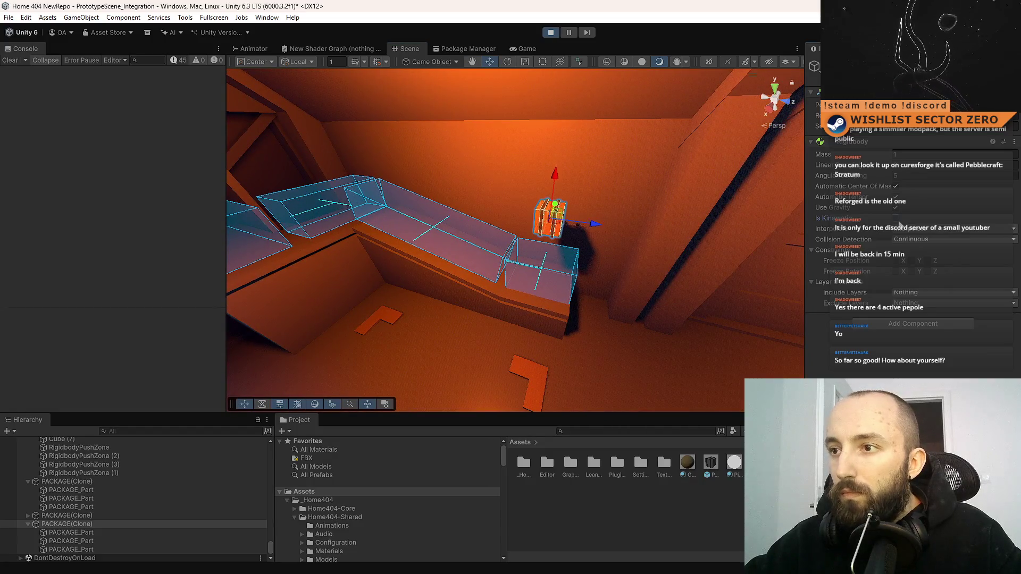
{"action": "left_click", "coordinate": [899, 222]}
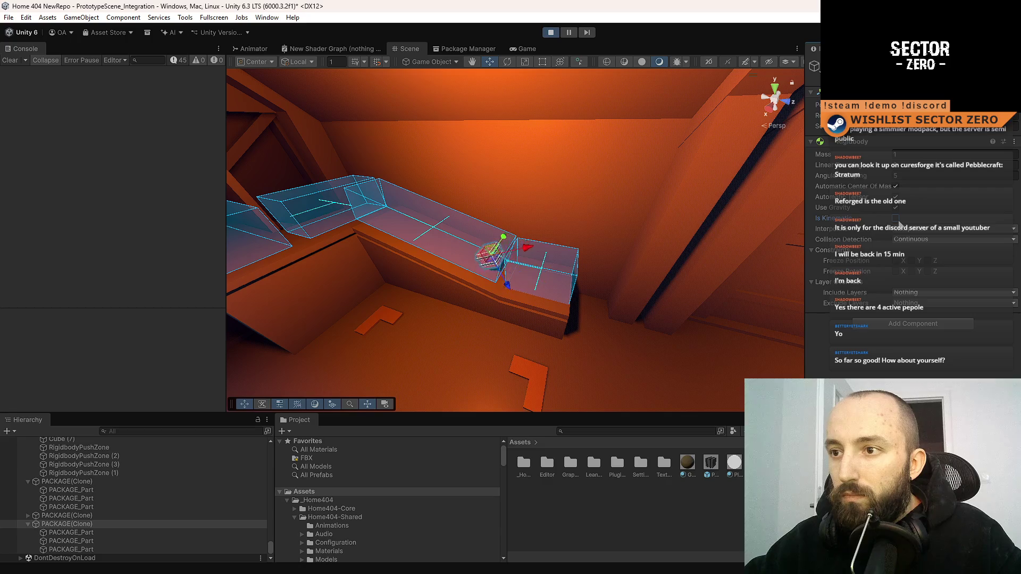
{"action": "mouse_move", "coordinate": [555, 303]}
{"action": "left_mouse_down"}
{"action": "mouse_move", "coordinate": [528, 246]}
{"action": "mouse_move", "coordinate": [527, 337]}
{"action": "mouse_move", "coordinate": [551, 292]}
{"action": "mouse_move", "coordinate": [593, 298]}
{"action": "mouse_move", "coordinate": [611, 244]}
{"action": "mouse_move", "coordinate": [585, 213]}
{"action": "mouse_move", "coordinate": [654, 203]}
{"action": "mouse_move", "coordinate": [278, 222]}
{"action": "mouse_move", "coordinate": [602, 210]}
{"action": "mouse_move", "coordinate": [600, 191]}
{"action": "mouse_move", "coordinate": [617, 226]}
{"action": "mouse_move", "coordinate": [535, 244]}
{"action": "mouse_move", "coordinate": [580, 245]}
{"action": "mouse_move", "coordinate": [463, 289]}
{"action": "left_mouse_up"}
{"action": "mouse_move", "coordinate": [463, 288]}
{"action": "left_mouse_down"}
{"action": "mouse_move", "coordinate": [394, 243]}
{"action": "mouse_move", "coordinate": [347, 247]}
{"action": "mouse_move", "coordinate": [455, 337]}
{"action": "mouse_move", "coordinate": [447, 335]}
{"action": "mouse_move", "coordinate": [334, 195]}
{"action": "left_mouse_up"}
{"action": "right_click", "coordinate": [323, 178]}
{"action": "mouse_move", "coordinate": [602, 275]}
{"action": "left_mouse_down"}
{"action": "mouse_move", "coordinate": [705, 301]}
{"action": "mouse_move", "coordinate": [362, 273]}
{"action": "left_mouse_up"}
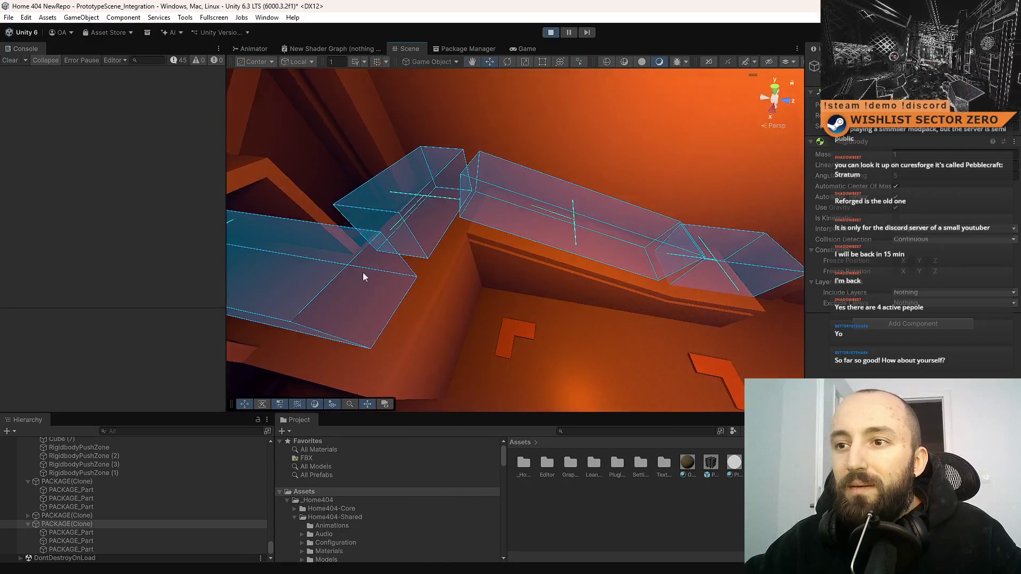
Step: Select the push-zone boxes, then slide PACKAGE(Clone) along X to the chain's right end
{"action": "left_click", "coordinate": [362, 272]}
{"action": "left_click", "coordinate": [424, 226], "text": "shift"}
{"action": "left_click", "coordinate": [641, 244], "text": "shift"}
{"action": "left_click", "coordinate": [760, 269], "text": "shift"}
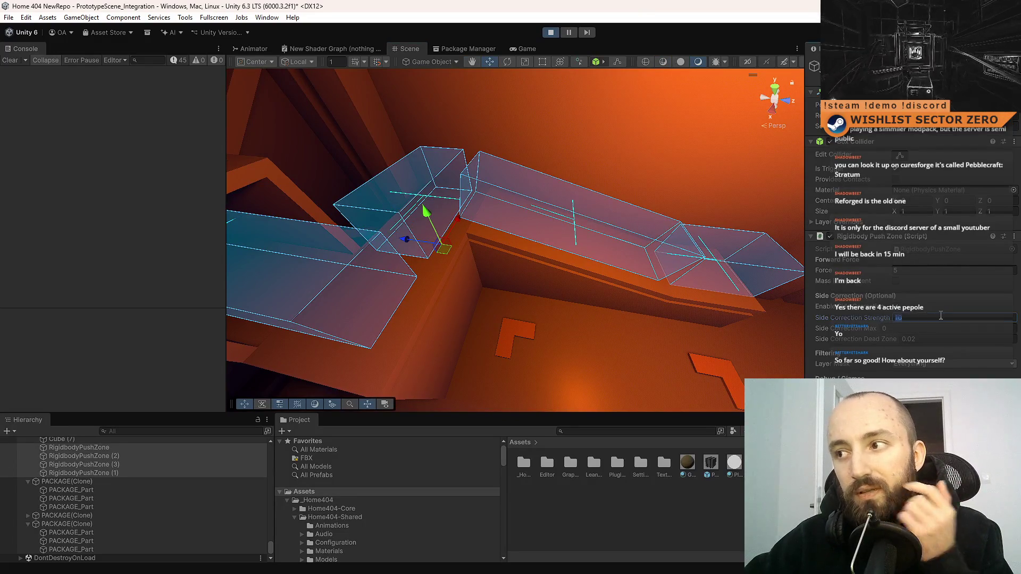
{"action": "mouse_move", "coordinate": [281, 250]}
{"action": "left_mouse_down"}
{"action": "mouse_move", "coordinate": [303, 254]}
{"action": "mouse_move", "coordinate": [337, 205]}
{"action": "mouse_move", "coordinate": [402, 212]}
{"action": "mouse_move", "coordinate": [376, 198]}
{"action": "mouse_move", "coordinate": [463, 266]}
{"action": "mouse_move", "coordinate": [570, 292]}
{"action": "mouse_move", "coordinate": [106, 567]}
{"action": "left_mouse_up"}
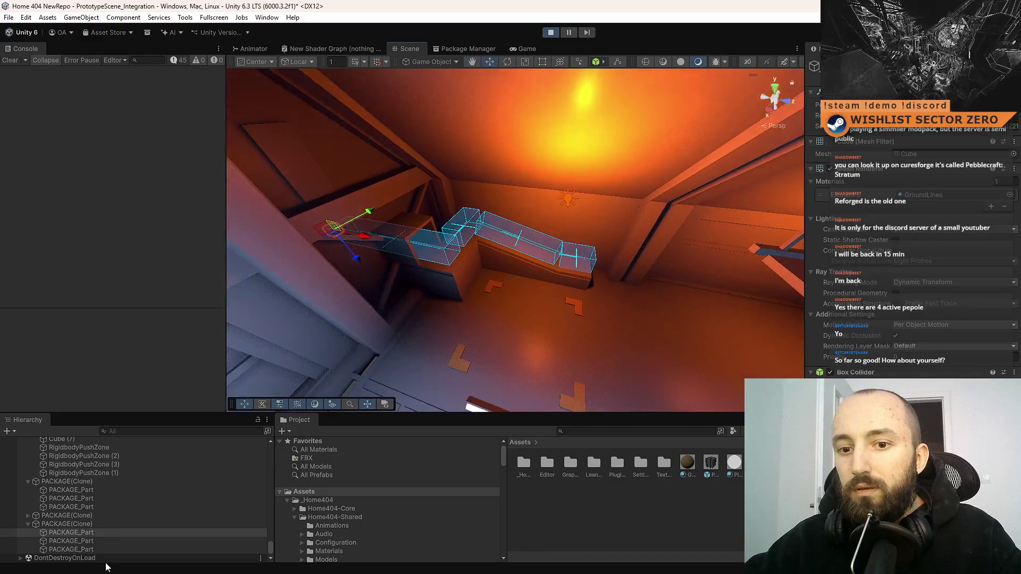
{"action": "left_click", "coordinate": [80, 524]}
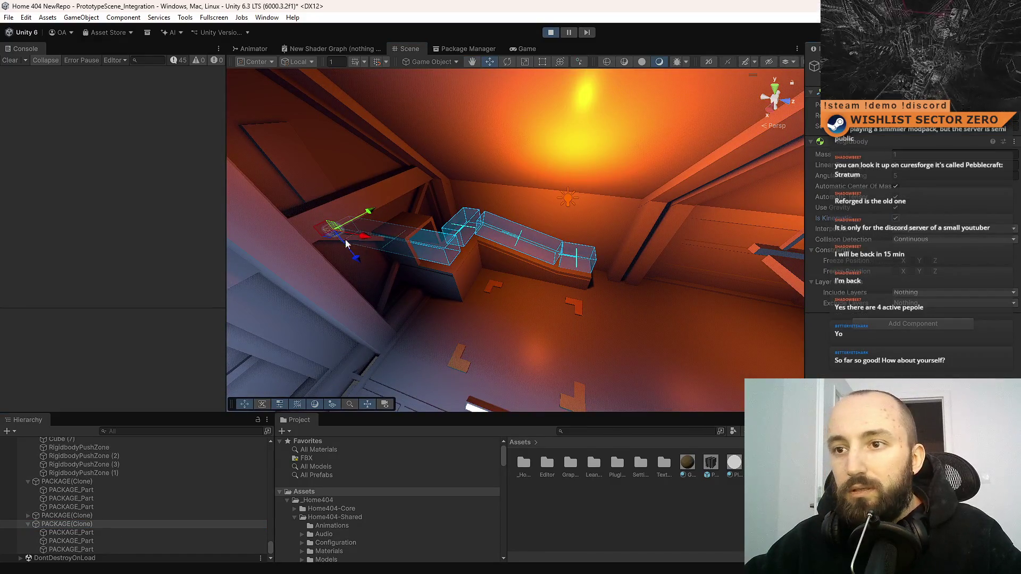
{"action": "mouse_move", "coordinate": [334, 235]}
{"action": "left_mouse_down"}
{"action": "mouse_move", "coordinate": [537, 264]}
{"action": "mouse_move", "coordinate": [592, 255]}
{"action": "left_mouse_up"}
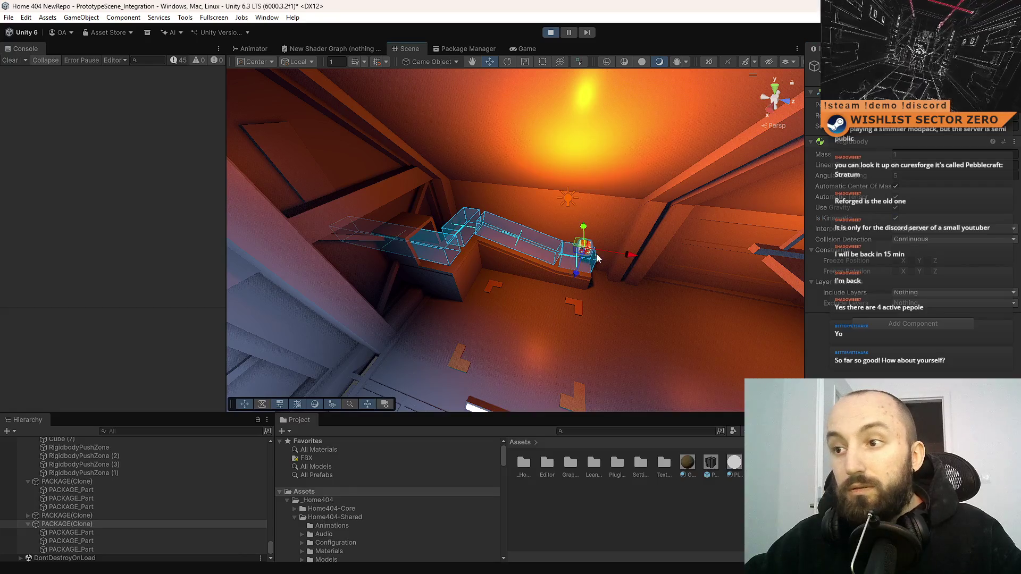
{"action": "mouse_move", "coordinate": [683, 274]}
{"action": "left_mouse_down"}
{"action": "mouse_move", "coordinate": [647, 282]}
{"action": "mouse_move", "coordinate": [717, 256]}
{"action": "mouse_move", "coordinate": [569, 292]}
{"action": "mouse_move", "coordinate": [602, 322]}
{"action": "mouse_move", "coordinate": [576, 306]}
{"action": "mouse_move", "coordinate": [533, 224]}
{"action": "mouse_move", "coordinate": [637, 307]}
{"action": "left_mouse_up"}
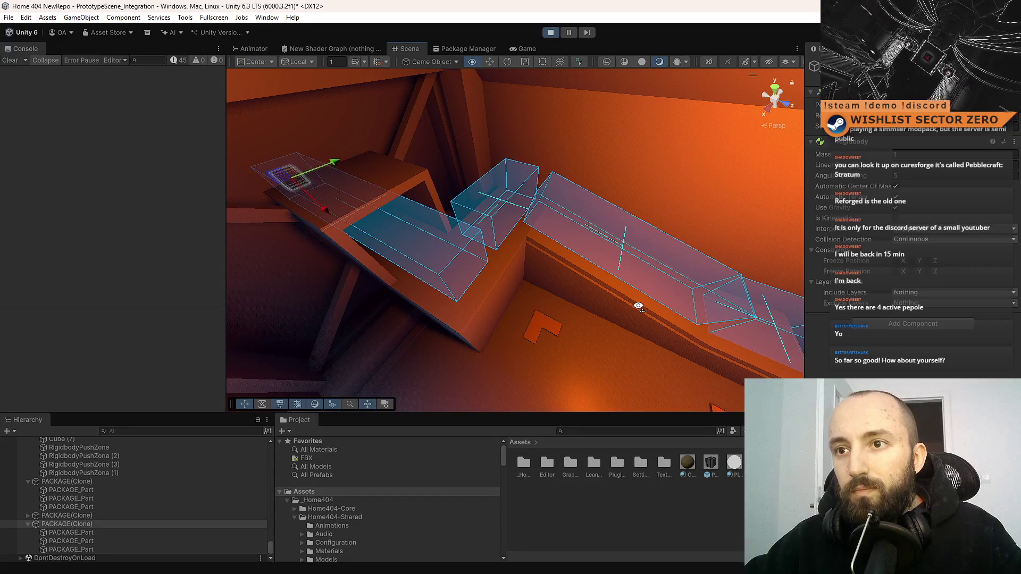
Step: Select the long push-zone box and neighbouring push zones and frame them
{"action": "left_click", "coordinate": [452, 258]}
{"action": "left_click", "coordinate": [508, 211], "text": "shift"}
{"action": "key", "text": "f"}
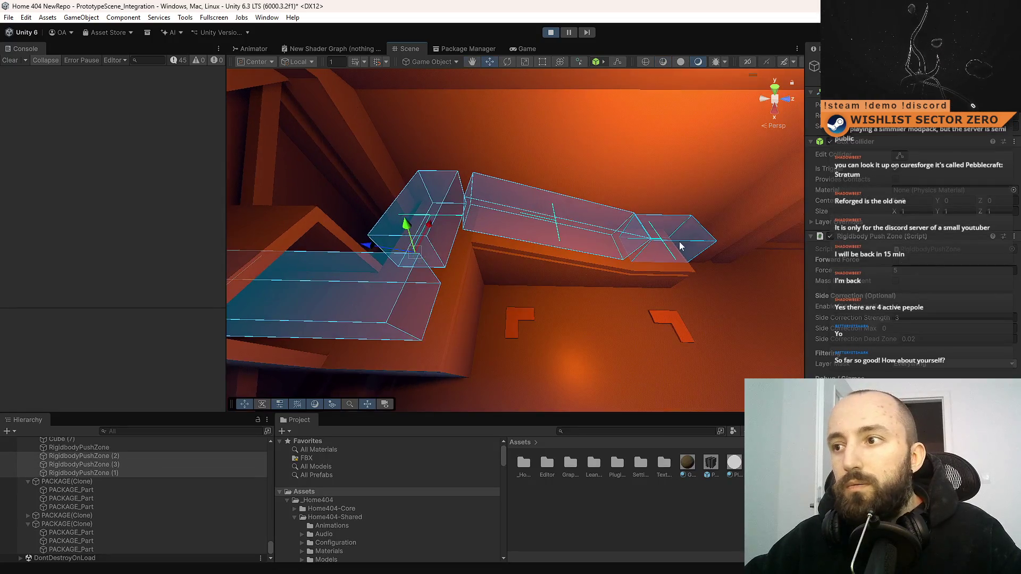
{"action": "left_click", "coordinate": [679, 242], "text": "shift"}
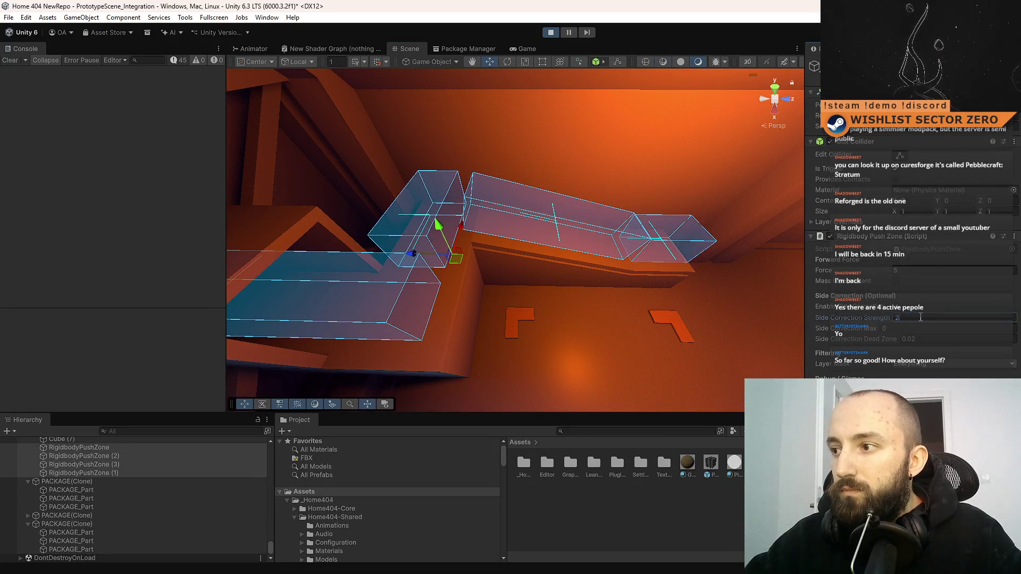
{"action": "key", "text": "f"}
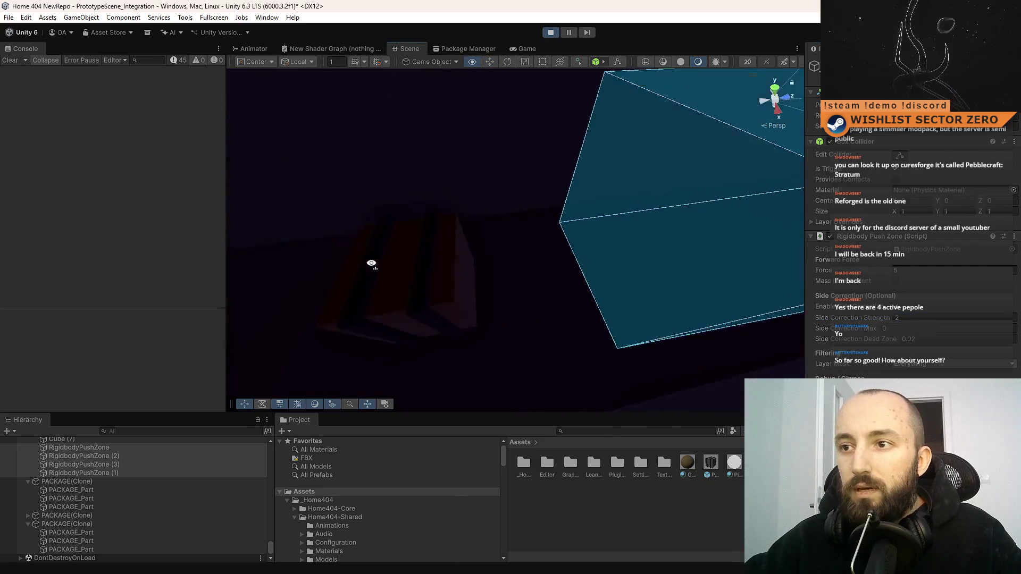
Step: Move PACKAGE(Clone) into the middle push-zone boxes, raise it inside, and pause the game
{"action": "left_click", "coordinate": [75, 523]}
{"action": "key", "text": "f"}
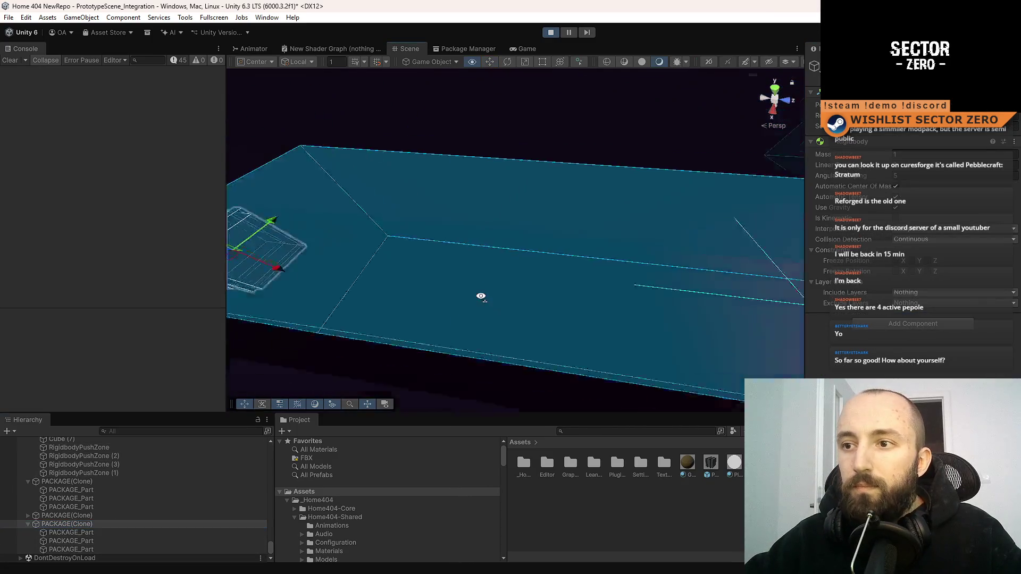
{"action": "mouse_move", "coordinate": [264, 249]}
{"action": "left_mouse_down"}
{"action": "mouse_move", "coordinate": [433, 264]}
{"action": "mouse_move", "coordinate": [673, 255]}
{"action": "mouse_move", "coordinate": [640, 272]}
{"action": "left_mouse_up"}
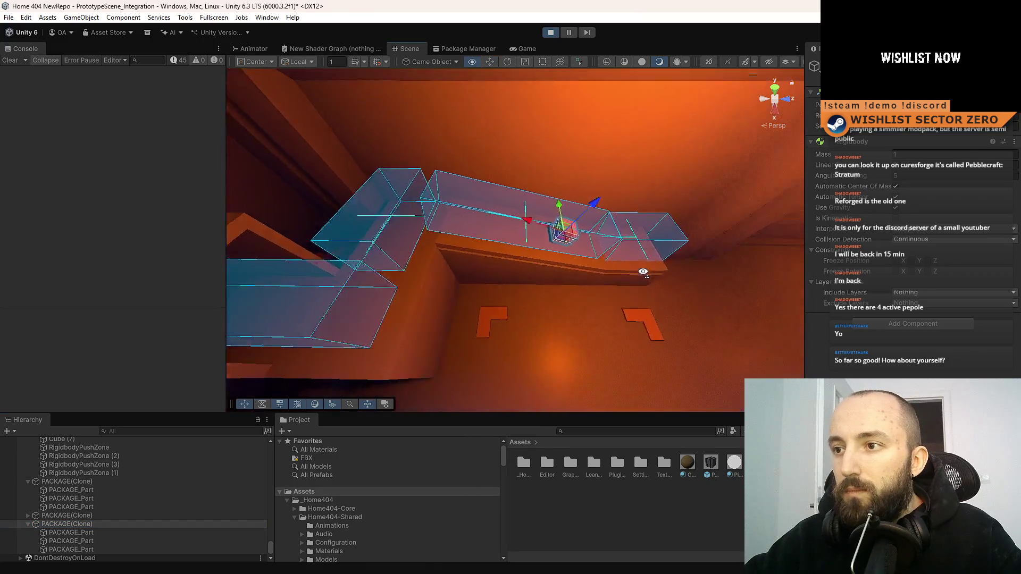
{"action": "scroll", "coordinate": [640, 272], "scroll_direction": "up", "scroll_amount": 3}
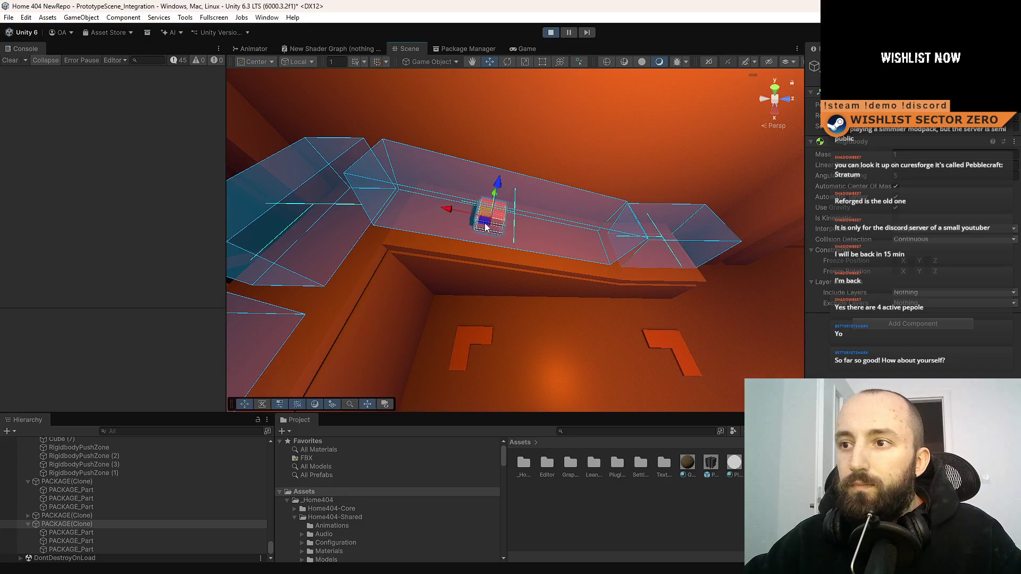
{"action": "left_click_drag", "start_coordinate": [454, 220], "coordinate": [707, 237]}
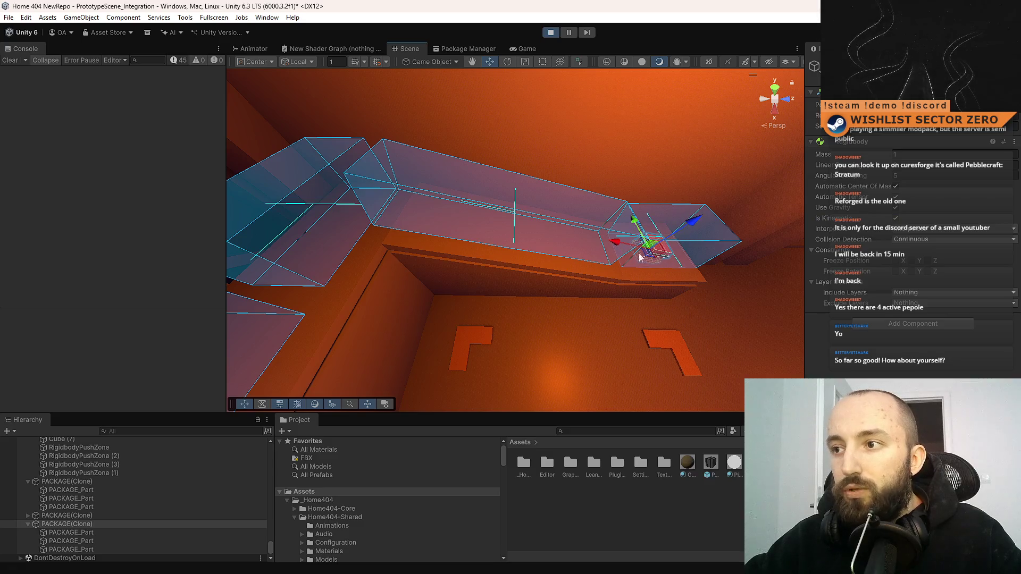
{"action": "key", "text": "f"}
{"action": "key", "text": "e"}
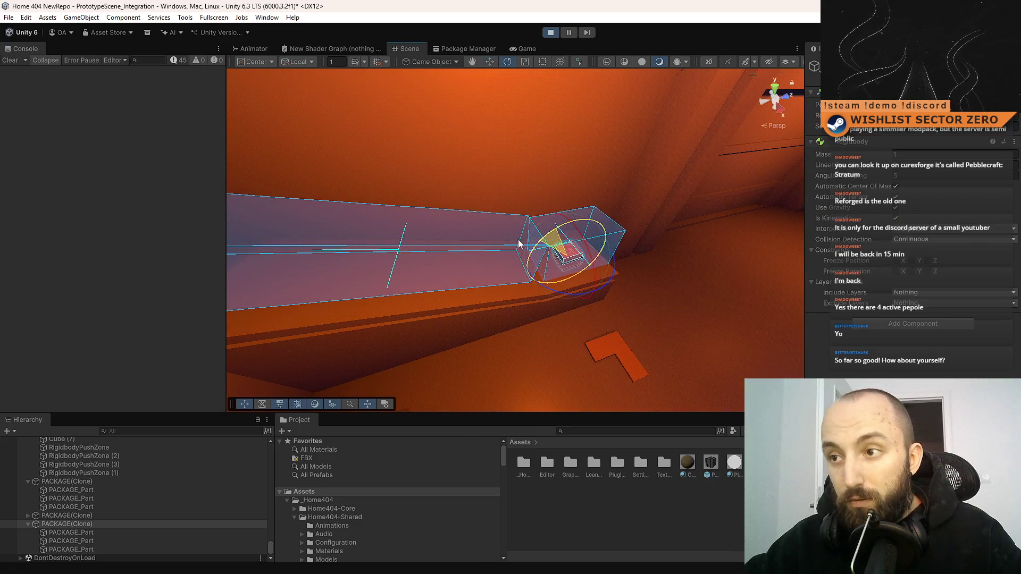
{"action": "mouse_move", "coordinate": [574, 229]}
{"action": "left_mouse_down"}
{"action": "mouse_move", "coordinate": [584, 133]}
{"action": "mouse_move", "coordinate": [751, 176]}
{"action": "left_mouse_up"}
{"action": "left_click", "coordinate": [569, 33]}
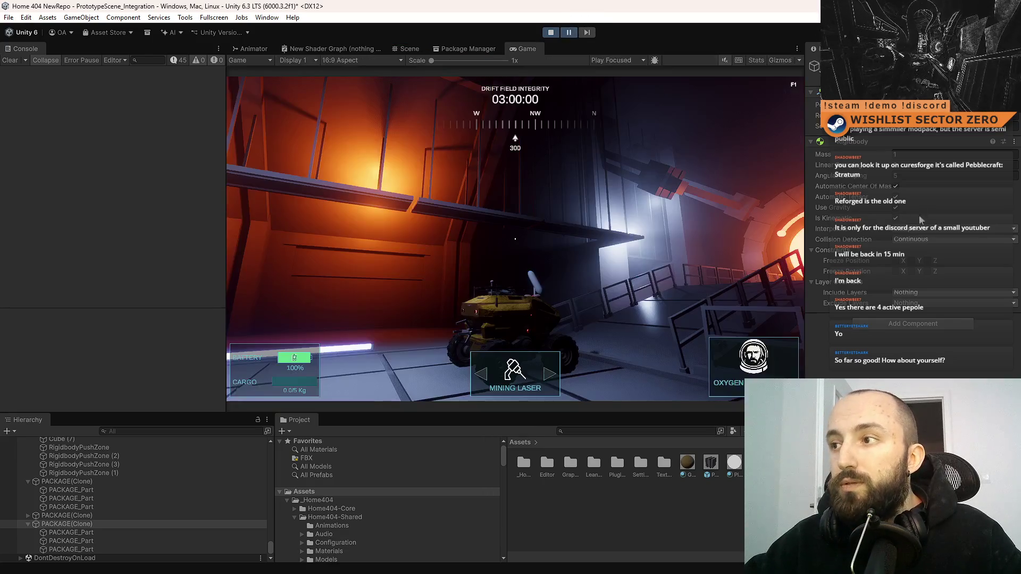
Step: In the Scene view, delete the selected package and resume the game
{"action": "left_click", "coordinate": [420, 48]}
{"action": "mouse_move", "coordinate": [468, 132]}
{"action": "left_mouse_down"}
{"action": "mouse_move", "coordinate": [523, 177]}
{"action": "mouse_move", "coordinate": [471, 252]}
{"action": "left_mouse_up"}
{"action": "key", "text": "Delete"}
{"action": "left_click", "coordinate": [569, 33]}
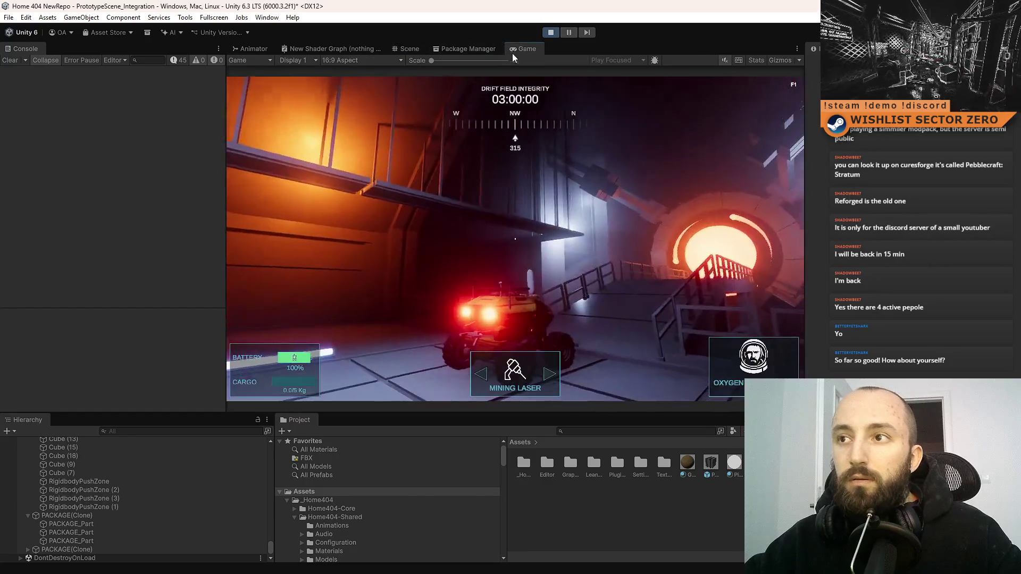
Step: Drive the rover fullscreen near the orange wall, then select a spawned package in Scene view
{"action": "key", "text": "F10"}
{"action": "left_click", "coordinate": [522, 243]}
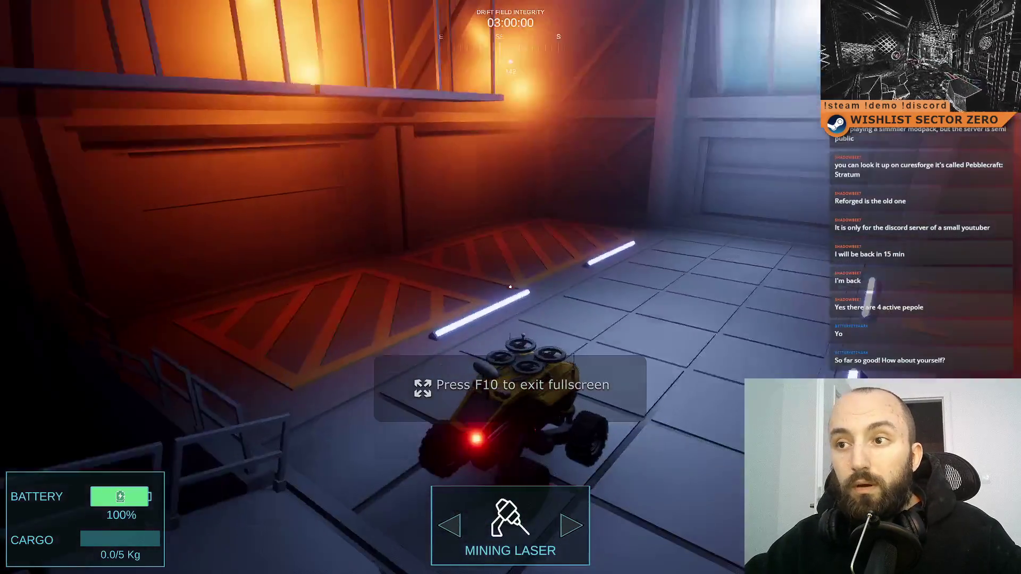
{"action": "key", "text": "d"}
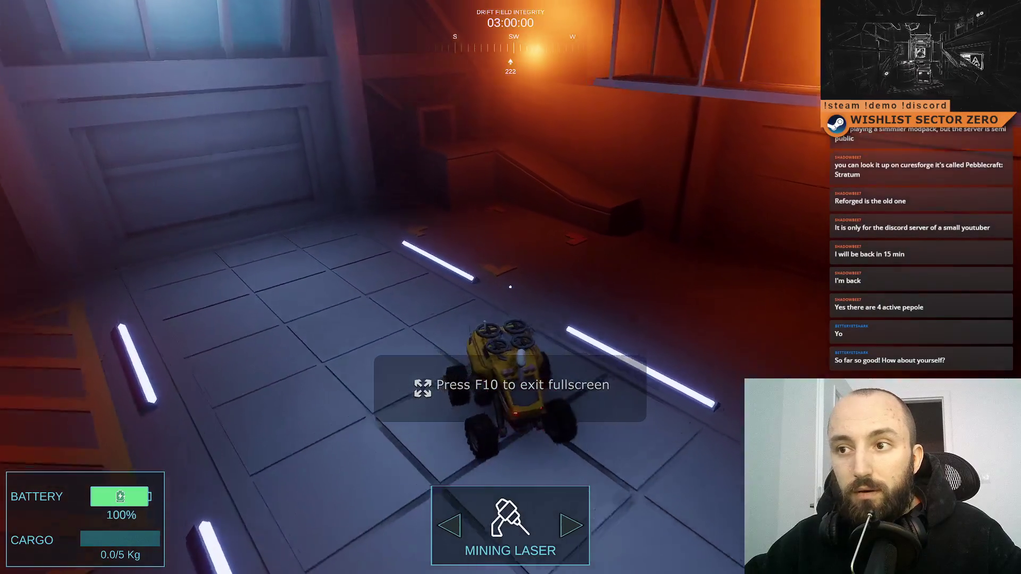
{"action": "key", "text": "s"}
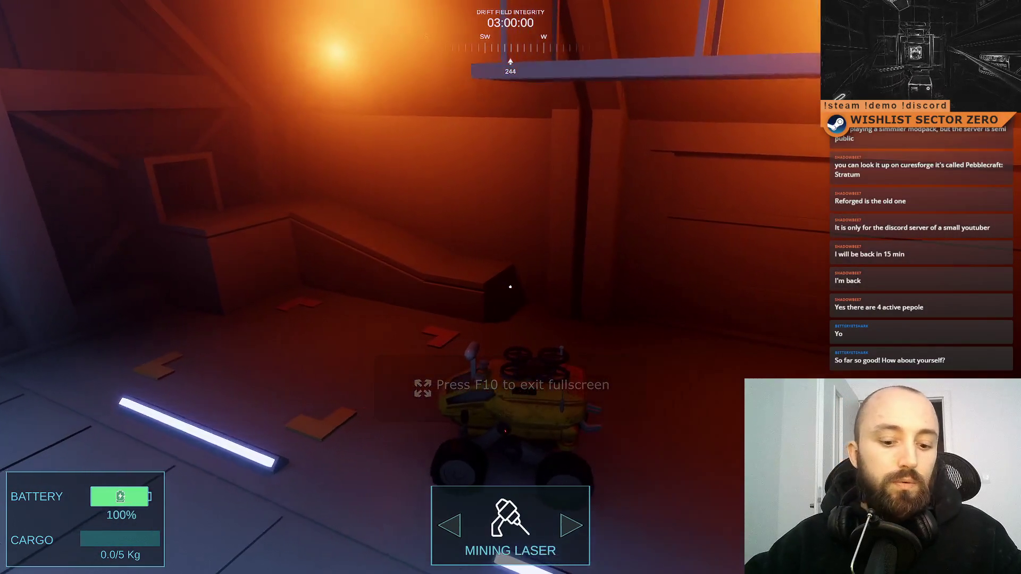
{"action": "key", "text": "d"}
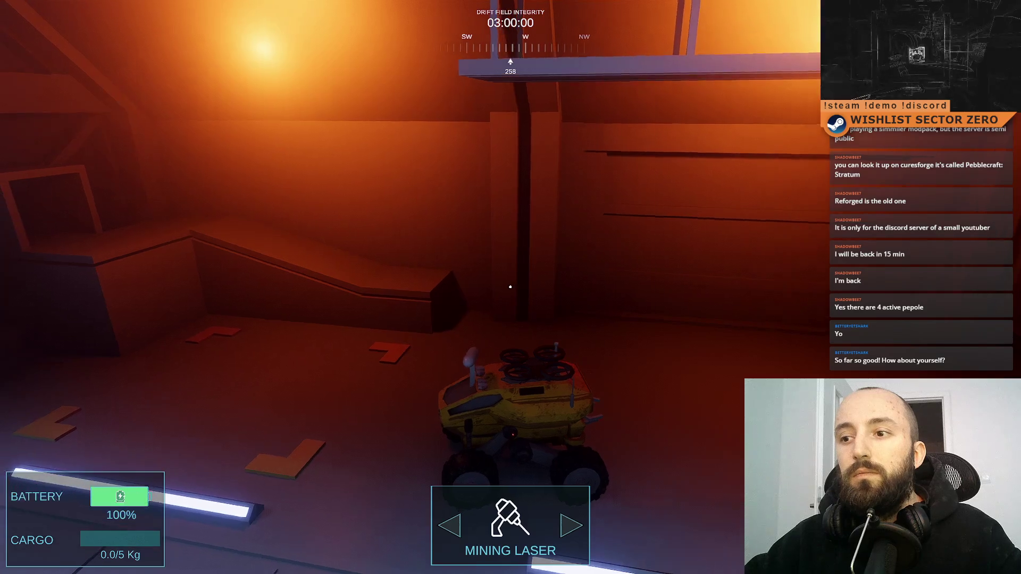
{"action": "key", "text": "Escape"}
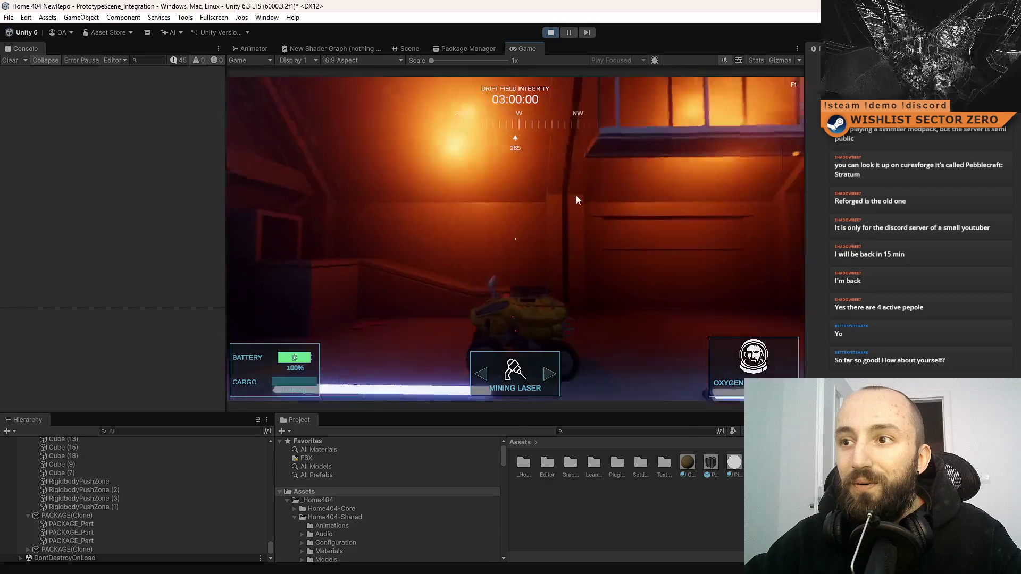
{"action": "left_click", "coordinate": [408, 48]}
{"action": "left_click", "coordinate": [553, 219]}
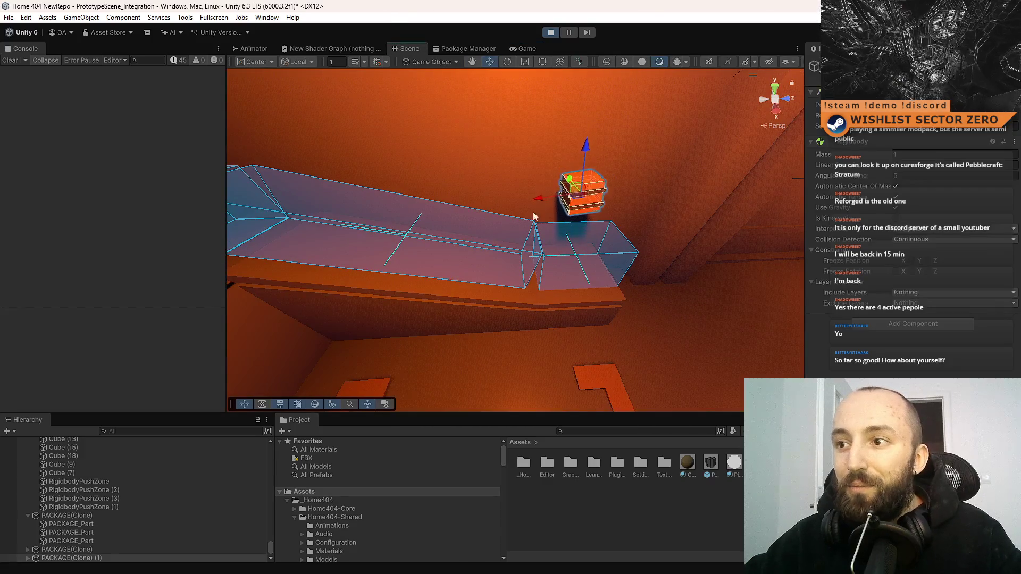
Step: Orbit the Scene view to look steeply down over the push-zone ramp and package
{"action": "scroll", "coordinate": [457, 205], "scroll_direction": "down", "scroll_amount": 3}
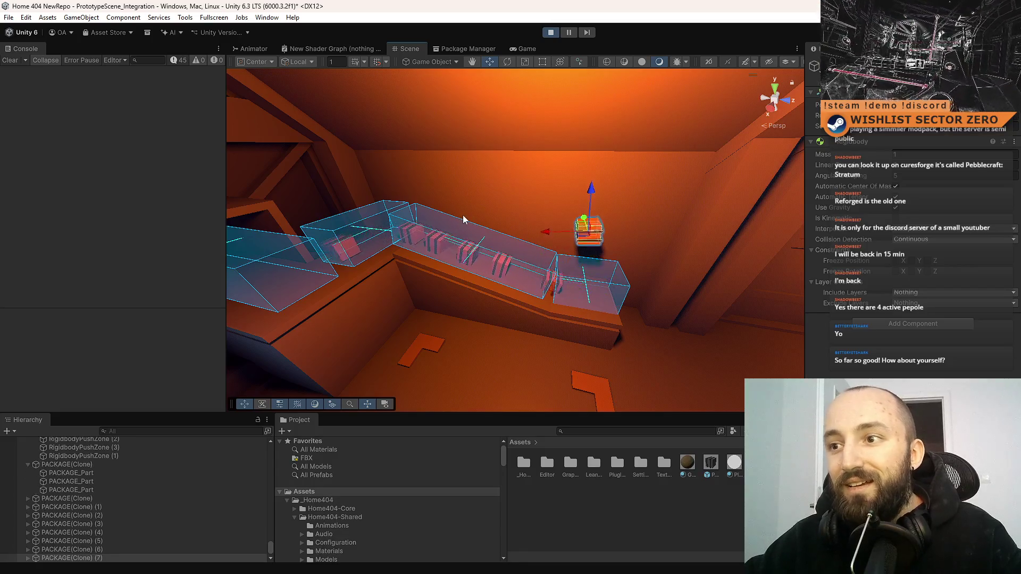
{"action": "mouse_move", "coordinate": [451, 221]}
{"action": "left_mouse_down"}
{"action": "mouse_move", "coordinate": [476, 229]}
{"action": "mouse_move", "coordinate": [481, 264]}
{"action": "mouse_move", "coordinate": [463, 280]}
{"action": "left_mouse_up"}
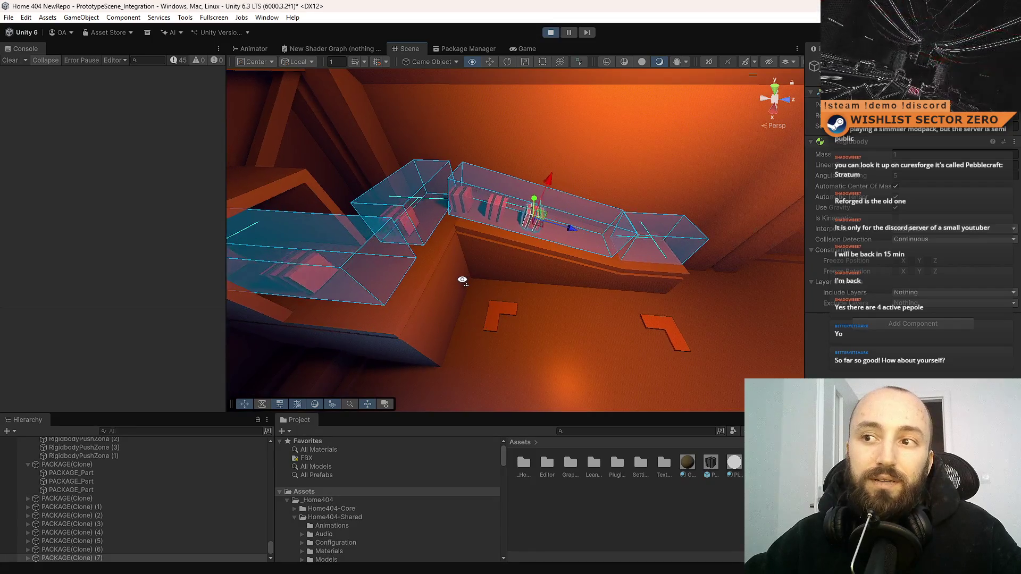
{"action": "key", "text": "a"}
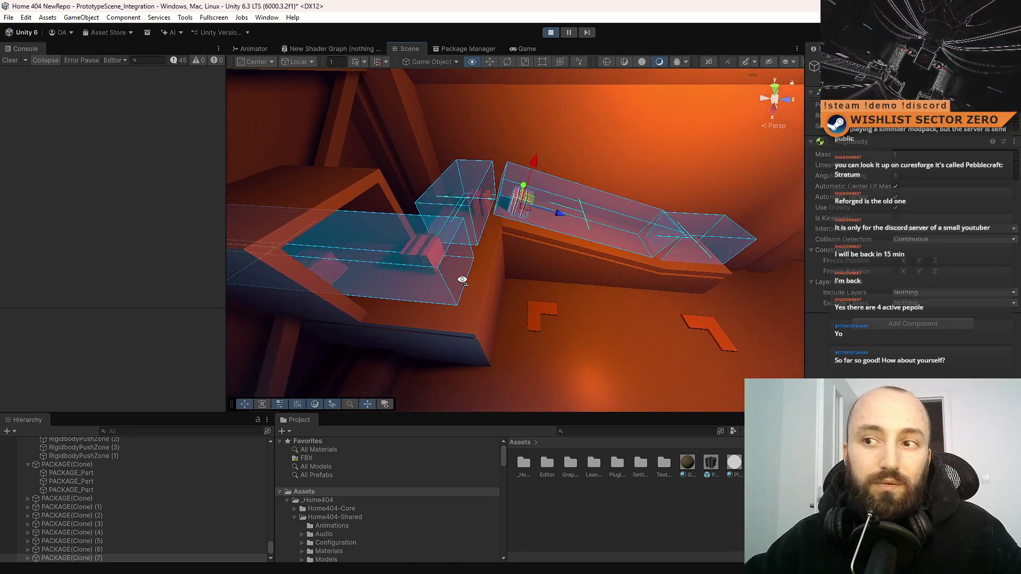
{"action": "mouse_move", "coordinate": [463, 280]}
{"action": "left_mouse_down"}
{"action": "mouse_move", "coordinate": [451, 319]}
{"action": "mouse_move", "coordinate": [262, 303]}
{"action": "mouse_move", "coordinate": [250, 286]}
{"action": "mouse_move", "coordinate": [515, 304]}
{"action": "mouse_move", "coordinate": [410, 303]}
{"action": "mouse_move", "coordinate": [497, 294]}
{"action": "mouse_move", "coordinate": [481, 298]}
{"action": "left_mouse_up"}
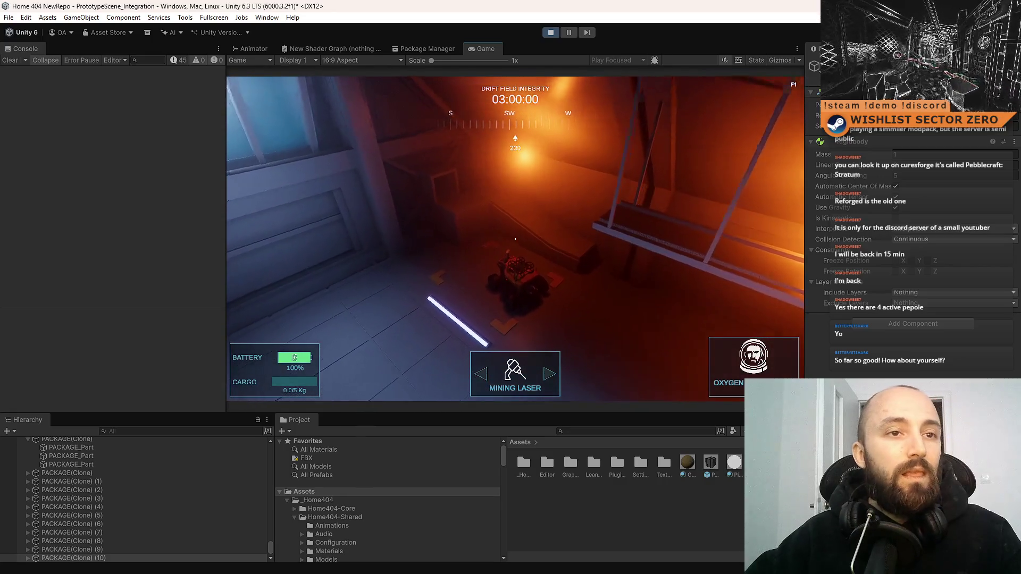
Step: Open a floating Scene window with Ctrl+1, move it up-right, and orbit down onto the push zones
{"action": "key", "text": "ctrl+1"}
{"action": "left_click_drag", "start_coordinate": [560, 156], "coordinate": [621, 100]}
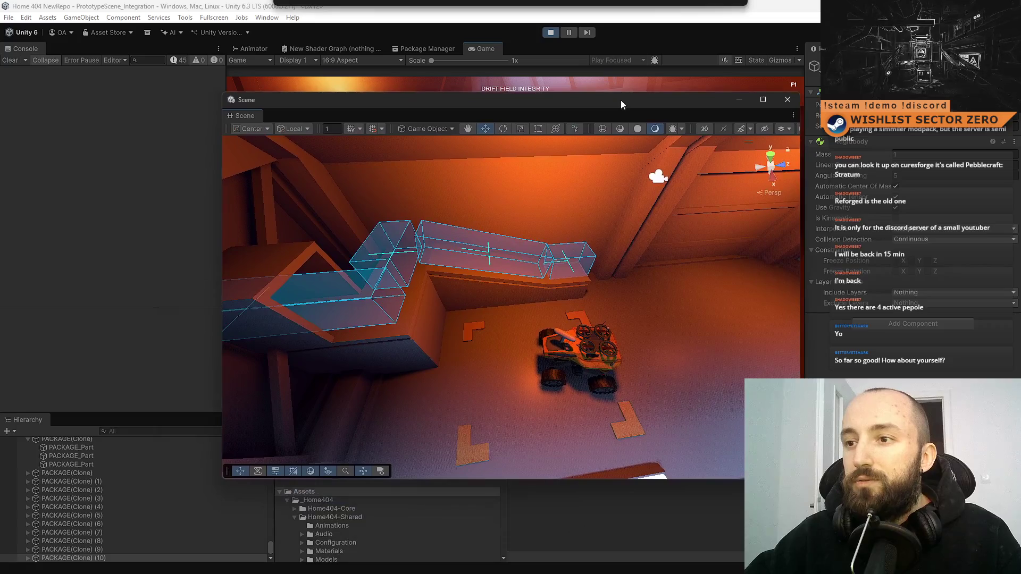
{"action": "left_click", "coordinate": [654, 275]}
{"action": "left_click_drag", "start_coordinate": [672, 281], "coordinate": [535, 240]}
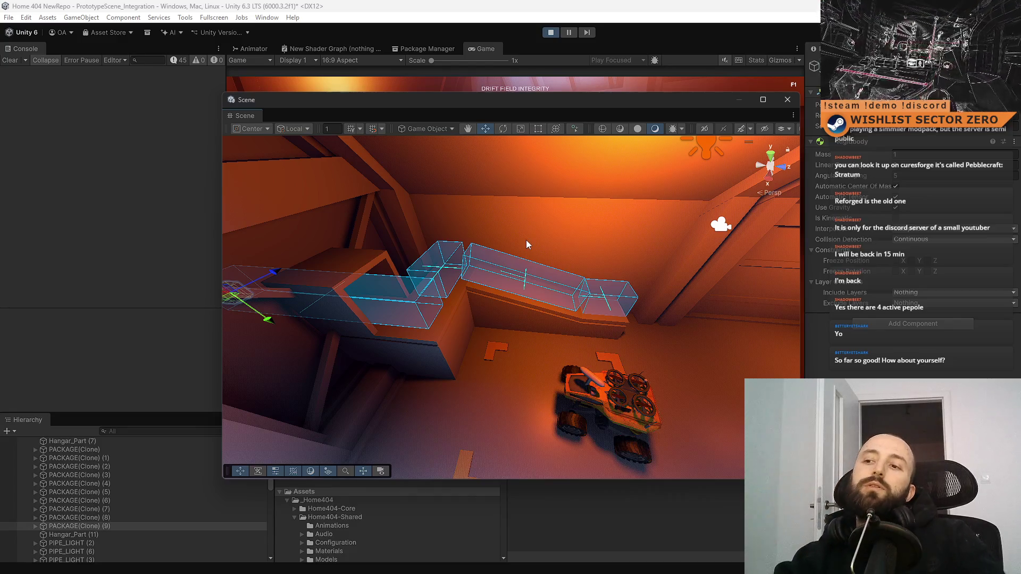
{"action": "mouse_move", "coordinate": [636, 328]}
{"action": "left_mouse_down"}
{"action": "mouse_move", "coordinate": [434, 430]}
{"action": "mouse_move", "coordinate": [352, 356]}
{"action": "mouse_move", "coordinate": [560, 295]}
{"action": "mouse_move", "coordinate": [465, 305]}
{"action": "mouse_move", "coordinate": [379, 335]}
{"action": "mouse_move", "coordinate": [441, 328]}
{"action": "left_mouse_up"}
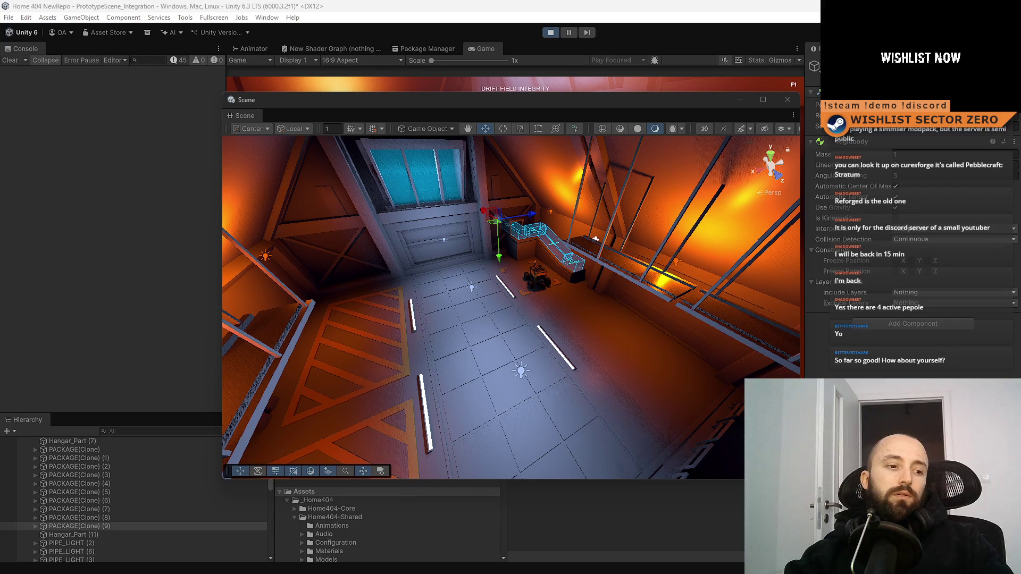
Step: Shrink the browser aside, dock the Scene window beside Game, and select the first package clone
{"action": "key", "text": "alt+Tab"}
{"action": "left_click_drag", "start_coordinate": [593, 1], "coordinate": [341, 90]}
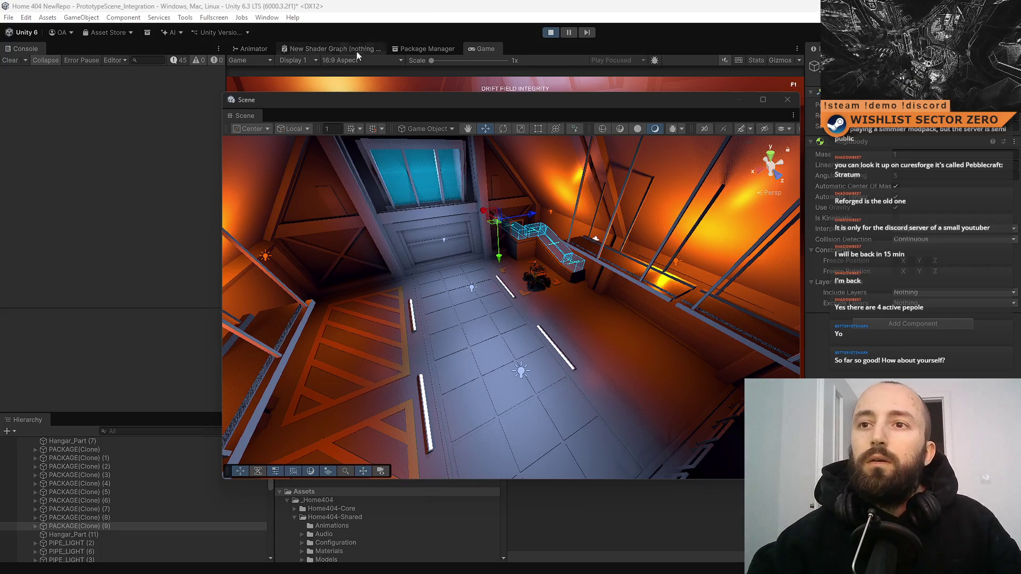
{"action": "mouse_move", "coordinate": [282, 101]}
{"action": "left_mouse_down"}
{"action": "mouse_move", "coordinate": [353, 103]}
{"action": "mouse_move", "coordinate": [560, 54]}
{"action": "mouse_move", "coordinate": [509, 99]}
{"action": "mouse_move", "coordinate": [530, 49]}
{"action": "left_mouse_up"}
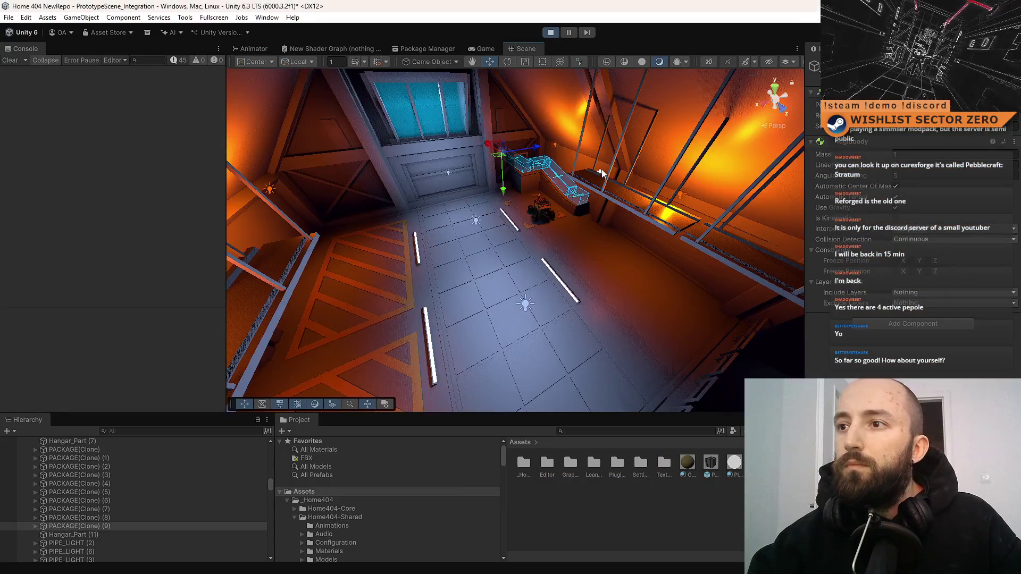
{"action": "mouse_move", "coordinate": [568, 247]}
{"action": "left_mouse_down"}
{"action": "mouse_move", "coordinate": [505, 168]}
{"action": "mouse_move", "coordinate": [681, 314]}
{"action": "mouse_move", "coordinate": [493, 219]}
{"action": "mouse_move", "coordinate": [505, 256]}
{"action": "left_mouse_up"}
{"action": "left_click", "coordinate": [138, 451]}
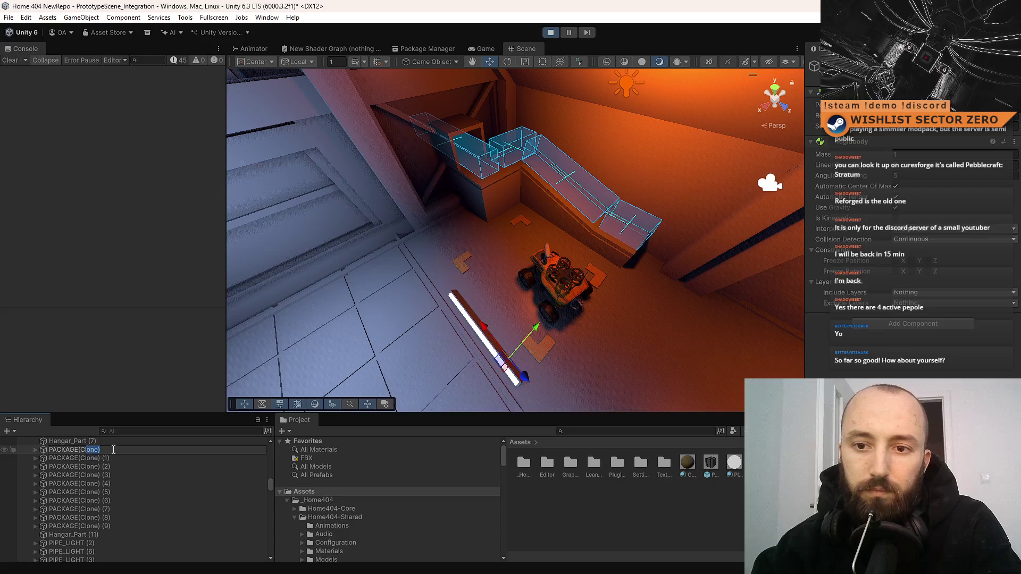
Step: Rename the first clone to PACKAGE and overwrite the PACKAGE prefab with it
{"action": "left_click", "coordinate": [116, 457]}
{"action": "left_click", "coordinate": [133, 451]}
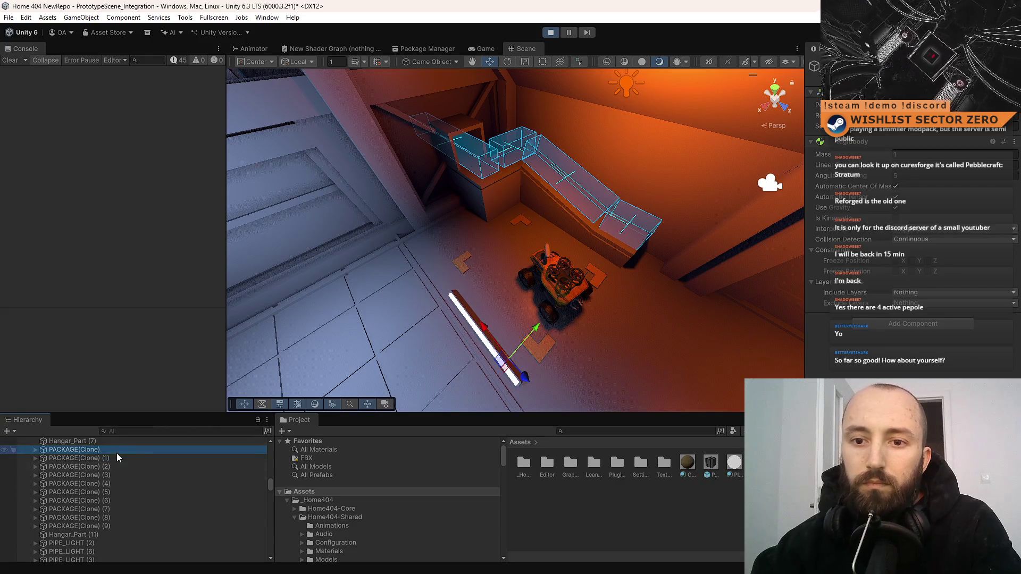
{"action": "left_click", "coordinate": [91, 451]}
{"action": "key", "text": "BackSpace"}
{"action": "key", "text": "Return"}
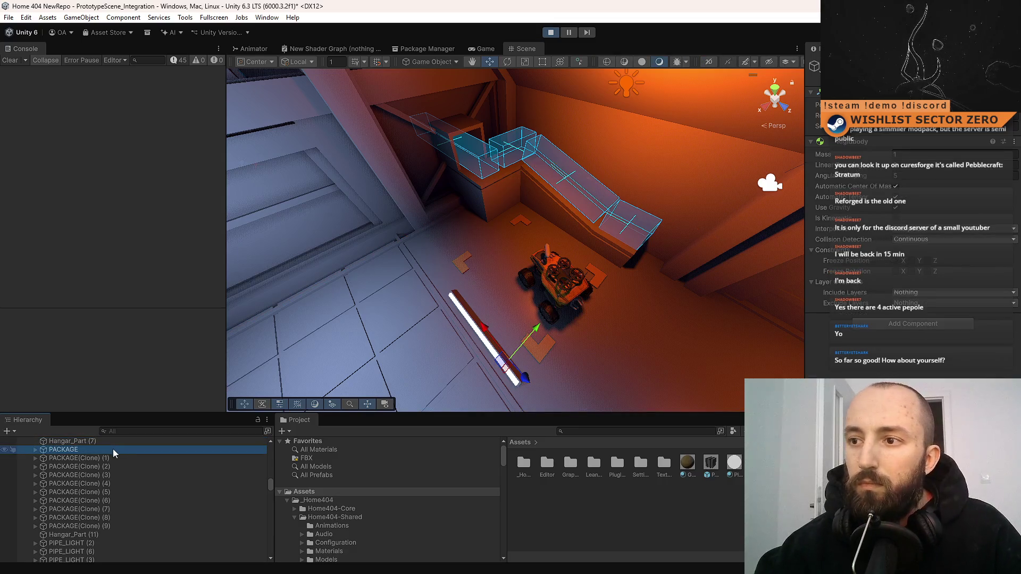
{"action": "mouse_move", "coordinate": [100, 449]}
{"action": "left_mouse_down"}
{"action": "mouse_move", "coordinate": [107, 467]}
{"action": "mouse_move", "coordinate": [187, 493]}
{"action": "mouse_move", "coordinate": [90, 458]}
{"action": "mouse_move", "coordinate": [656, 487]}
{"action": "mouse_move", "coordinate": [711, 471]}
{"action": "left_mouse_up"}
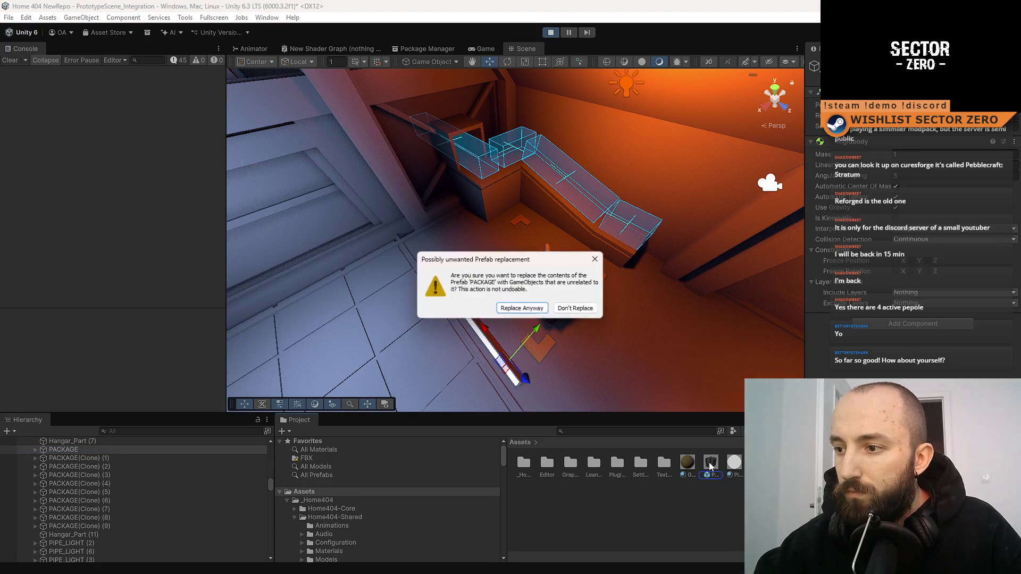
{"action": "left_click", "coordinate": [532, 310]}
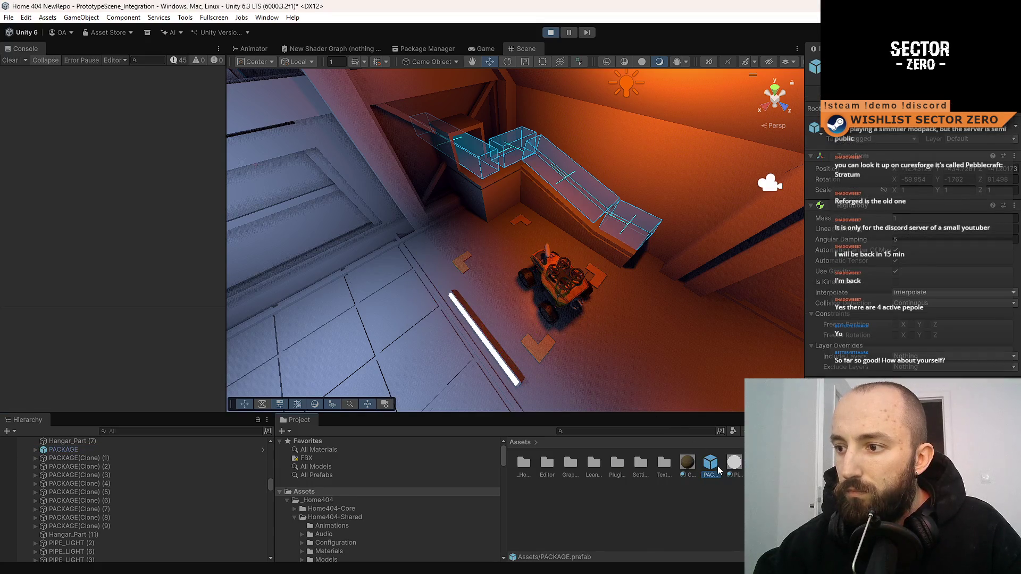
Step: Reset the package's Rotation and Position values to 0
{"action": "left_click", "coordinate": [918, 178]}
{"action": "type", "text": "0"}
{"action": "key", "text": "Tab"}
{"action": "type", "text": "0"}
{"action": "key", "text": "Tab"}
{"action": "type", "text": "0"}
{"action": "key", "text": "Tab"}
{"action": "type", "text": "0"}
{"action": "key", "text": "Tab"}
{"action": "type", "text": "0"}
{"action": "key", "text": "Tab"}
{"action": "type", "text": "0"}
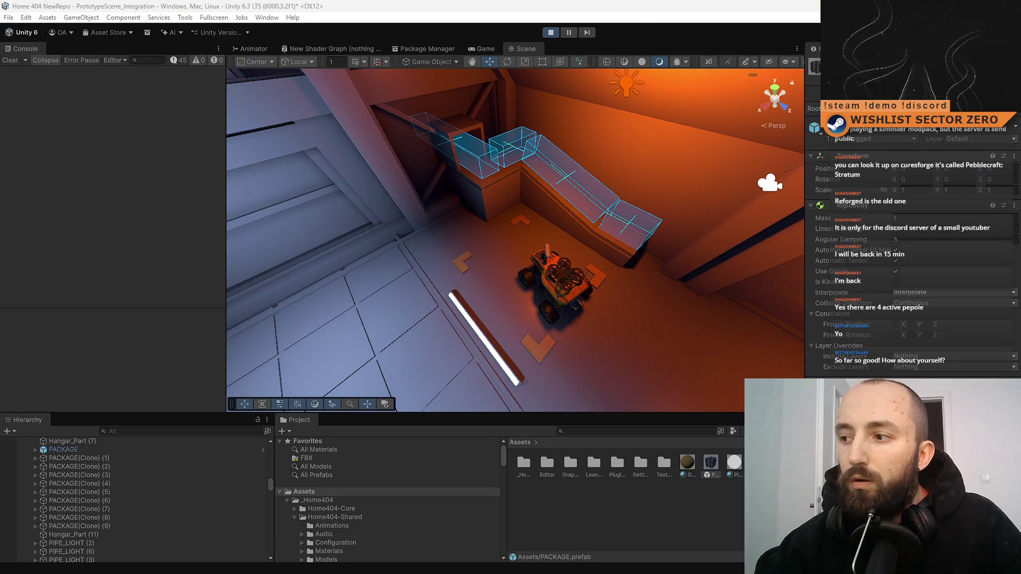
{"action": "scroll", "coordinate": [912, 239], "scroll_direction": "down", "scroll_amount": 1}
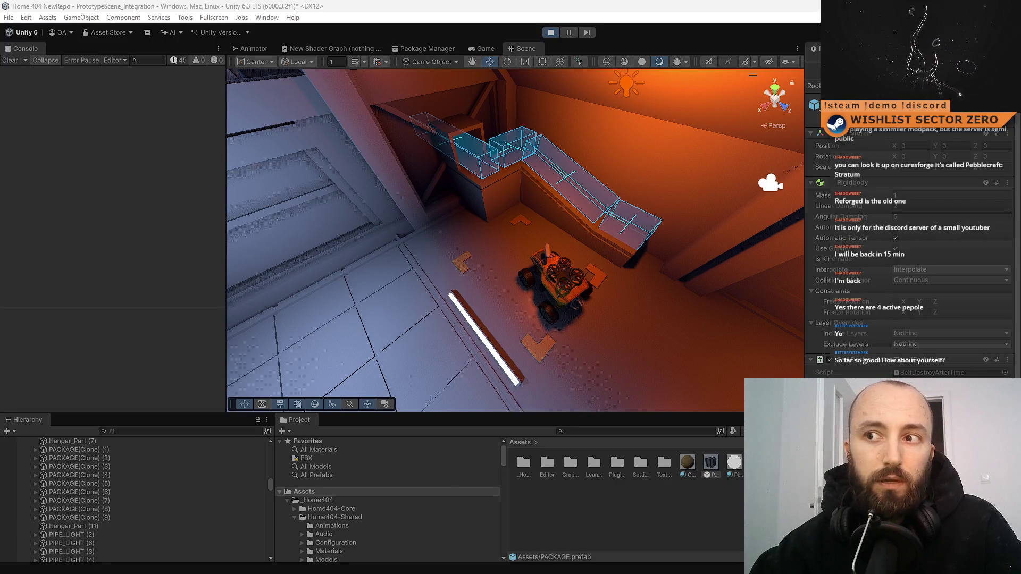
Step: Select the last and two middle push-zone boxes in the Scene view, then stop Play mode
{"action": "left_click", "coordinate": [613, 232]}
{"action": "left_click", "coordinate": [542, 262]}
{"action": "left_click", "coordinate": [464, 234]}
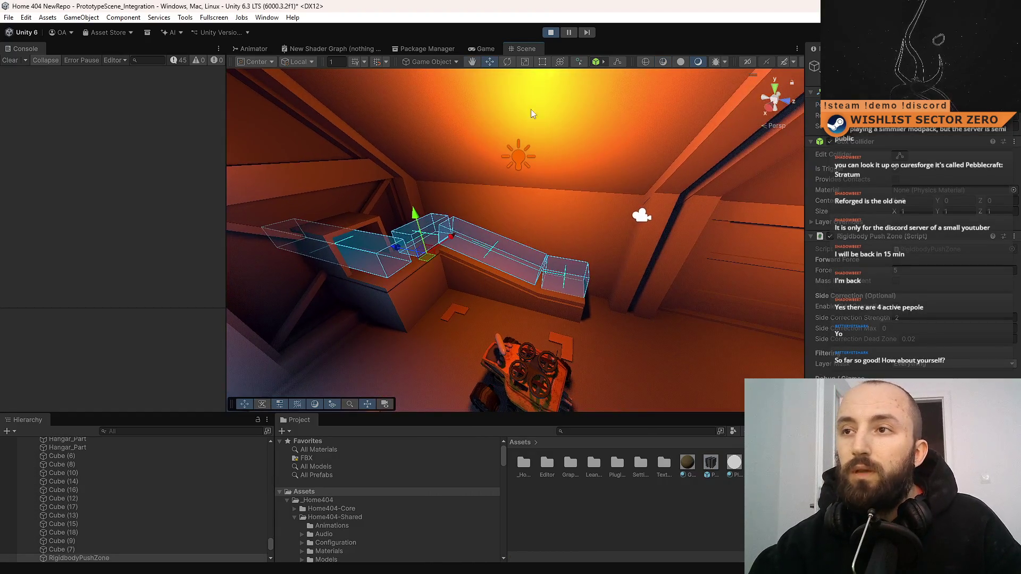
{"action": "left_click", "coordinate": [551, 33]}
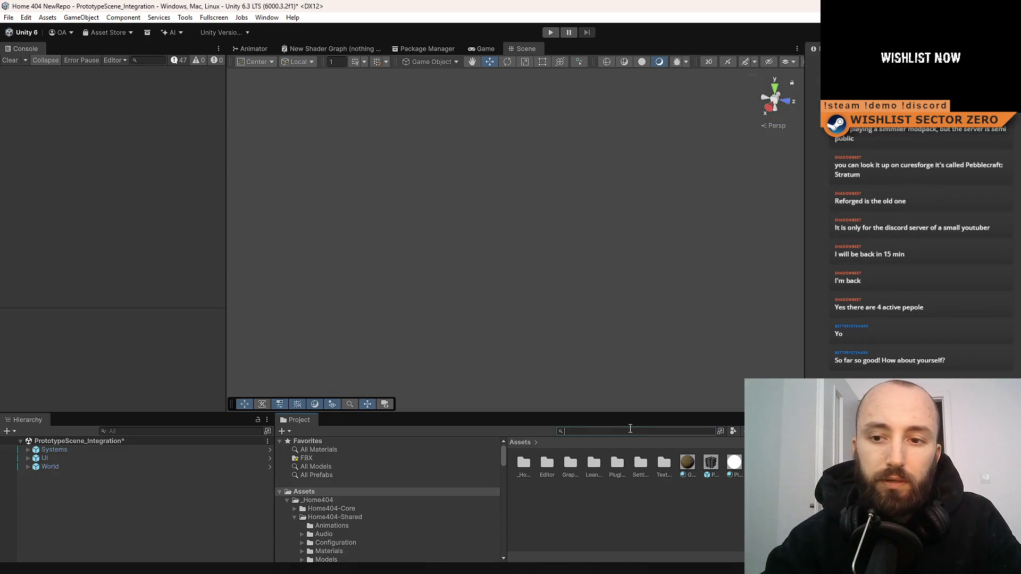
Step: Search the Project for 'hangar' and open the Hangar prefab for editing
{"action": "type", "text": "hangar"}
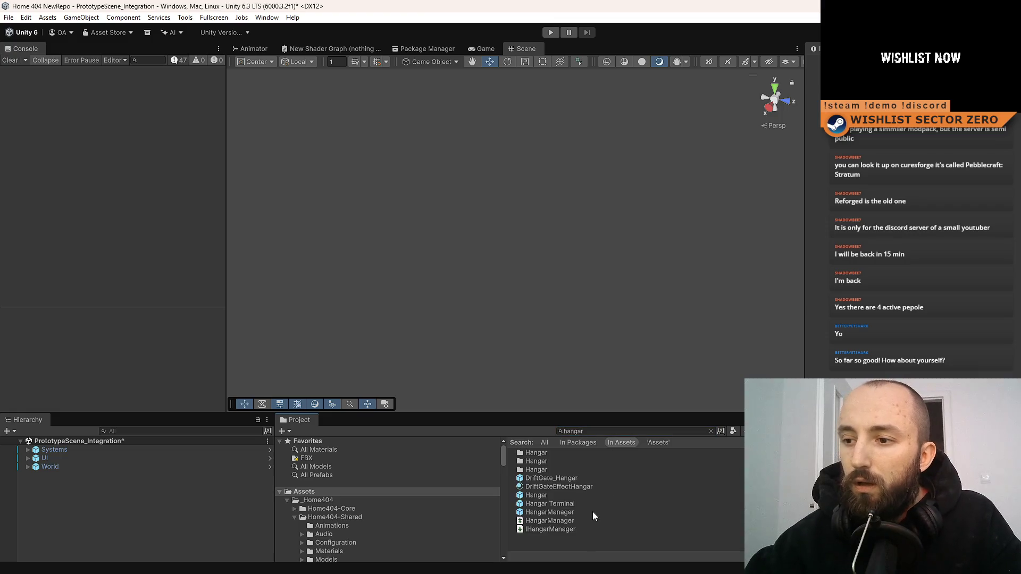
{"action": "double_click", "coordinate": [585, 497]}
{"action": "mouse_move", "coordinate": [530, 257]}
{"action": "left_mouse_down"}
{"action": "mouse_move", "coordinate": [457, 264]}
{"action": "mouse_move", "coordinate": [486, 228]}
{"action": "mouse_move", "coordinate": [512, 235]}
{"action": "mouse_move", "coordinate": [500, 206]}
{"action": "left_mouse_up"}
Step: Inspect the RigidbodyPushZone volumes along the ledge, restoring the four-zone selection to view them
{"action": "left_click", "coordinate": [471, 210]}
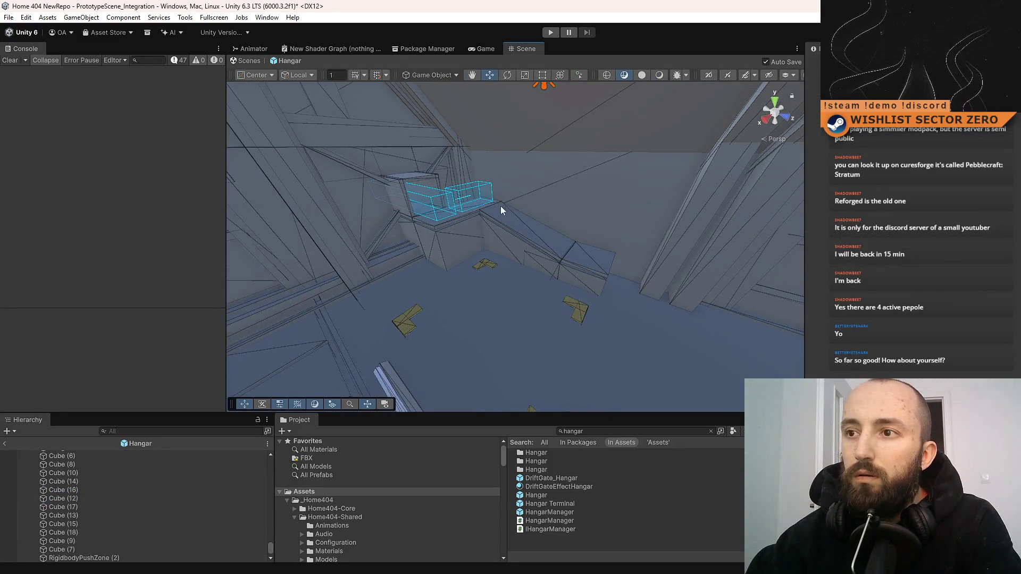
{"action": "left_click", "coordinate": [427, 293]}
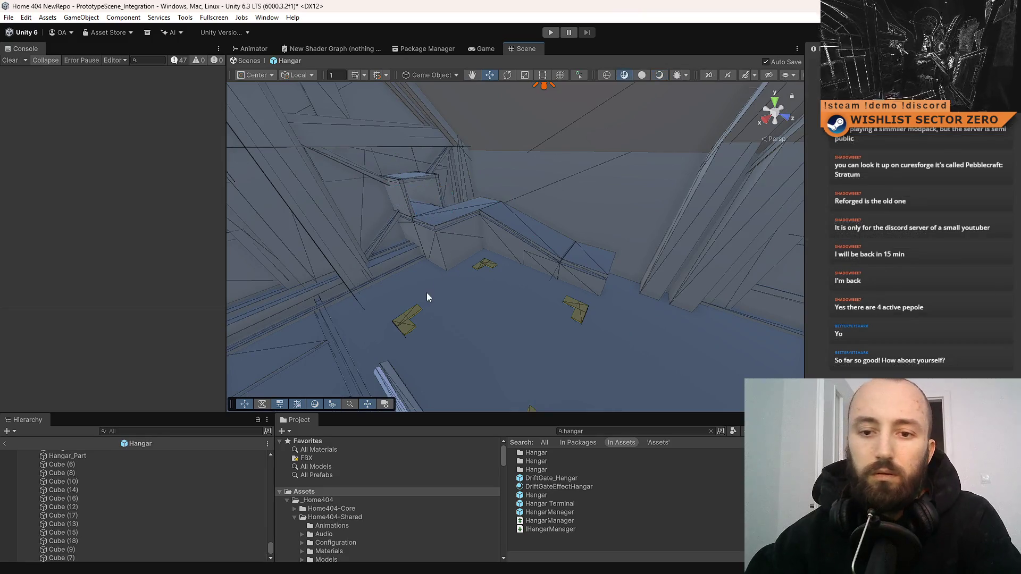
{"action": "left_click_drag", "start_coordinate": [427, 293], "coordinate": [456, 291]}
{"action": "key", "text": "ctrl+z"}
{"action": "left_click_drag", "start_coordinate": [434, 323], "coordinate": [550, 540]}
{"action": "left_click", "coordinate": [547, 544]}
{"action": "mouse_move", "coordinate": [425, 319]}
{"action": "left_mouse_down"}
{"action": "mouse_move", "coordinate": [671, 386]}
{"action": "mouse_move", "coordinate": [551, 353]}
{"action": "mouse_move", "coordinate": [537, 333]}
{"action": "mouse_move", "coordinate": [638, 312]}
{"action": "mouse_move", "coordinate": [467, 307]}
{"action": "mouse_move", "coordinate": [645, 309]}
{"action": "mouse_move", "coordinate": [612, 323]}
{"action": "mouse_move", "coordinate": [594, 319]}
{"action": "mouse_move", "coordinate": [650, 312]}
{"action": "mouse_move", "coordinate": [406, 319]}
{"action": "mouse_move", "coordinate": [695, 364]}
{"action": "mouse_move", "coordinate": [525, 332]}
{"action": "mouse_move", "coordinate": [538, 334]}
{"action": "left_mouse_up"}
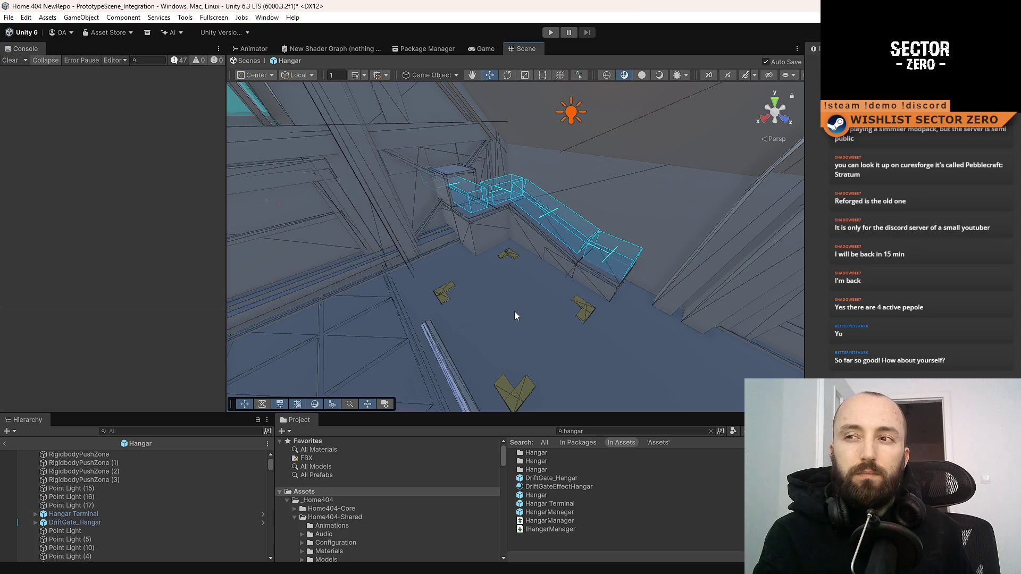
Step: Orbit the Hangar prefab view toward the tall windows, leaving the push-zone chain at right
{"action": "mouse_move", "coordinate": [498, 261]}
{"action": "left_mouse_down"}
{"action": "mouse_move", "coordinate": [576, 261]}
{"action": "mouse_move", "coordinate": [646, 197]}
{"action": "mouse_move", "coordinate": [966, 140]}
{"action": "mouse_move", "coordinate": [10, 149]}
{"action": "mouse_move", "coordinate": [120, 154]}
{"action": "mouse_move", "coordinate": [329, 134]}
{"action": "mouse_move", "coordinate": [174, 98]}
{"action": "mouse_move", "coordinate": [169, 191]}
{"action": "mouse_move", "coordinate": [238, 203]}
{"action": "left_mouse_up"}
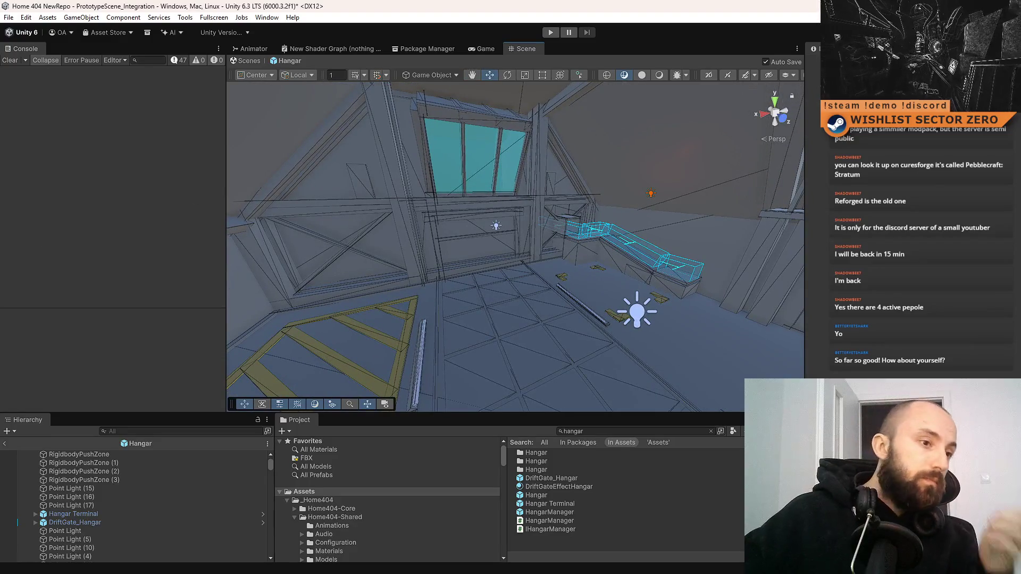